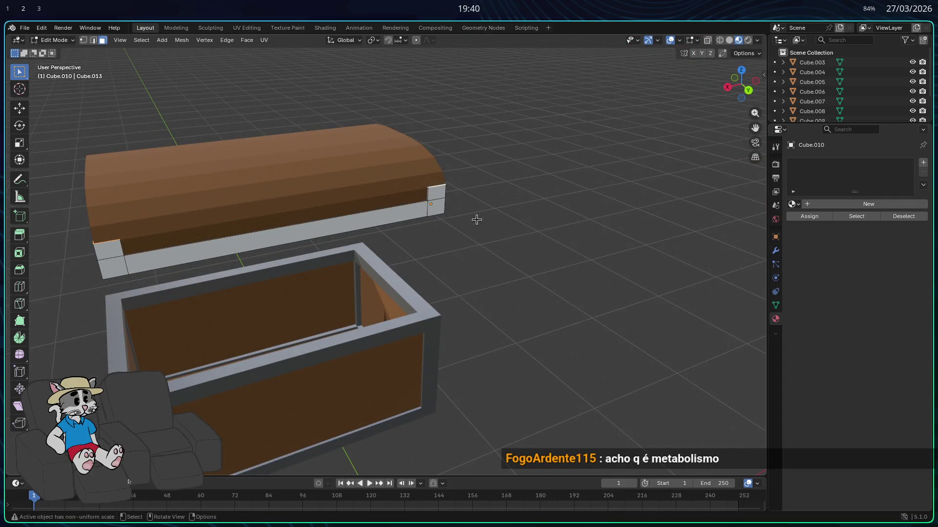
- Extrude the lid's end trim faces outward, locked to the global Y axis
middle_drag(491, 260, 558, 259)
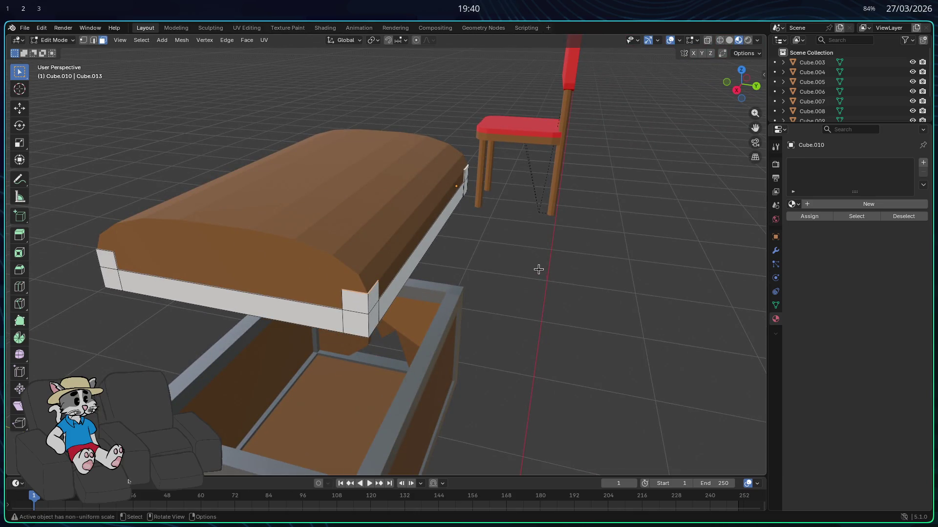
middle_drag(487, 291, 499, 290)
middle_drag(567, 320, 594, 318)
key(e)
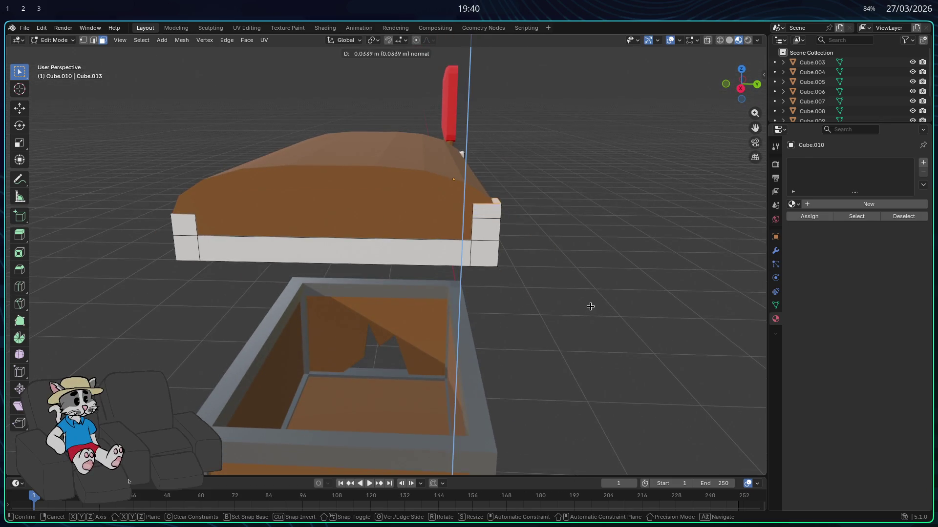
key(z)
key(x)
key(z)
key(y)
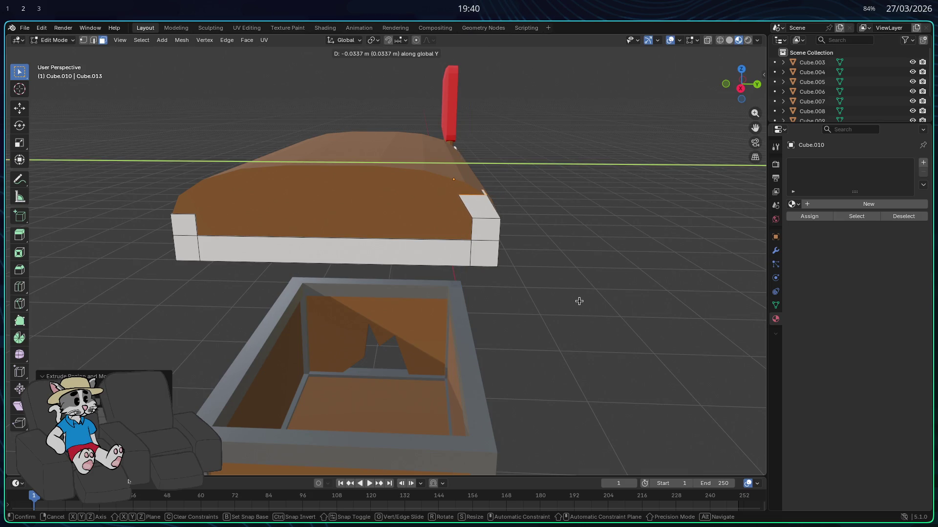
click(579, 301)
- Tilt the new trim segment around X so it follows the lid's arch
middle_drag(576, 307, 554, 312)
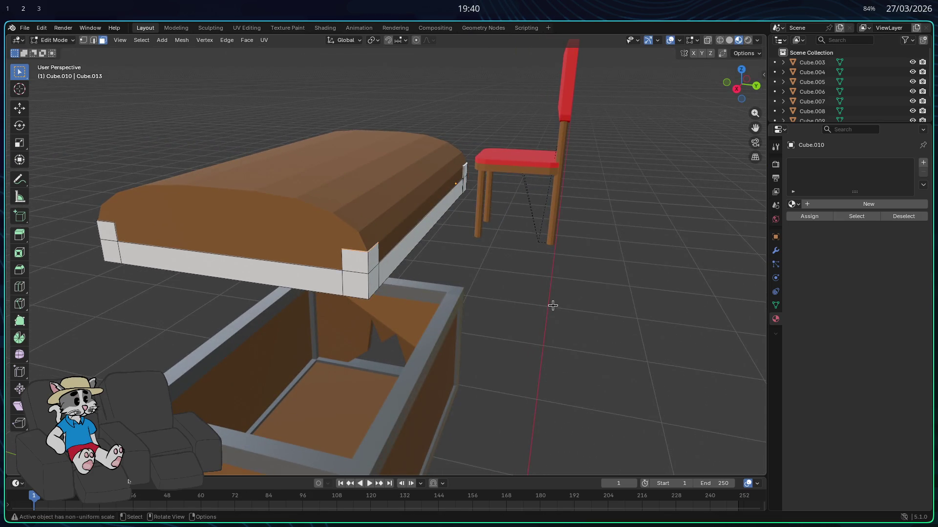
key(r)
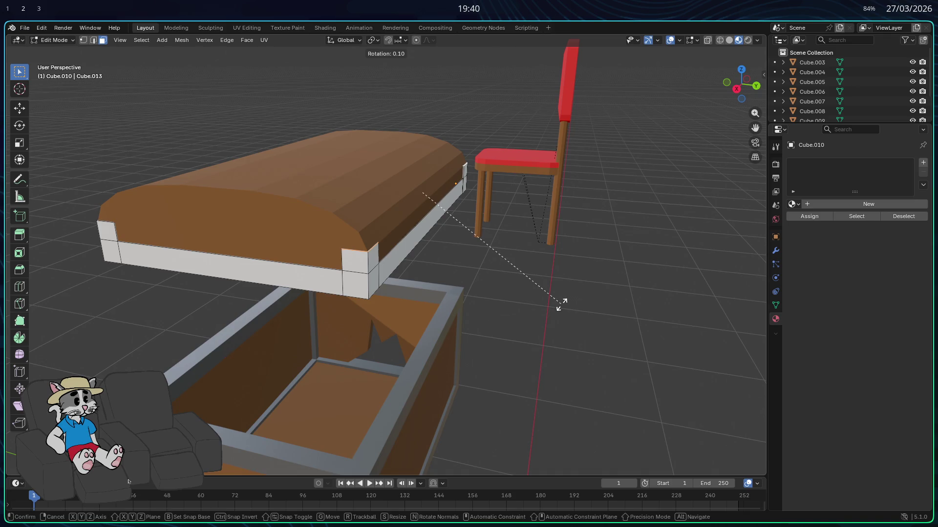
key(x)
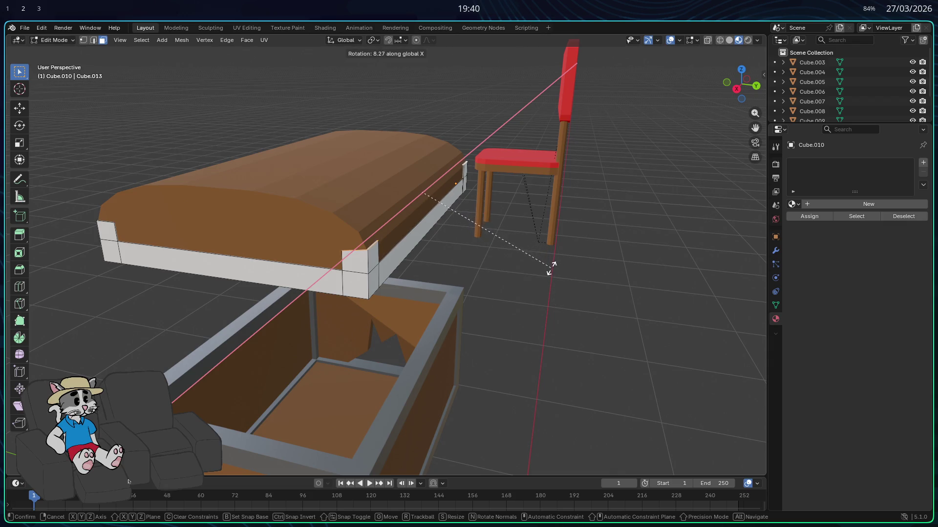
click(551, 268)
mouse_move(551, 268)
middle_down()
mouse_move(554, 282)
mouse_move(306, 267)
mouse_move(387, 254)
middle_up()
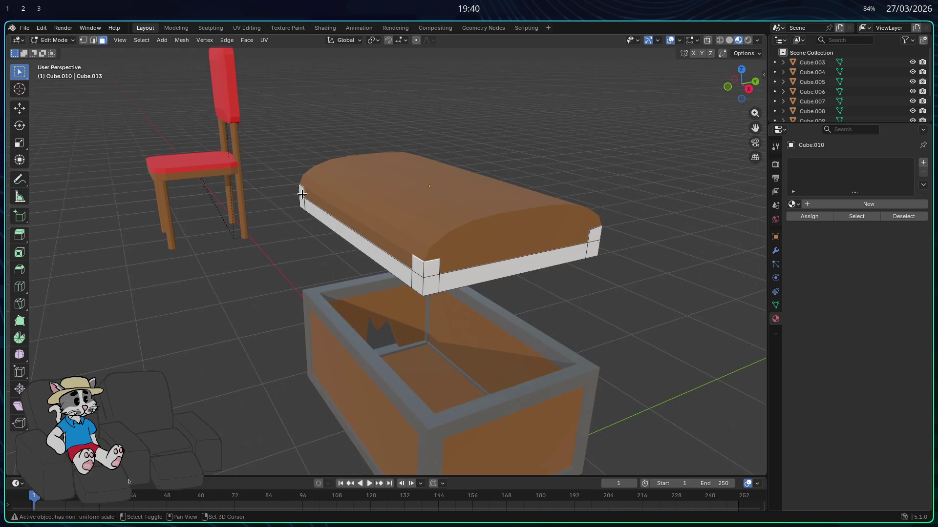
- Rotate the corner trim segment around X twice to align it with the arch
mouse_move(305, 184)
middle_down()
mouse_move(441, 335)
mouse_move(434, 325)
middle_up()
key(r)
key(x)
click(349, 409)
mouse_move(349, 409)
middle_down()
mouse_move(372, 387)
mouse_move(383, 398)
mouse_move(391, 385)
middle_up()
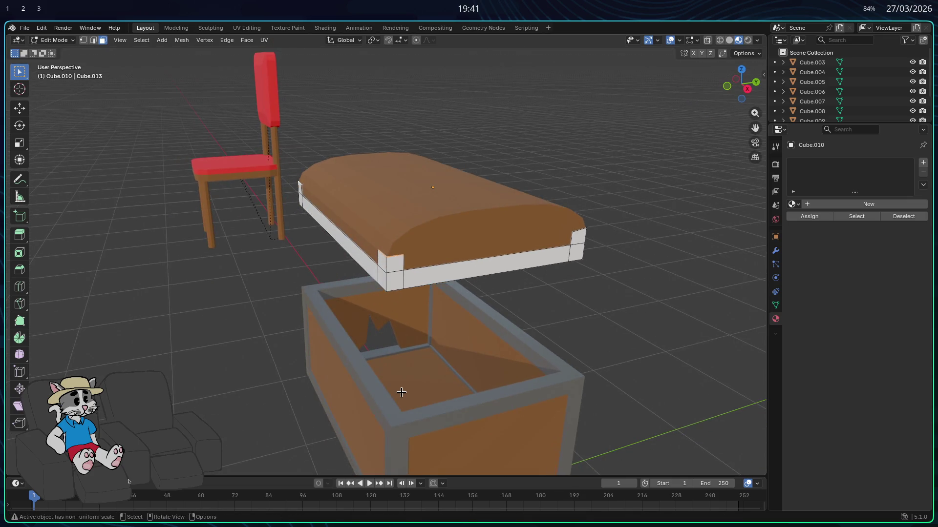
key(r)
key(x)
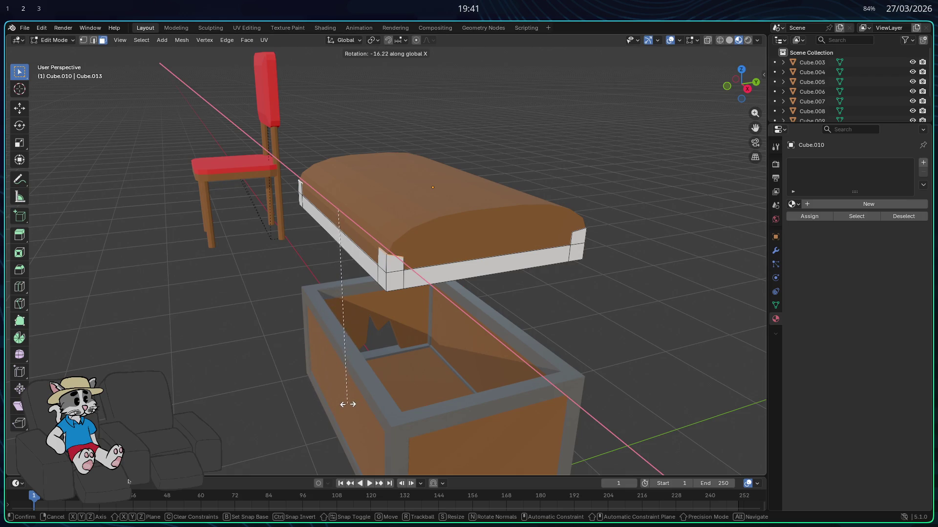
click(347, 403)
- Extrude another trim segment up the arch, then scale and reposition it
middle_drag(345, 398, 459, 281)
mouse_move(465, 239)
middle_down()
mouse_move(529, 260)
mouse_move(552, 323)
middle_up()
key(e)
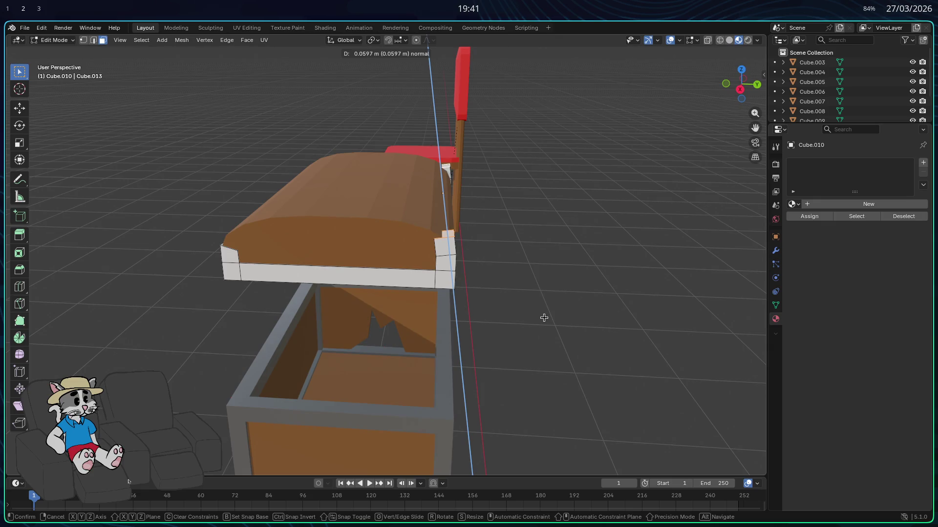
click(542, 322)
key(s)
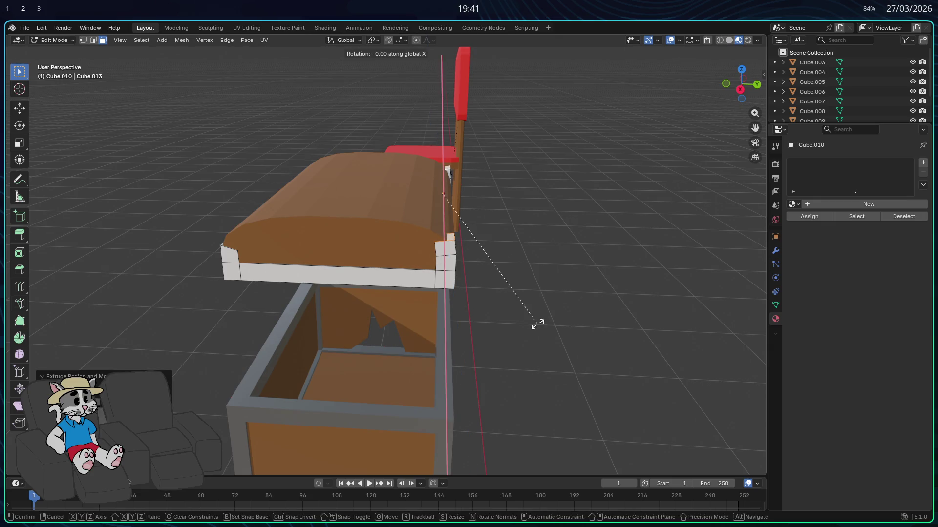
click(569, 264)
key(g)
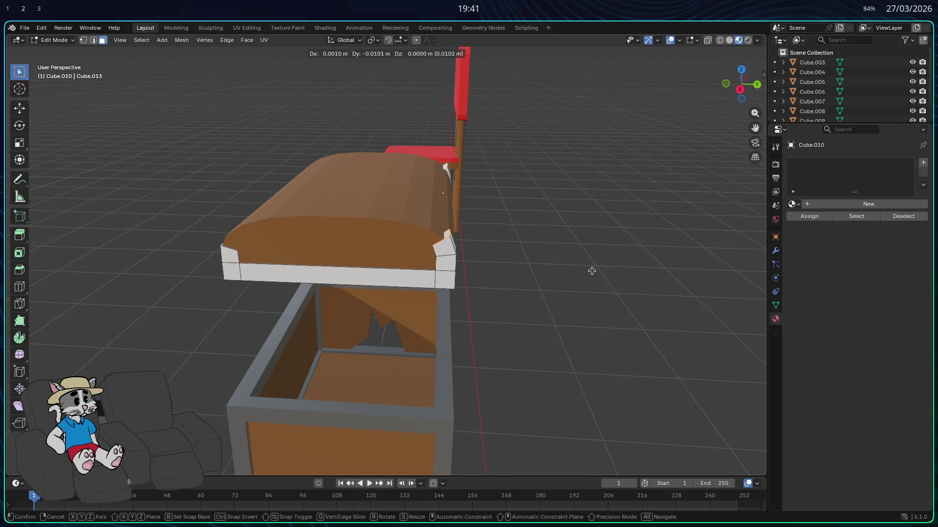
click(590, 272)
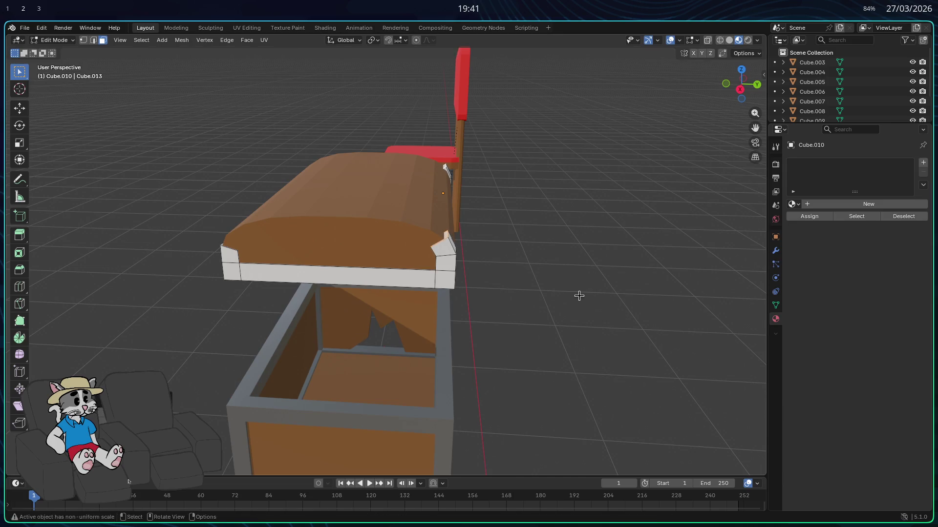
middle_drag(579, 296, 548, 289)
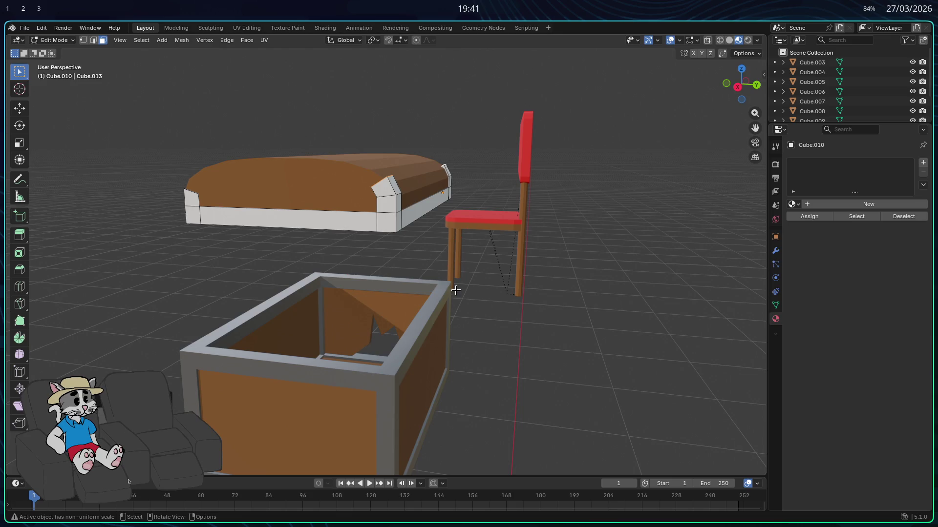
- Tilt the current trim segment around X after abandoning a scale attempt
middle_drag(456, 291, 546, 304)
key(s)
right_click(532, 305)
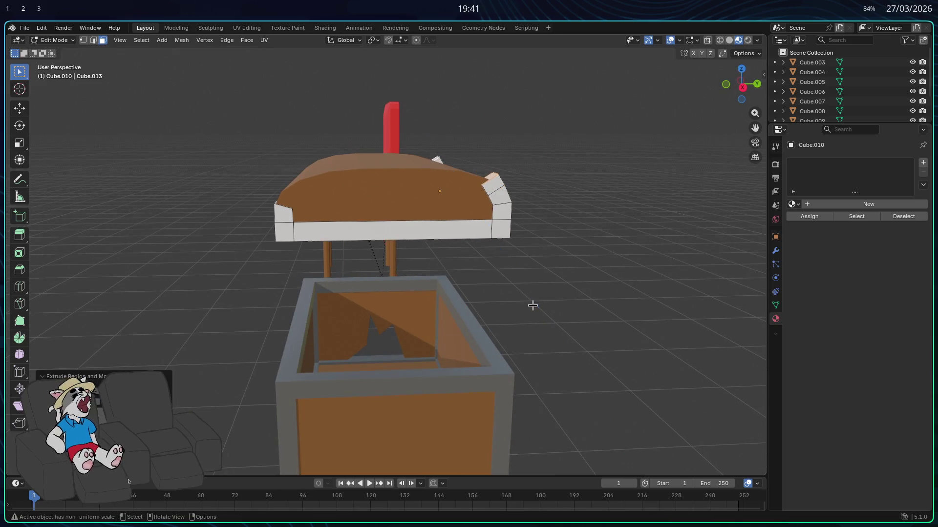
key(r)
key(x)
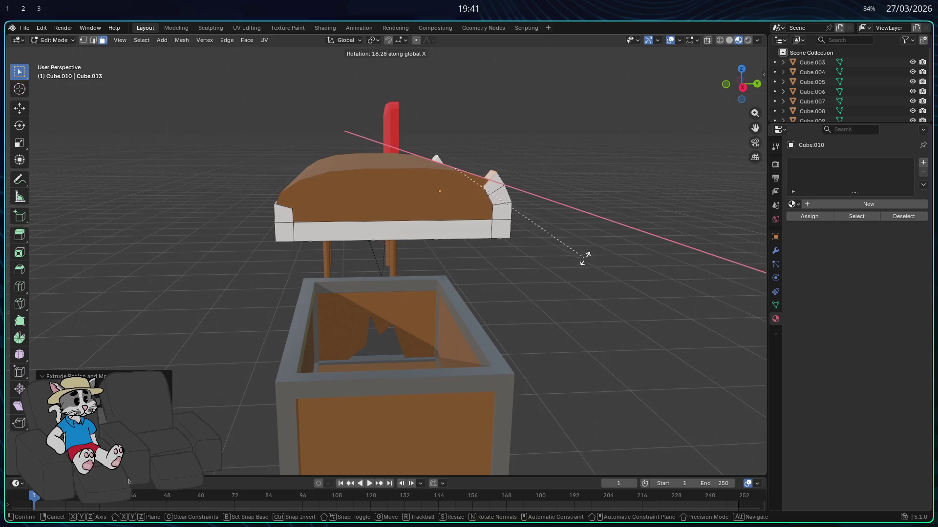
click(588, 247)
- Nudge the segment vertically, along Y, then vertically again to seat it on the arch
key(g)
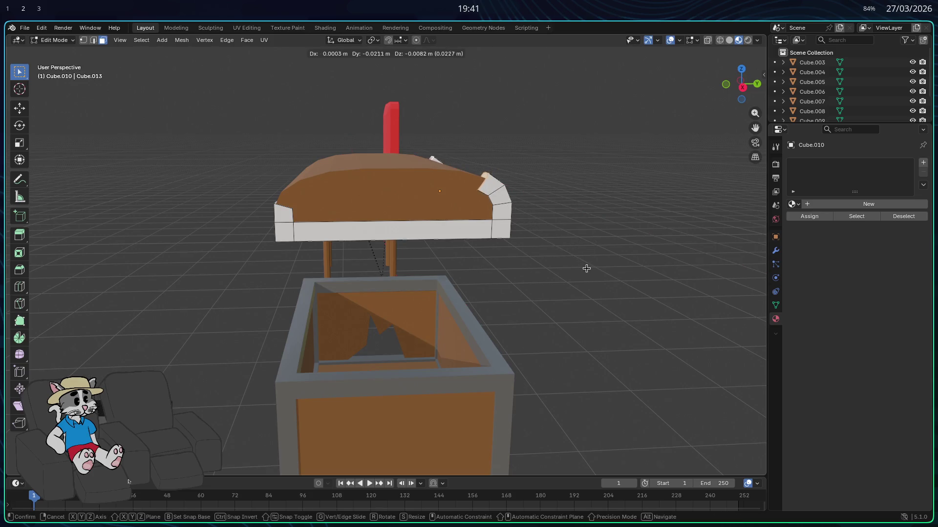
key(x)
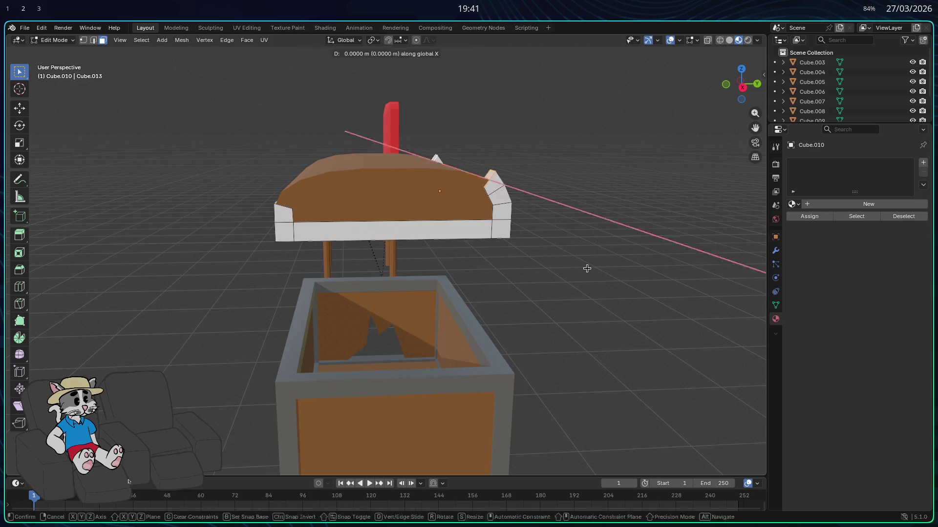
key(z)
click(569, 273)
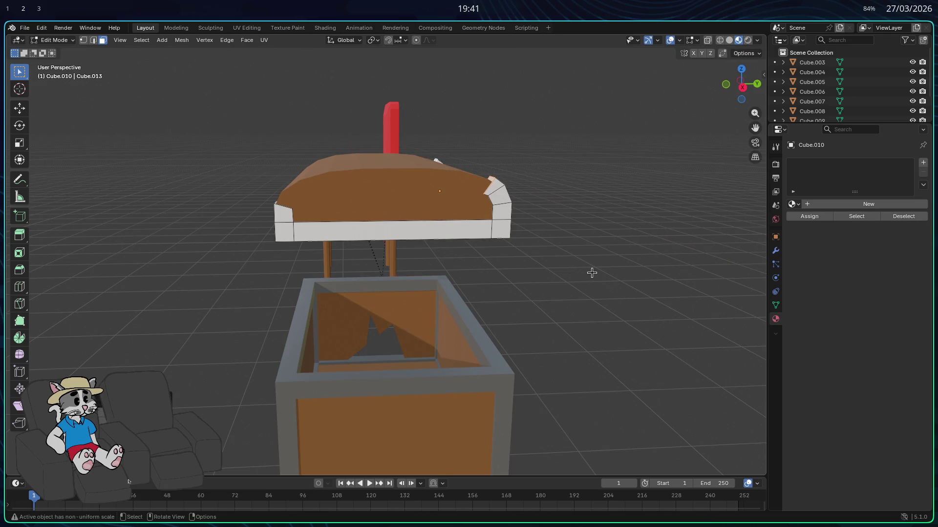
key(g)
key(y)
click(584, 273)
key(g)
key(z)
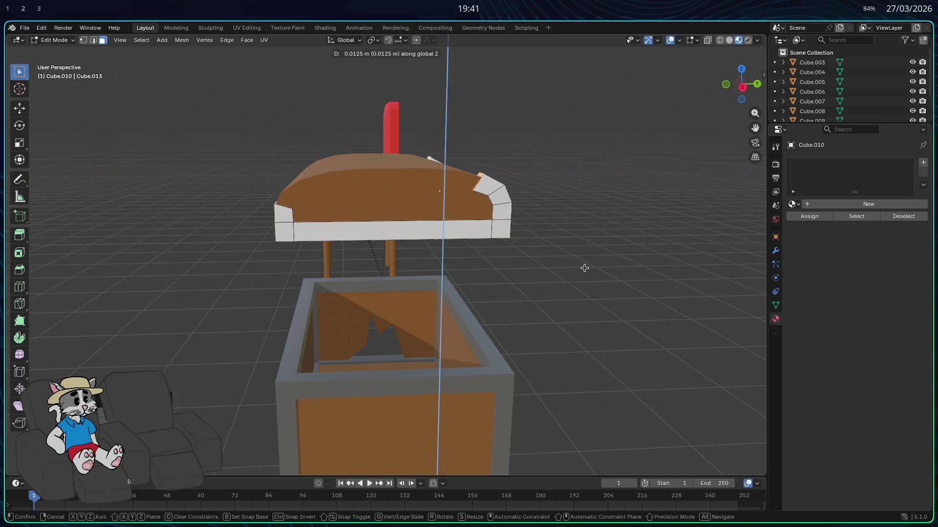
click(585, 267)
- Extrude the next trim segment, cancelling a first tilt and vertical move
mouse_move(583, 267)
middle_down()
mouse_move(505, 278)
mouse_move(519, 278)
middle_up()
key(e)
click(508, 283)
key(r)
key(z)
key(x)
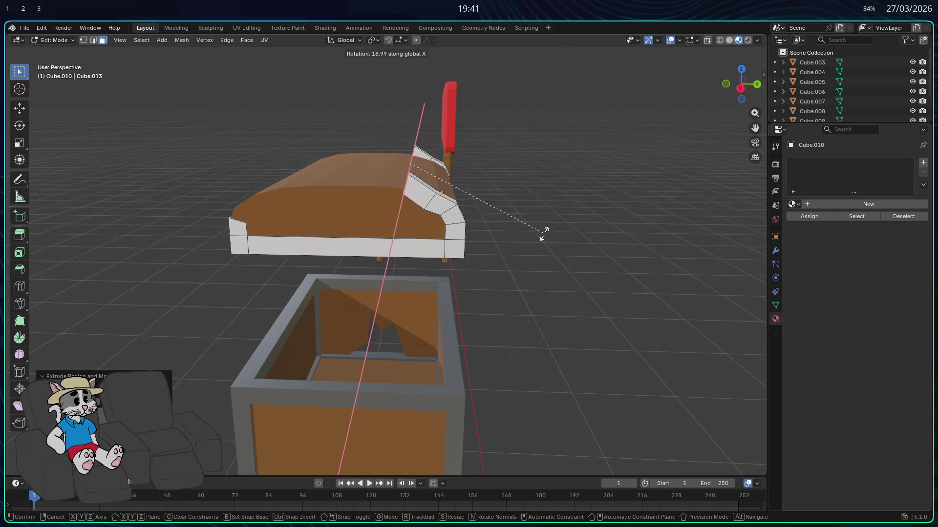
right_click(544, 233)
key(g)
key(z)
right_click(540, 240)
- Move the new segment along its face direction into place on the arch
mouse_move(540, 241)
middle_down()
mouse_move(525, 244)
mouse_move(547, 239)
middle_up()
key(g)
key(z)
key(z)
key(z)
key(x)
key(x)
key(z)
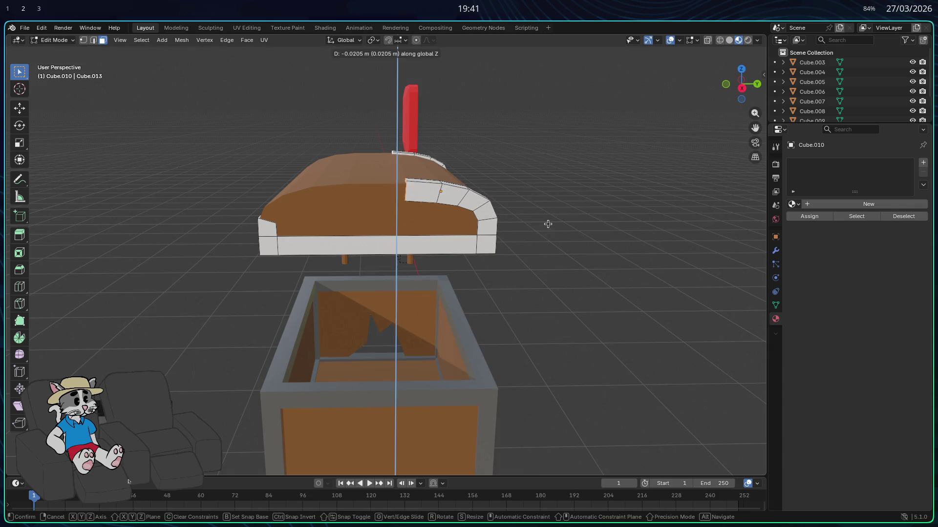
key(z)
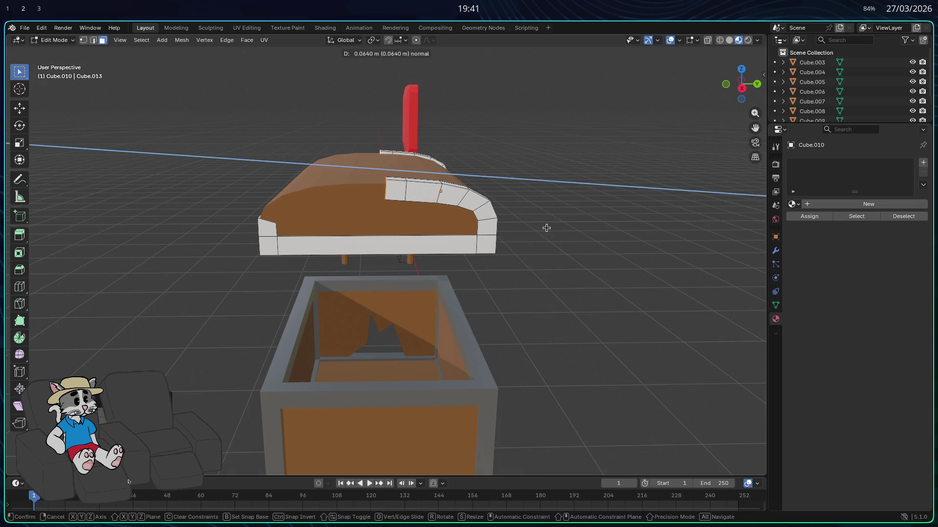
click(532, 229)
- Tilt the segment around X and lift it vertically to follow the curved top
mouse_move(521, 230)
middle_down()
mouse_move(506, 230)
mouse_move(545, 203)
middle_up()
key(r)
key(x)
click(548, 211)
key(g)
key(z)
click(542, 201)
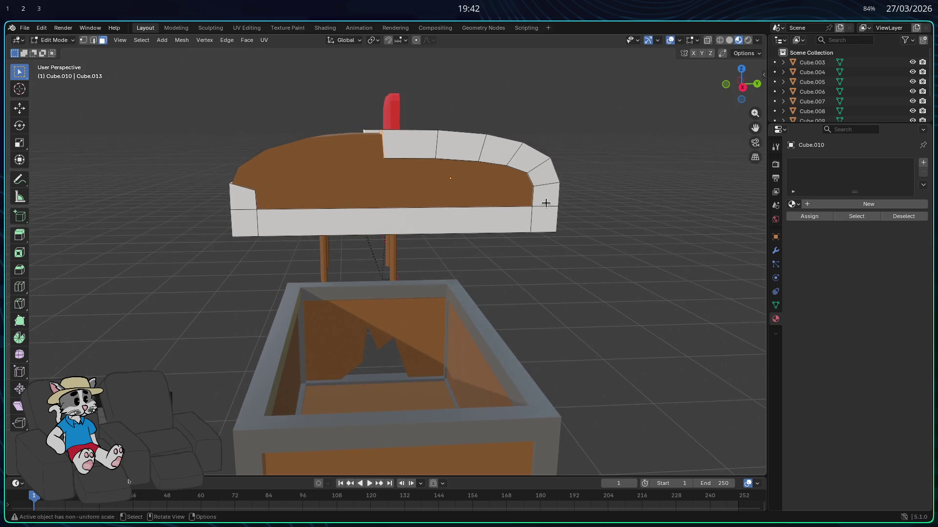
- Extrude another trim segment and shift the top strip's end leftward along Y
key(e)
click(543, 231)
middle_drag(543, 232, 562, 242)
key(g)
key(y)
click(536, 247)
- Tilt the segment around X and adjust its height on the arch
key(r)
key(x)
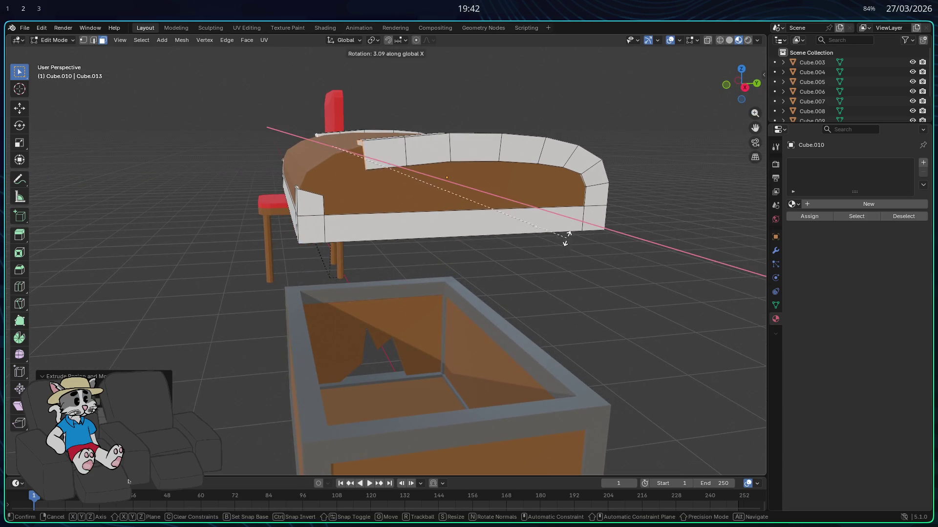
click(569, 214)
key(g)
key(z)
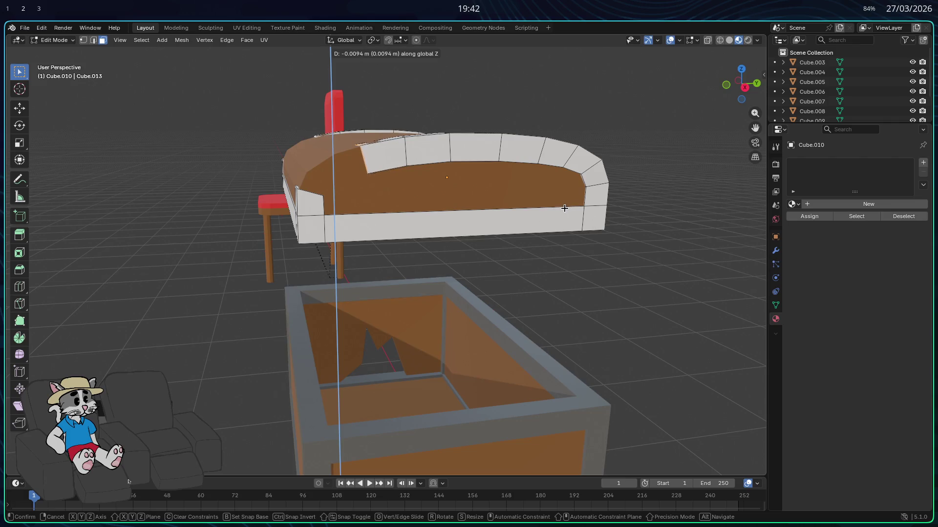
click(564, 207)
- Move the next segment along its face direction, cancelling a tilt attempt
middle_drag(554, 209, 554, 212)
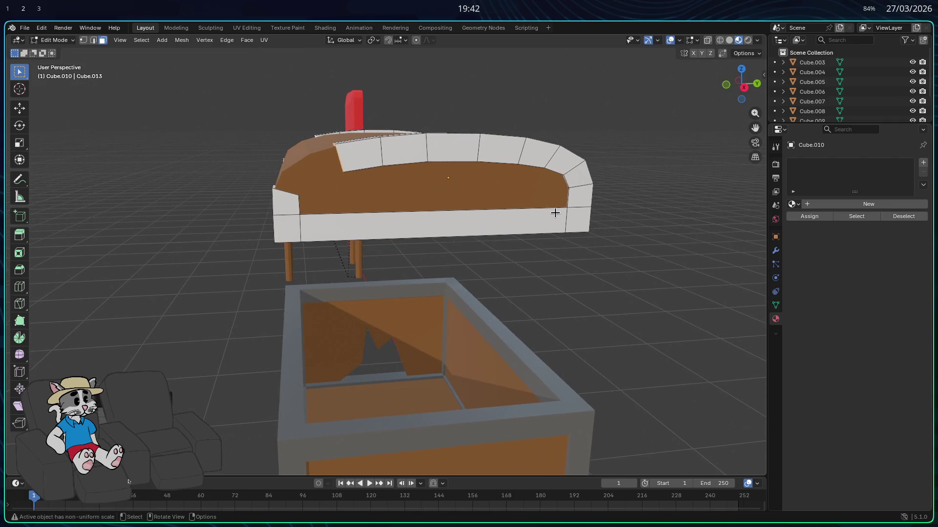
key(g)
key(z)
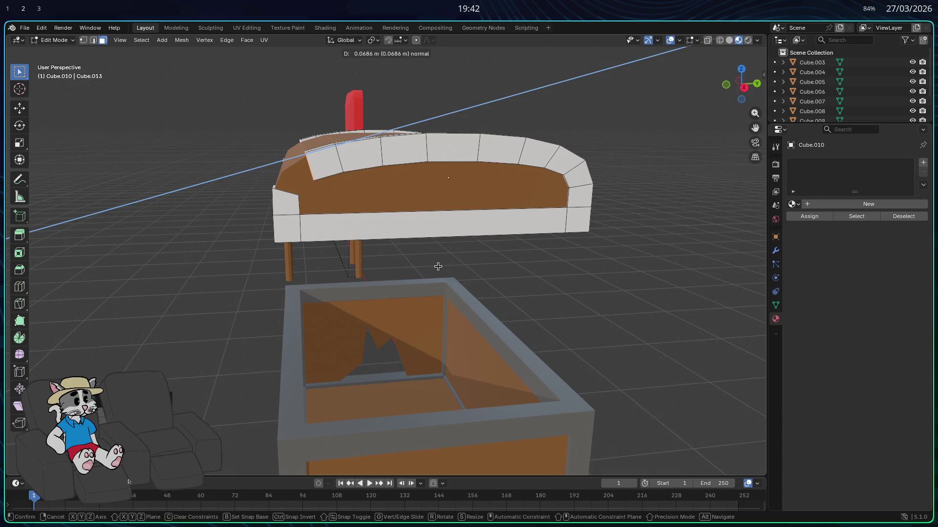
click(437, 267)
key(r)
key(x)
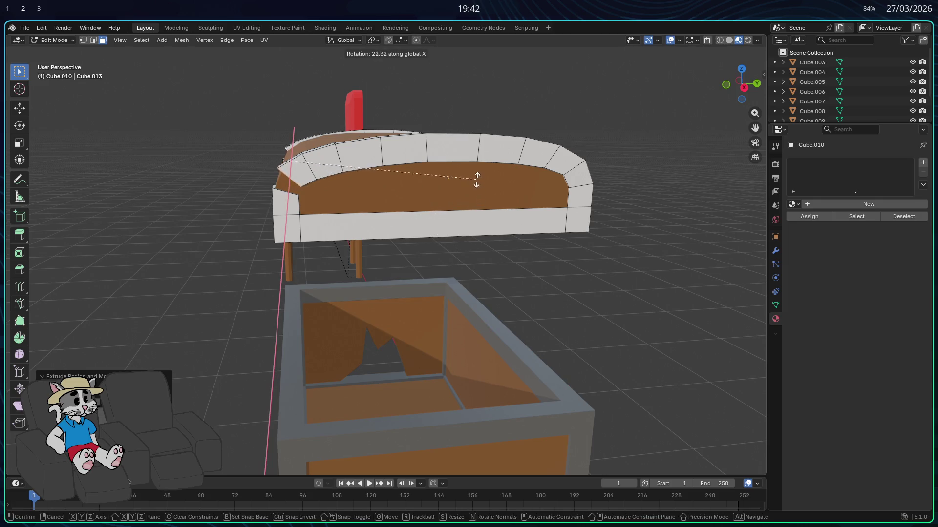
right_click(449, 181)
- Extrude a segment in place at the far side, leaving its tilt cancelled
mouse_move(288, 204)
middle_down()
mouse_move(324, 210)
mouse_move(425, 160)
middle_up()
key(e)
right_click(568, 290)
key(r)
key(x)
right_click(571, 297)
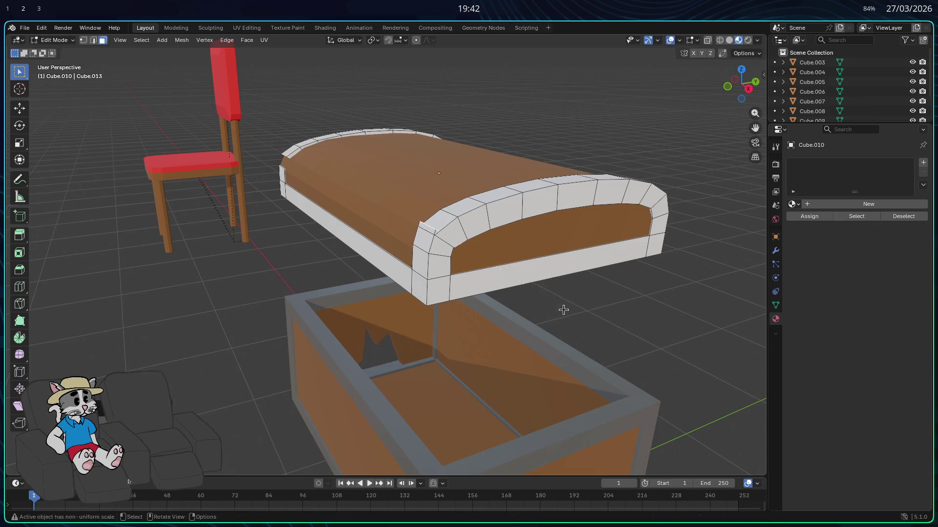
- Try moving the lid corner vertices, then undo the attempts
middle_drag(561, 310, 522, 282)
key(g)
key(z)
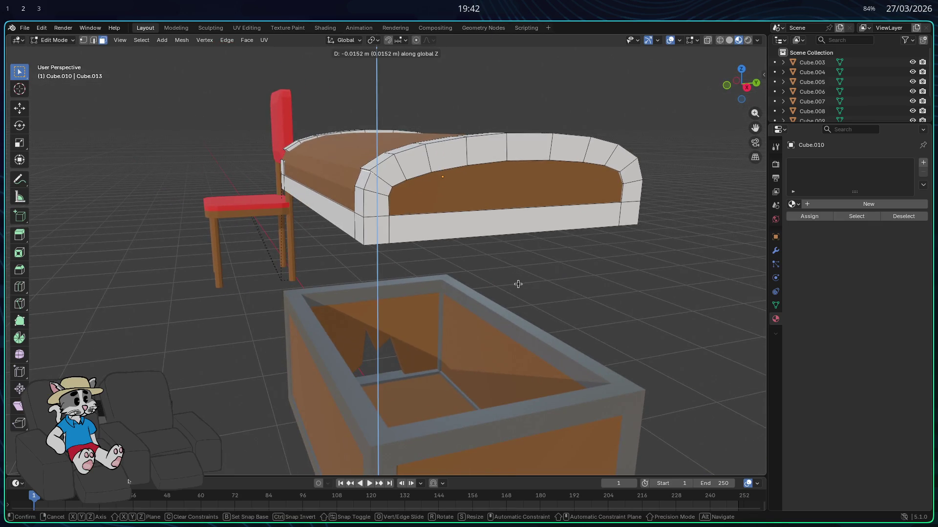
right_click(516, 281)
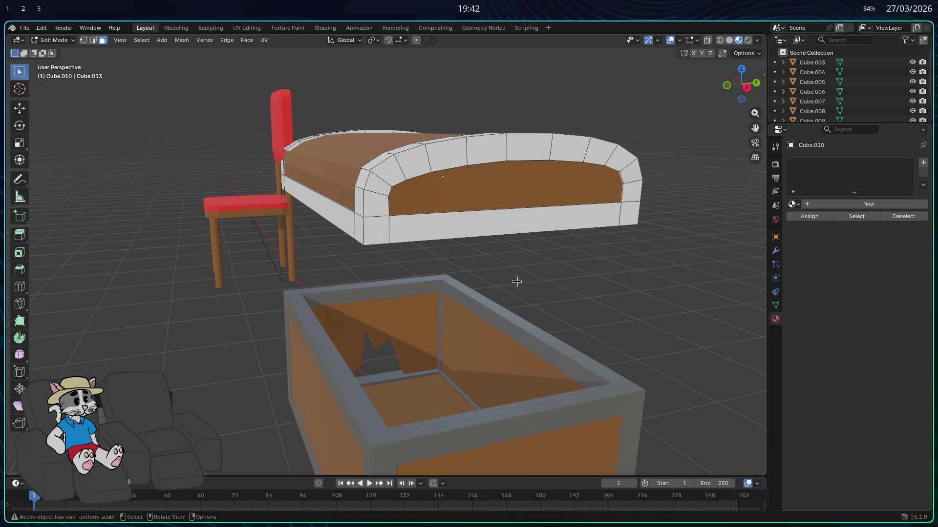
scroll(516, 278, up, 4)
scroll(486, 232, up, 3)
middle_drag(486, 237, 545, 251)
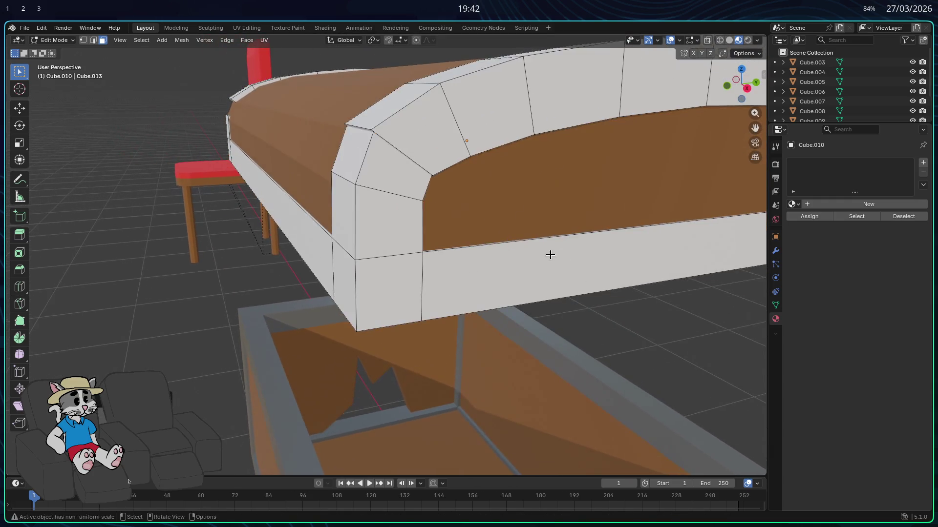
key(g)
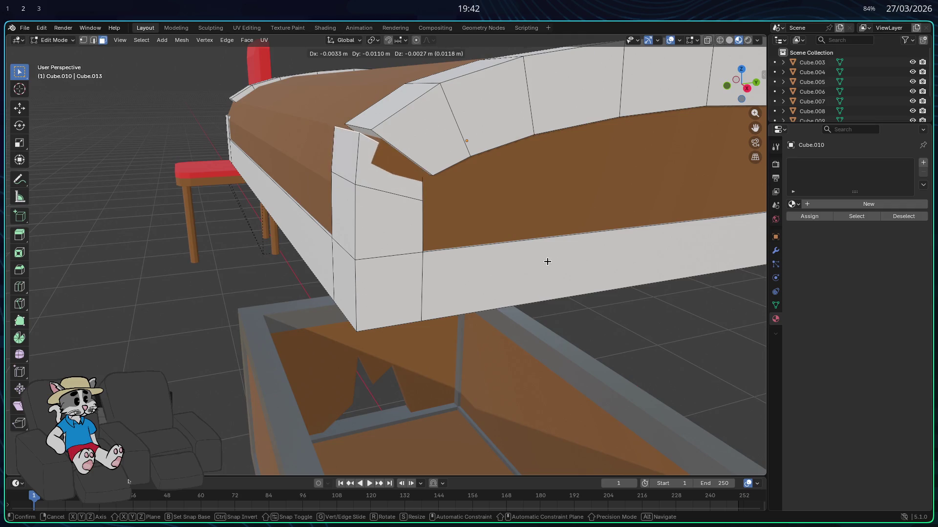
click(534, 260)
key(ctrl+z)
key(ctrl+z)
- Extrude the lid's corner trim face outward from a low side view
middle_drag(491, 255, 344, 216)
key(ctrl+z)
key(ctrl+z)
key(ctrl+z)
mouse_move(481, 256)
middle_down()
mouse_move(354, 230)
mouse_move(220, 153)
middle_up()
middle_drag(299, 237, 331, 230)
key(e)
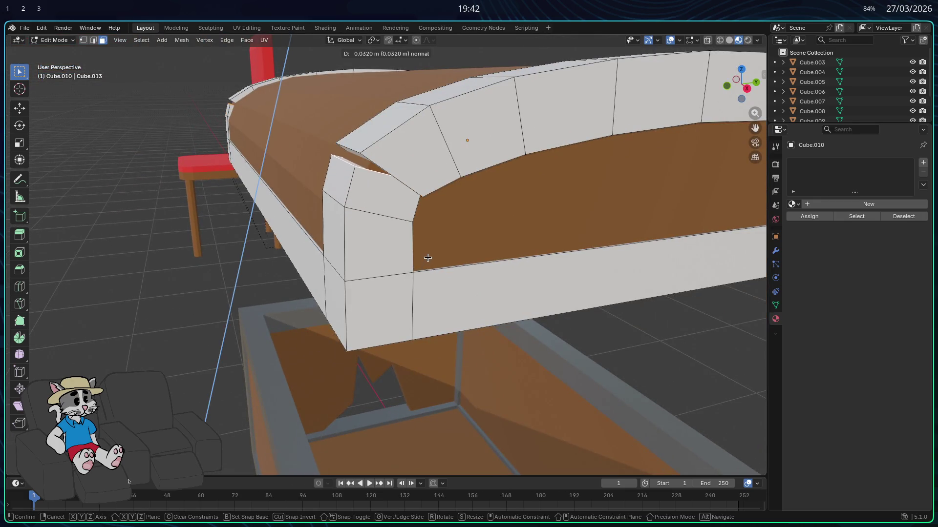
click(422, 252)
- Tilt the jutting corner piece around X and shift it vertically then along Y
key(r)
key(z)
key(x)
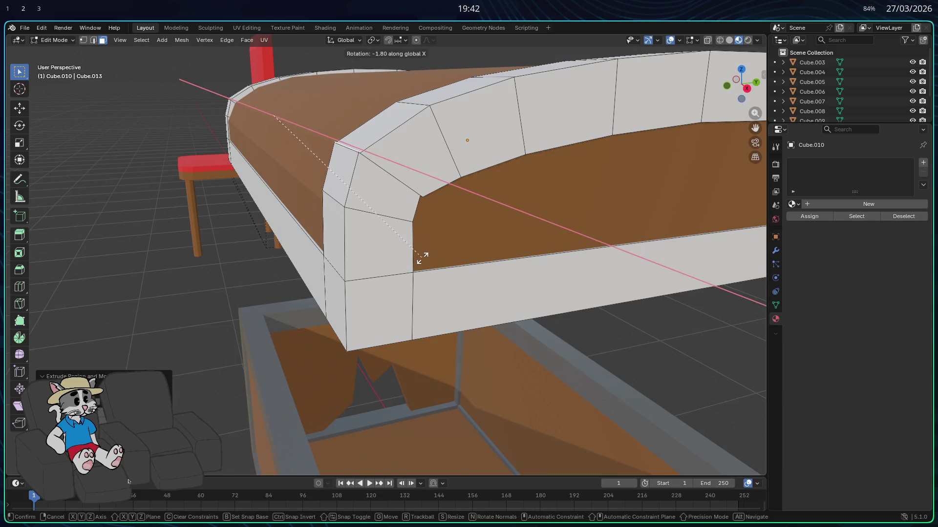
key(Escape)
key(g)
key(z)
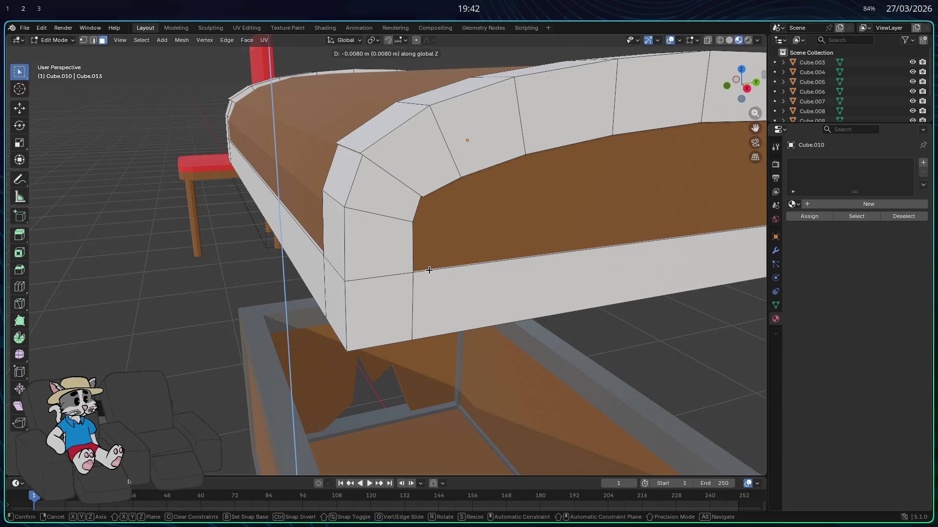
alt+middle_drag(428, 270, 418, 268)
key(y)
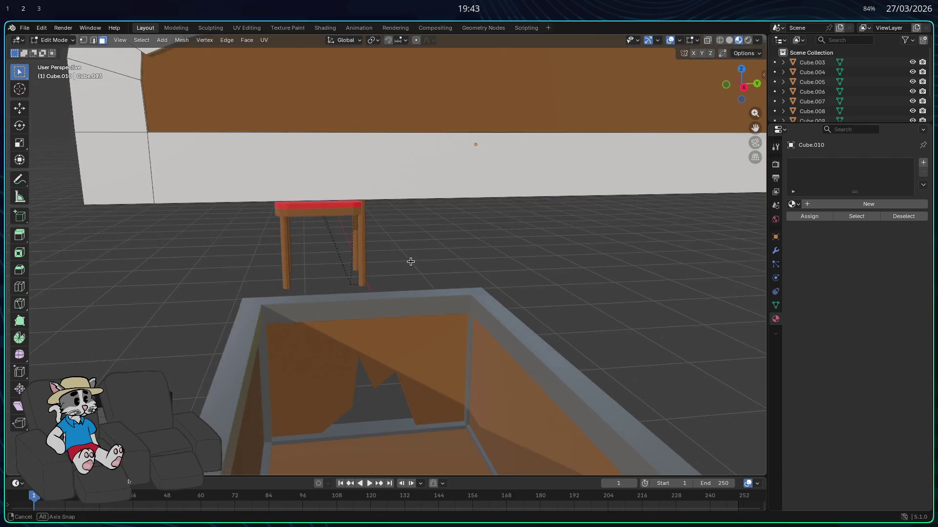
- Select the top trim strip at the lid's end and extrude it outward along its normal
click(407, 254)
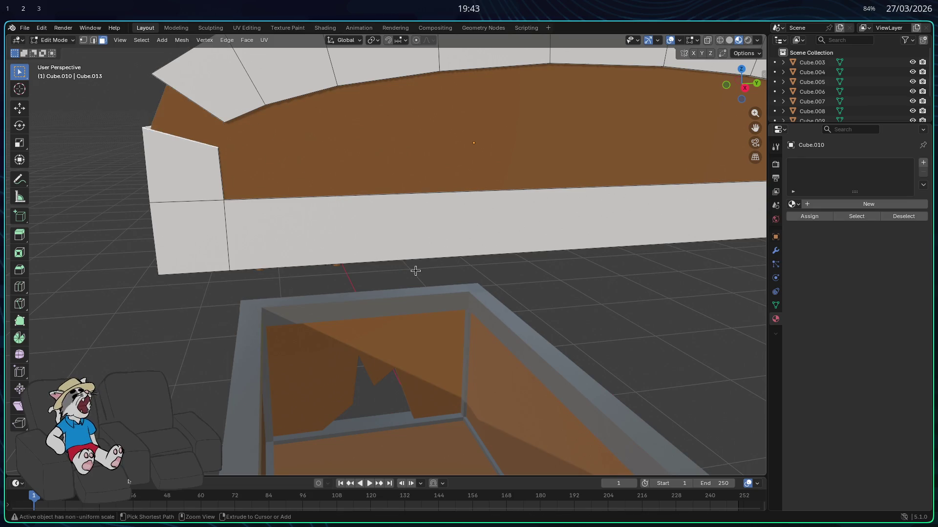
middle_drag(420, 274, 480, 244)
click(694, 105)
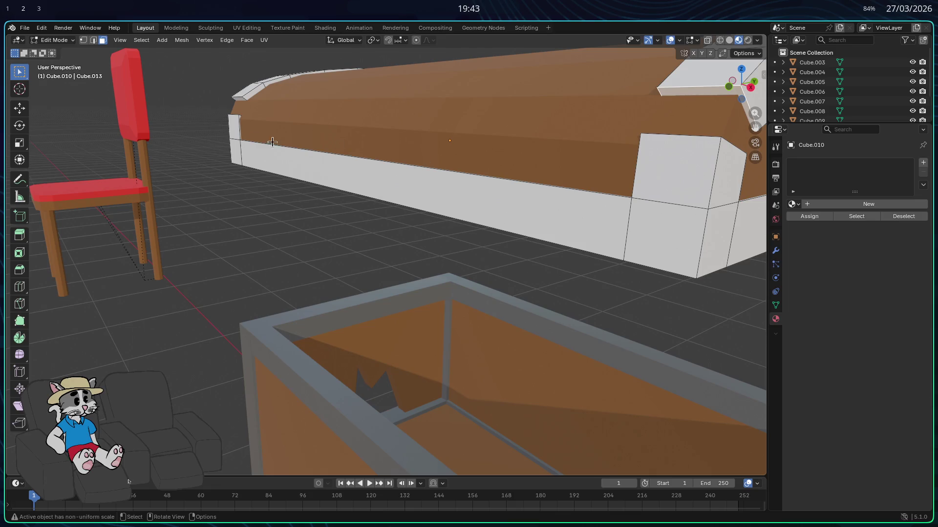
click(237, 96)
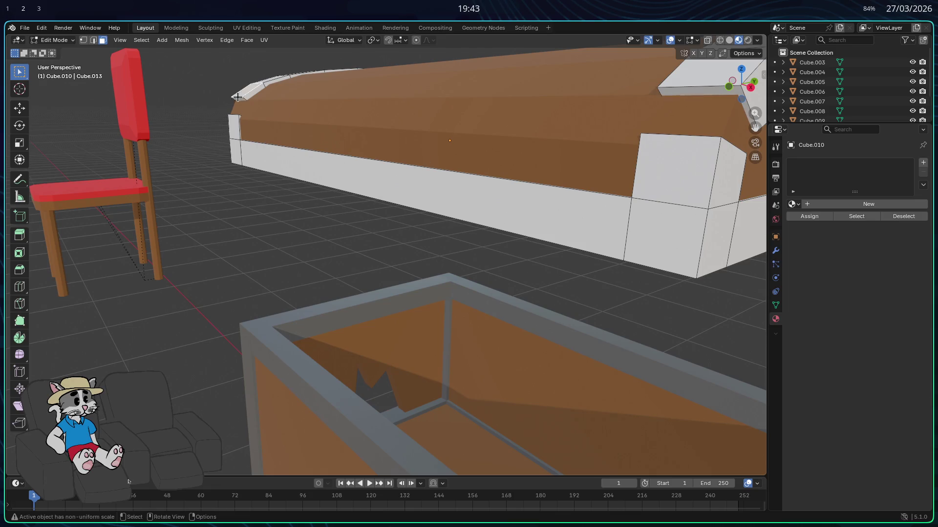
shift+click(668, 94)
middle_drag(668, 94, 623, 140)
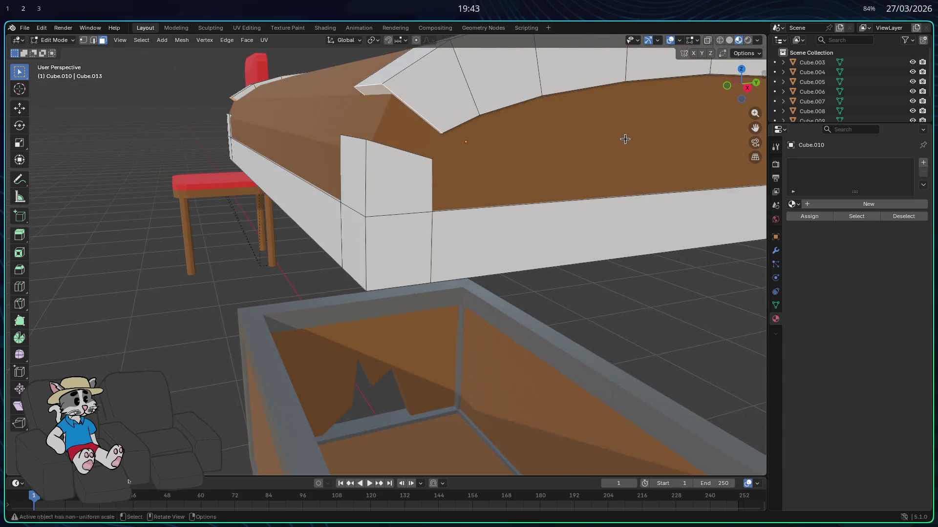
key(e)
click(612, 152)
- Offset the extruded strip along Y and tilt it around the X axis like a loose board
key(r)
key(z)
key(x)
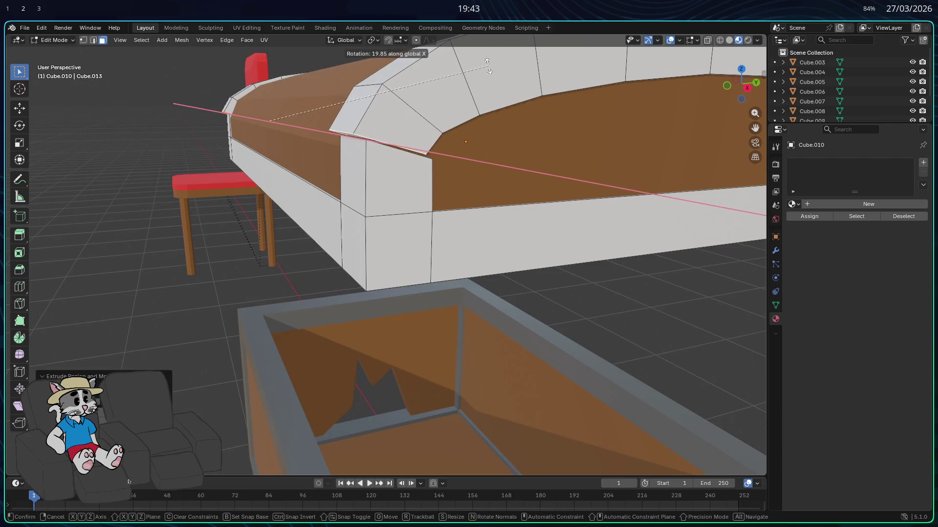
key(Escape)
middle_drag(490, 73, 465, 144)
key(g)
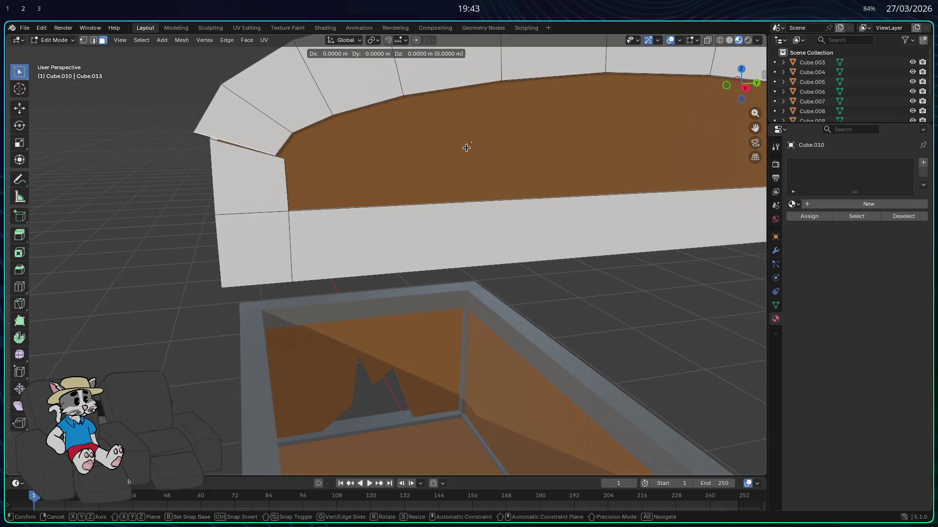
key(z)
key(y)
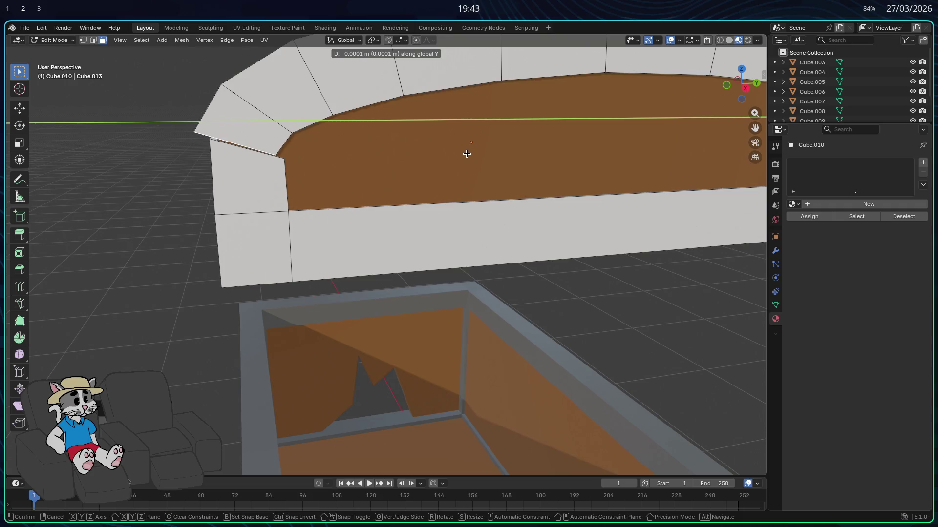
key(Escape)
key(r)
key(x)
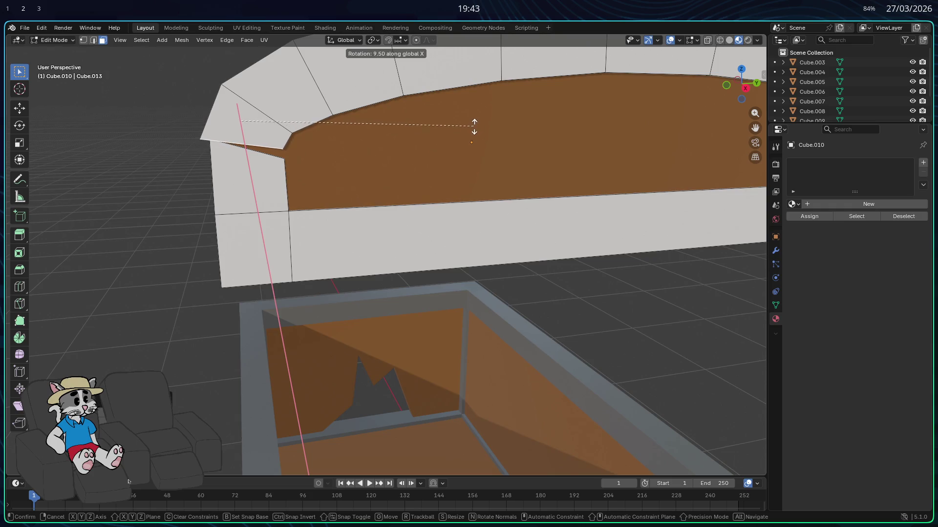
key(Escape)
- Shift the strip vertically and nudge one edge so it sits crooked
middle_drag(439, 154, 446, 151)
key(g)
key(z)
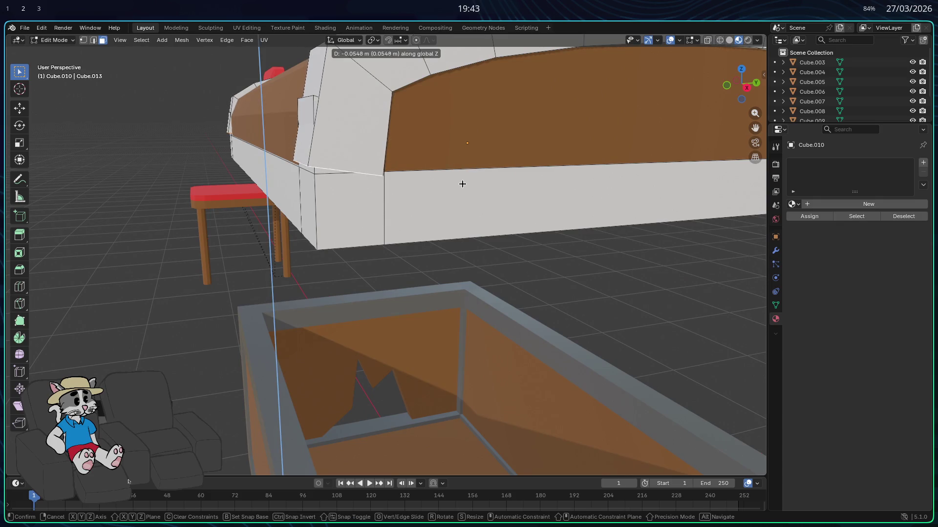
key(Escape)
mouse_move(477, 151)
middle_down()
mouse_move(462, 144)
mouse_move(431, 162)
mouse_move(356, 154)
mouse_move(308, 183)
mouse_move(308, 218)
mouse_move(314, 212)
mouse_move(242, 216)
mouse_move(220, 191)
mouse_move(254, 144)
mouse_move(319, 209)
mouse_move(297, 195)
mouse_move(341, 218)
mouse_move(237, 179)
middle_up()
key(g)
key(Escape)
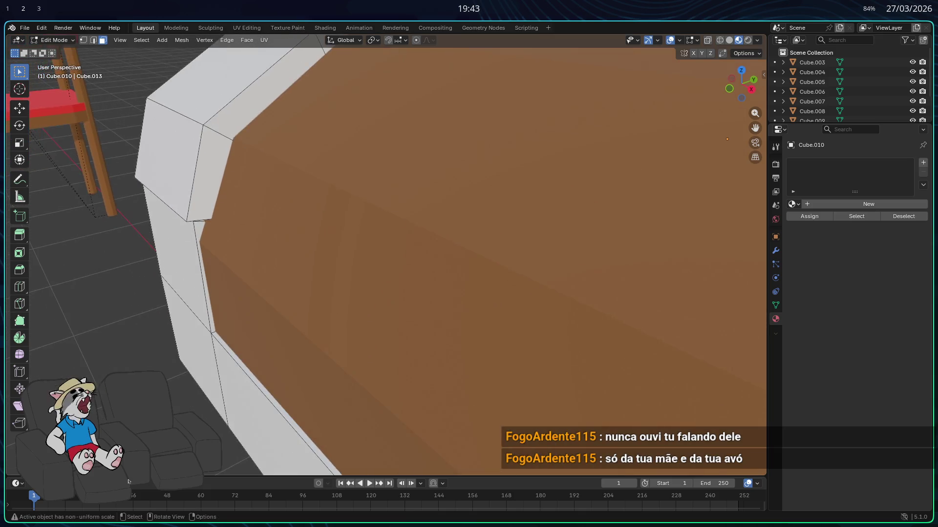
scroll(249, 201, up, 3)
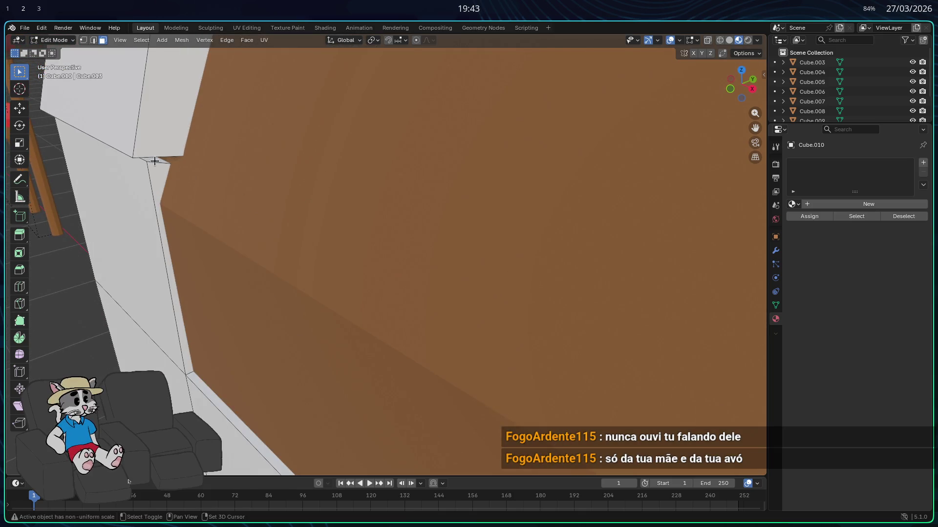
scroll(202, 209, down, 5)
- Extrude a flap from the lid's arched top edge, cancelling an accidental scale
mouse_move(439, 272)
middle_down()
mouse_move(422, 273)
mouse_move(348, 224)
middle_up()
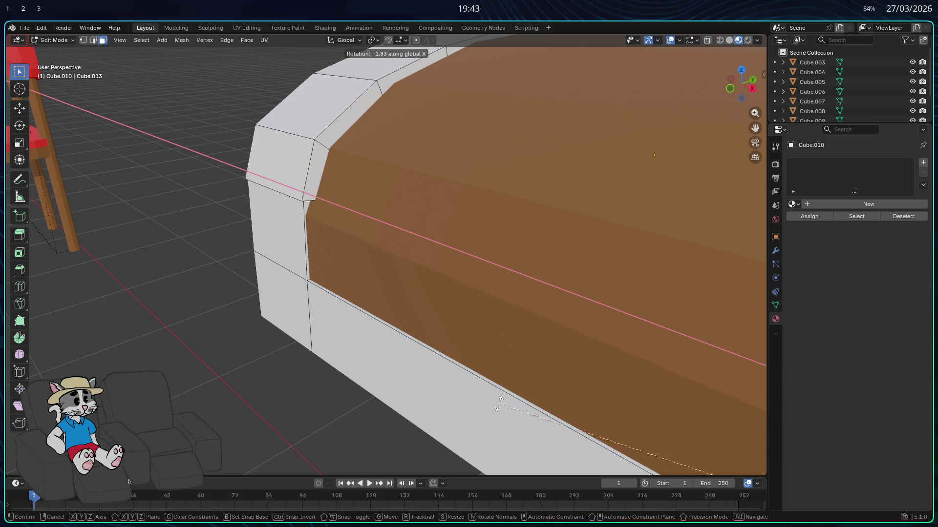
scroll(440, 354, down, 5)
middle_drag(430, 323, 434, 327)
scroll(434, 327, up, 3)
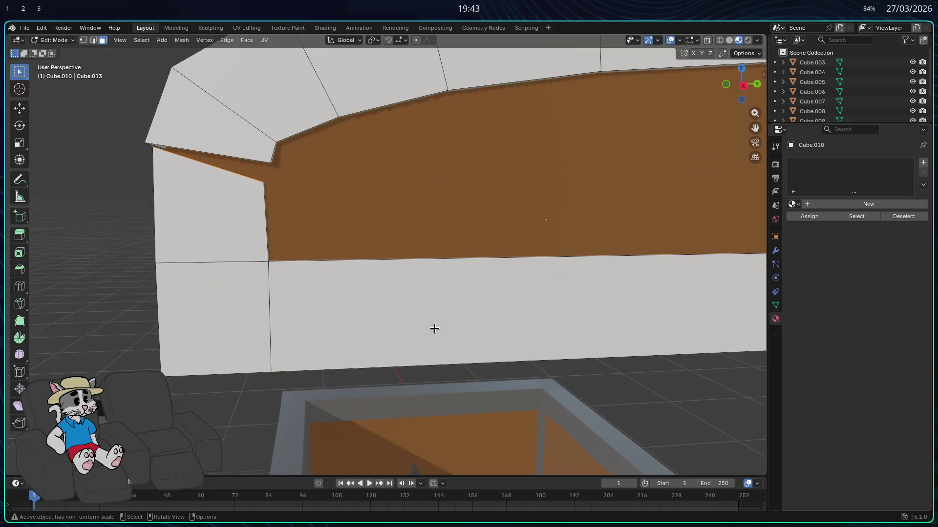
scroll(433, 327, up, 3)
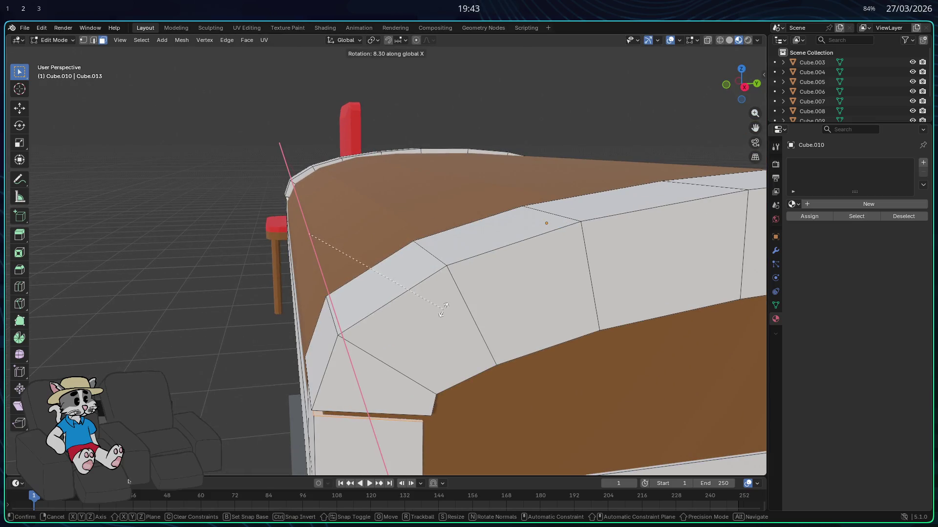
middle_drag(437, 303, 396, 268)
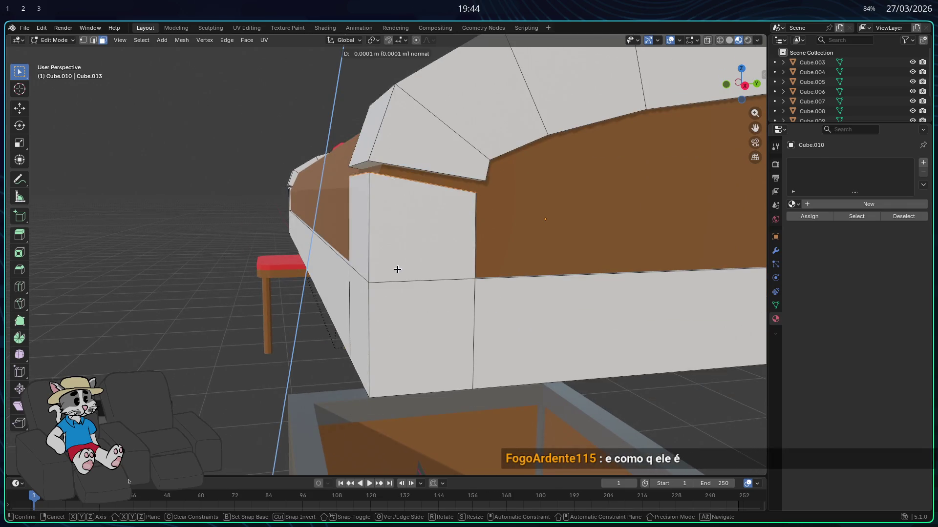
click(396, 266)
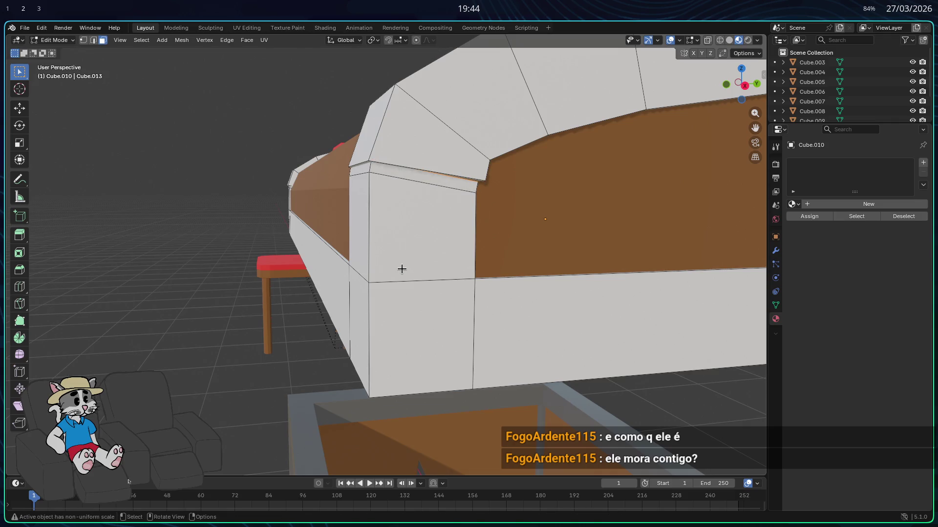
right_click(419, 275)
mouse_move(419, 274)
middle_down()
mouse_move(422, 283)
mouse_move(407, 280)
middle_up()
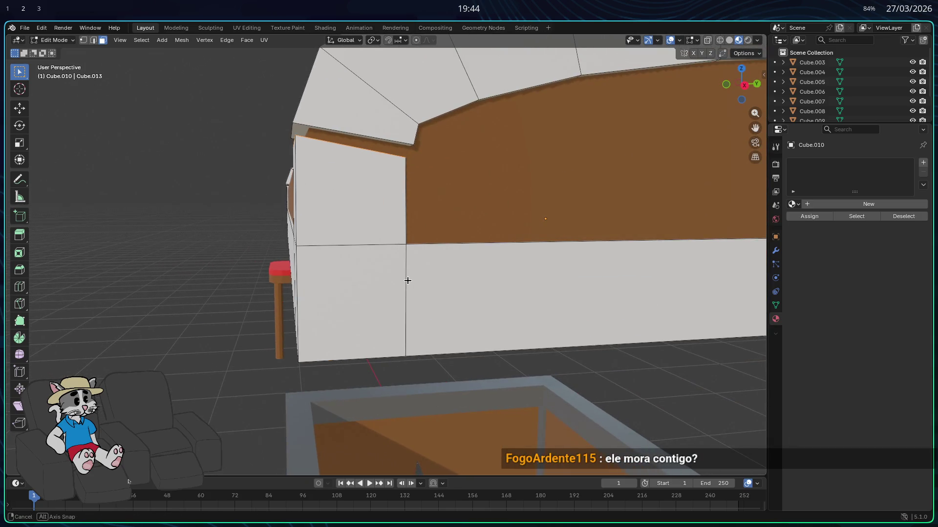
- Move the selected end-trim face to open a jagged gap and set up the leftover faces for deletion
key(g)
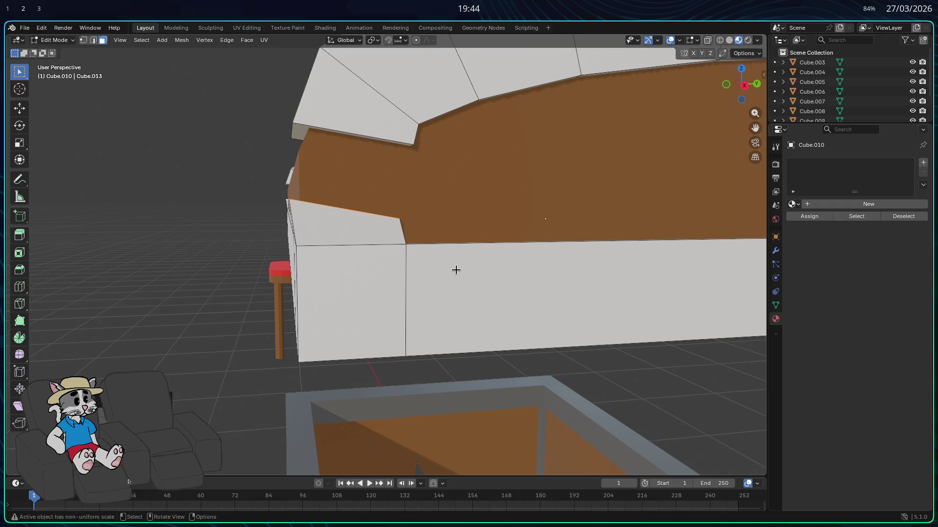
scroll(456, 269, up, 2)
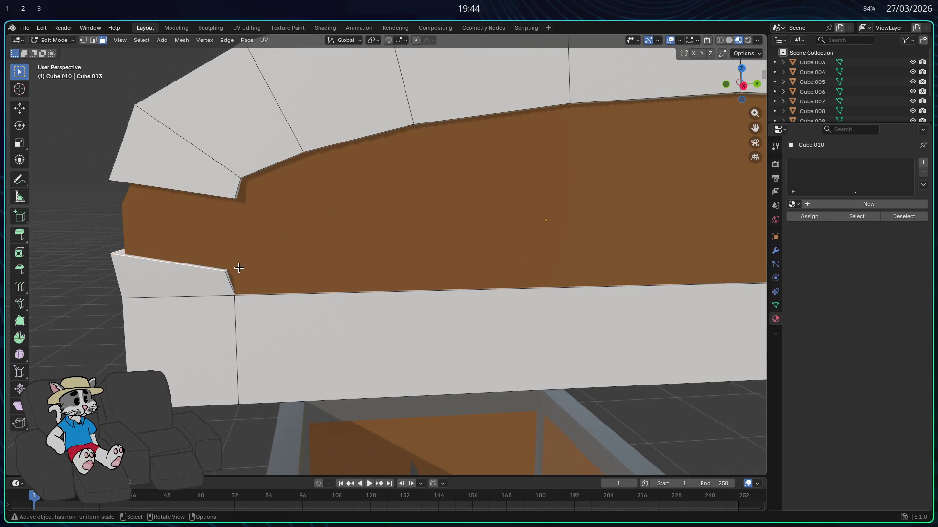
middle_drag(198, 267, 233, 275)
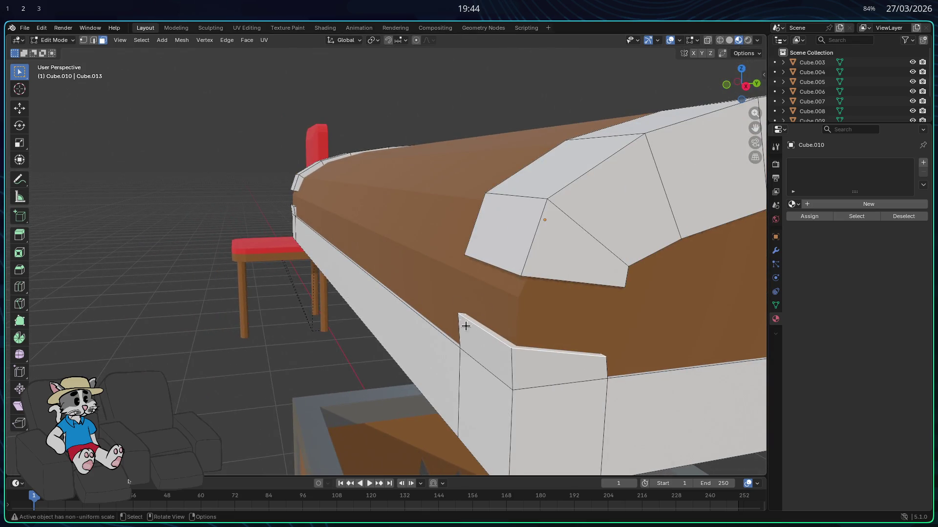
scroll(469, 327, down, 3)
middle_drag(456, 324, 362, 247)
scroll(363, 253, up, 3)
scroll(391, 283, up, 2)
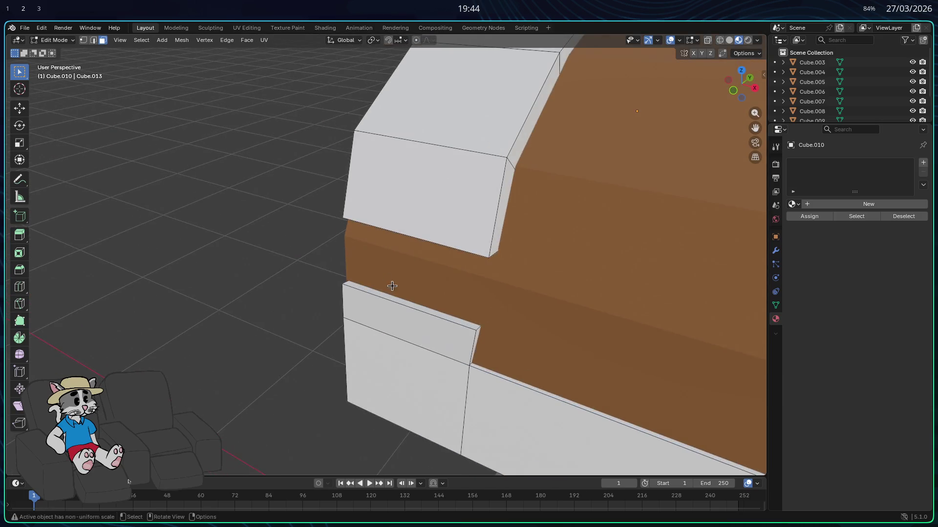
right_click(404, 289)
key(Escape)
mouse_move(386, 293)
middle_down()
mouse_move(494, 312)
mouse_move(451, 289)
mouse_move(466, 277)
middle_up()
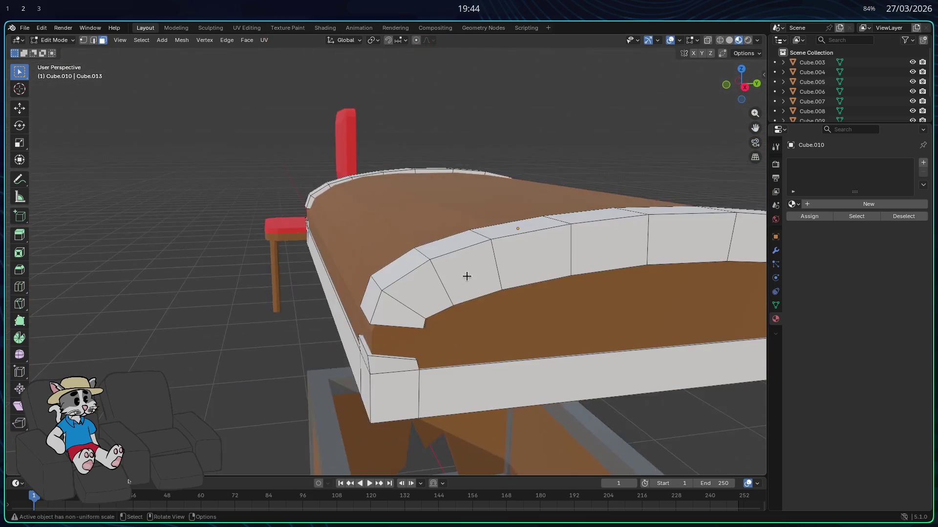
key(x)
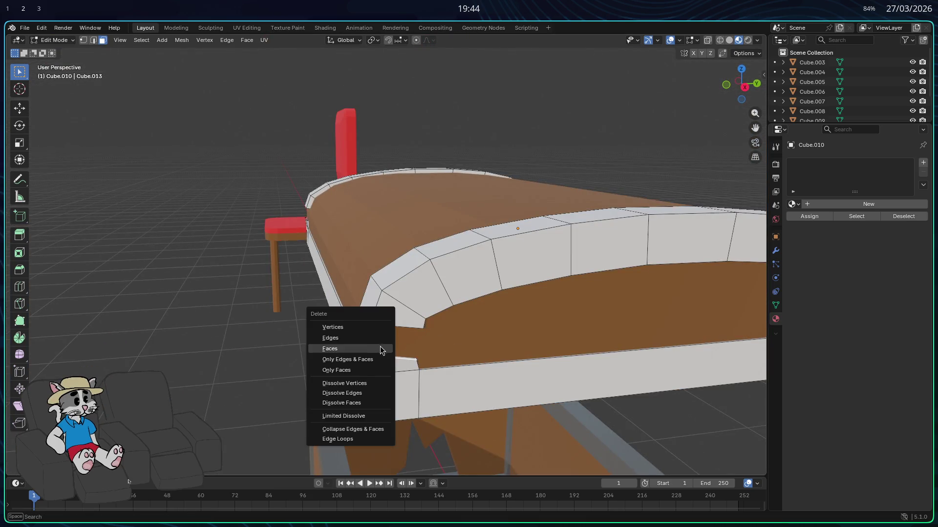
- Delete the stray face, then lift the white trim frame straight up along Z above the brown lid
click(371, 345)
middle_drag(400, 308, 404, 255)
key(Tab)
key(g)
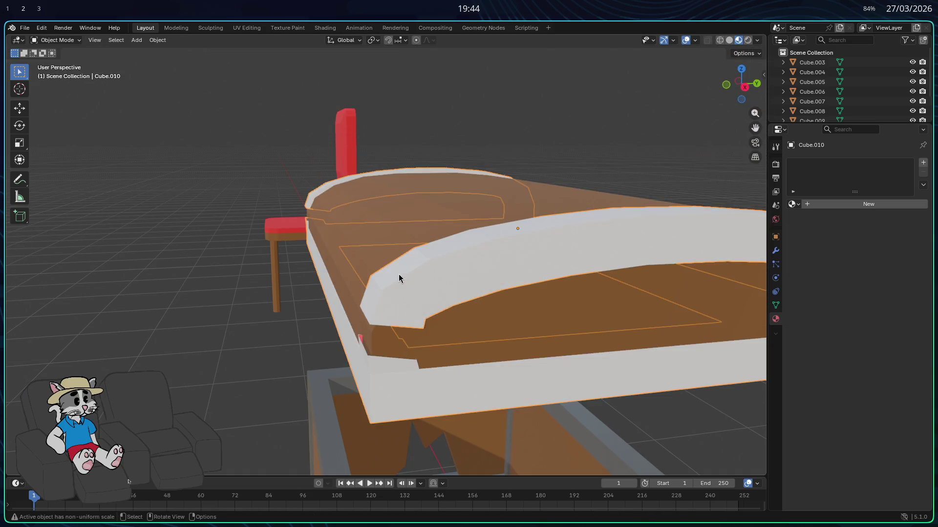
key(z)
click(391, 186)
mouse_move(391, 185)
middle_down()
mouse_move(389, 200)
mouse_move(401, 196)
mouse_move(417, 216)
mouse_move(446, 193)
mouse_move(542, 188)
mouse_move(542, 206)
mouse_move(600, 90)
middle_up()
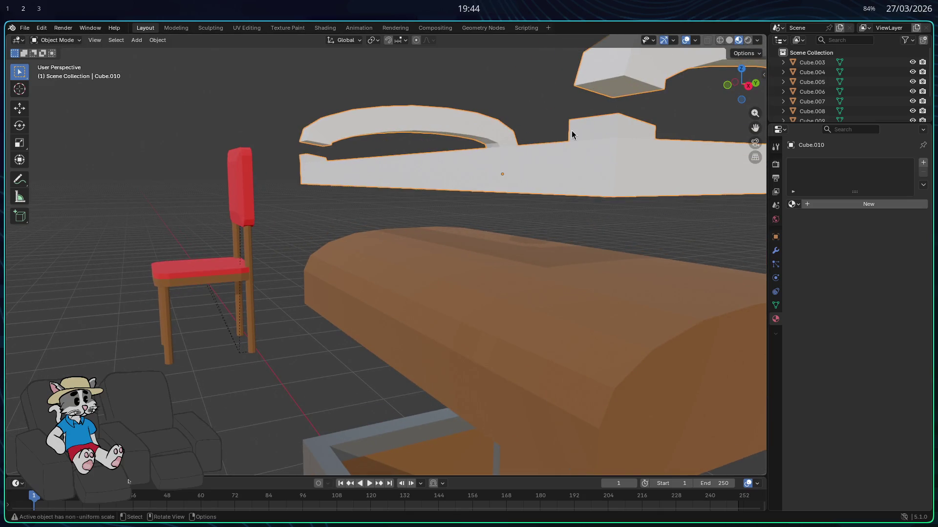
key(Tab)
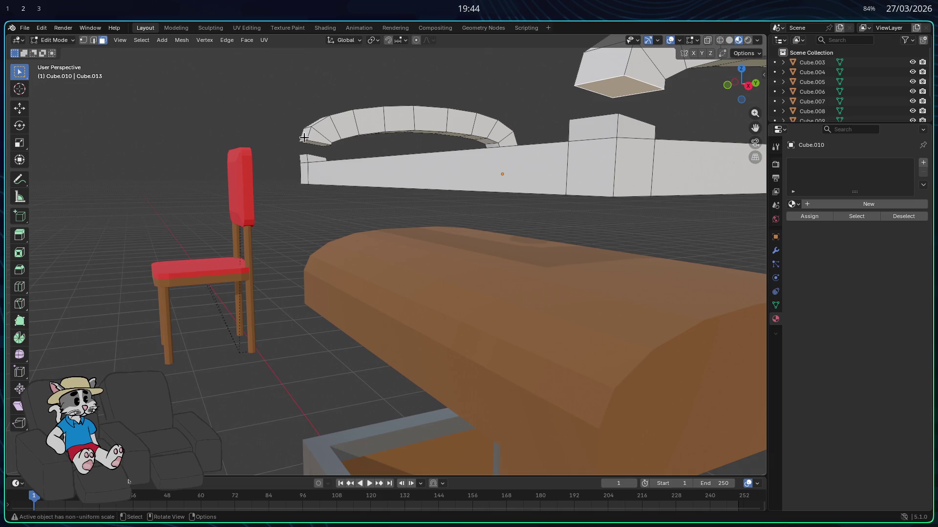
- In edge select, pick the edges around the gap at the arch end and fill it with a new face
middle_drag(298, 136, 416, 138)
right_click(421, 136)
click(408, 140)
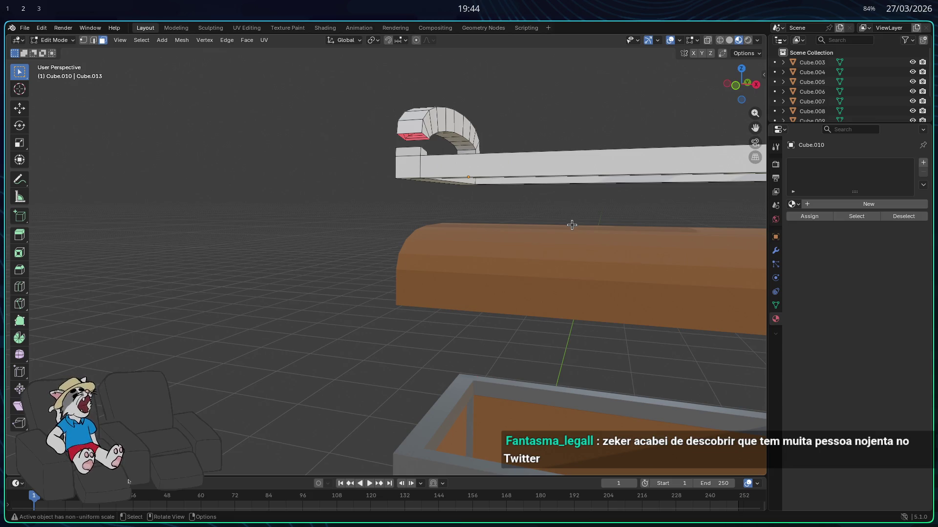
mouse_move(581, 248)
middle_down()
mouse_move(530, 258)
mouse_move(546, 356)
mouse_move(433, 300)
mouse_move(345, 189)
mouse_move(135, 69)
middle_up()
key(Tab)
key(Tab)
click(93, 39)
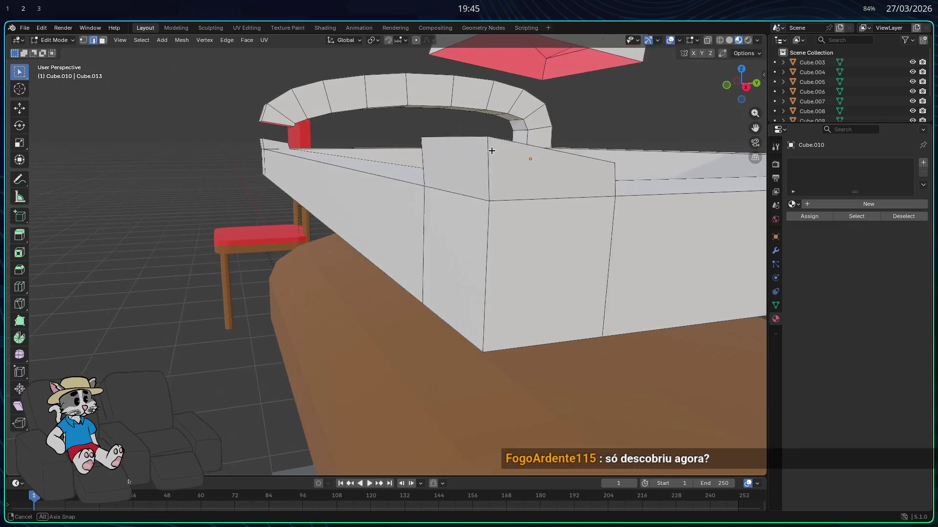
mouse_move(497, 151)
middle_down()
mouse_move(552, 175)
mouse_move(561, 164)
middle_up()
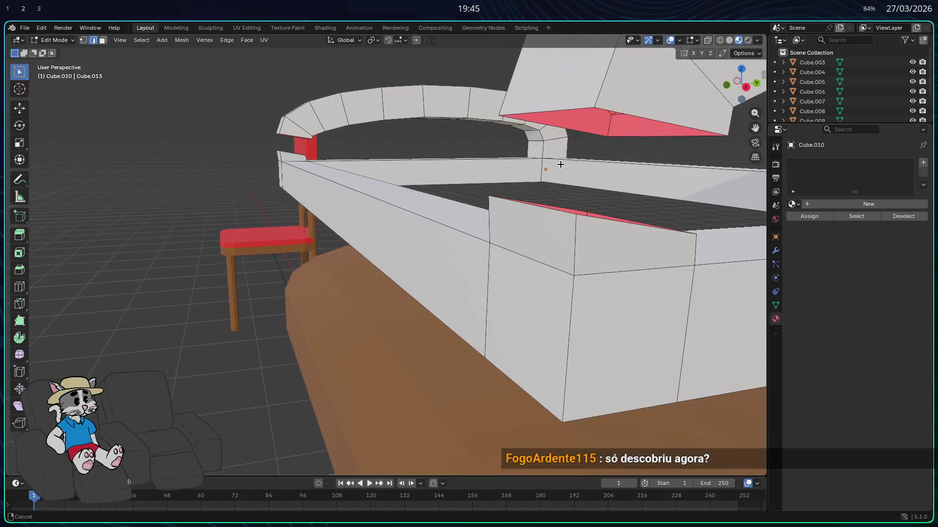
shift+click(605, 221)
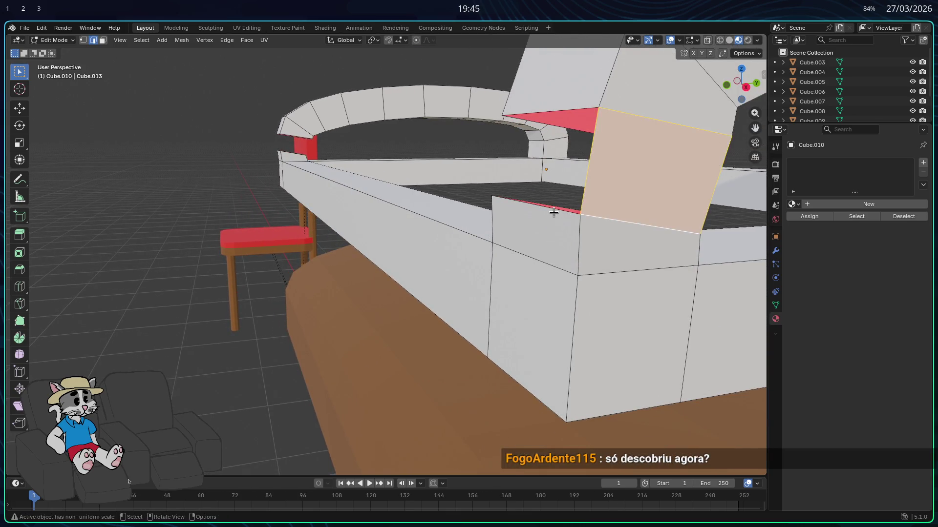
- Orbit around the frame to check the closed arches, then return to Object Mode
middle_drag(548, 122, 329, 189)
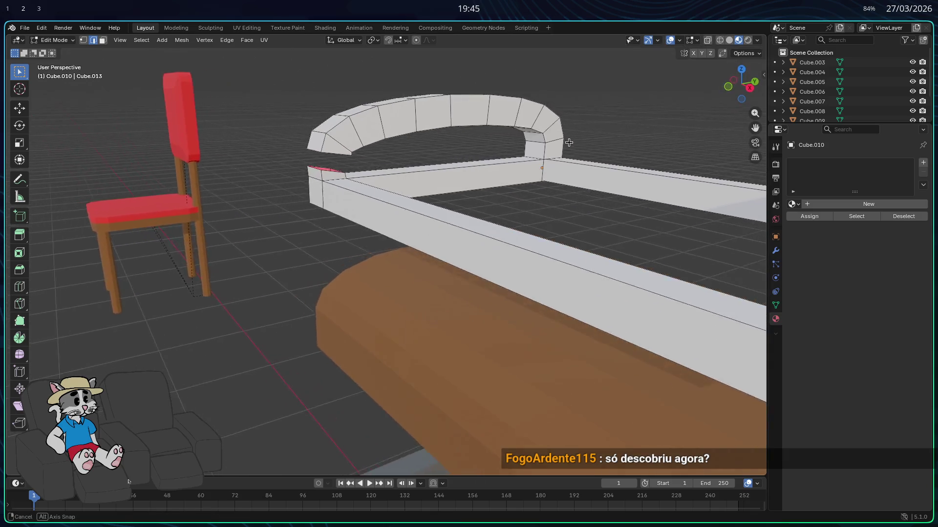
mouse_move(328, 164)
middle_down()
mouse_move(425, 110)
mouse_move(502, 235)
mouse_move(618, 211)
mouse_move(481, 224)
mouse_move(231, 219)
mouse_move(212, 234)
middle_up()
scroll(615, 201, up, 3)
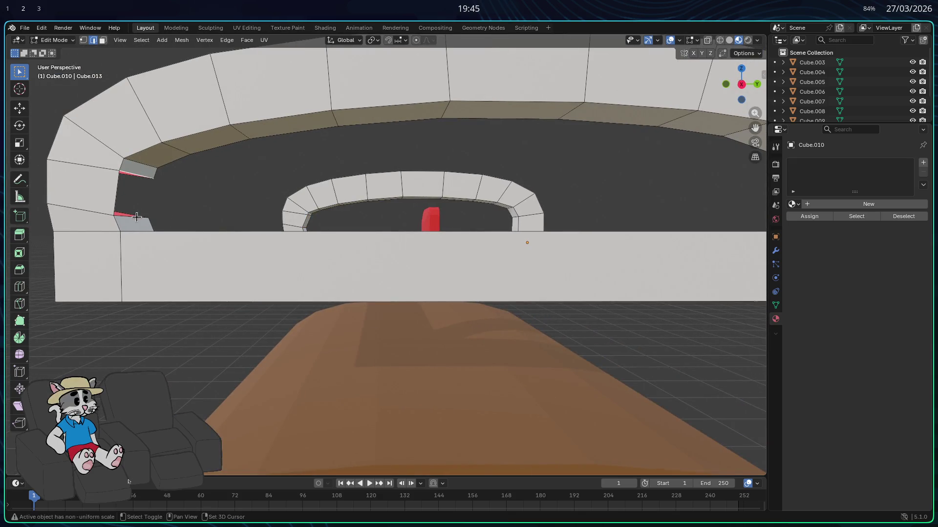
middle_drag(136, 216, 237, 241)
scroll(296, 251, down, 4)
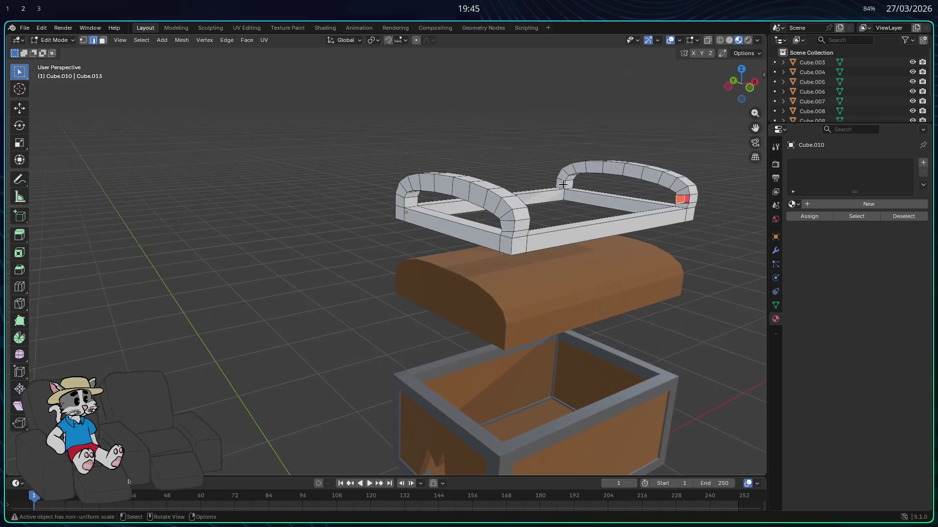
scroll(547, 187, up, 2)
scroll(517, 236, up, 3)
scroll(518, 236, up, 3)
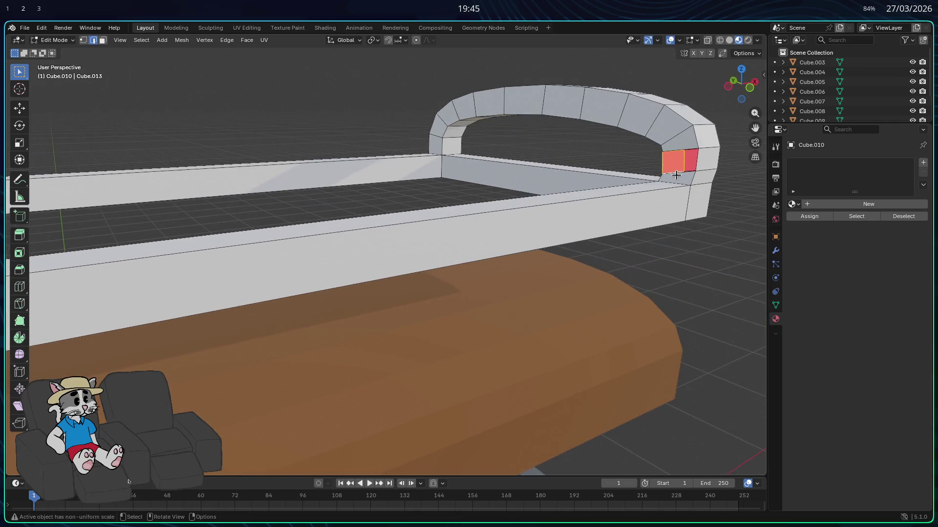
scroll(678, 150, down, 2)
middle_drag(663, 203, 618, 203)
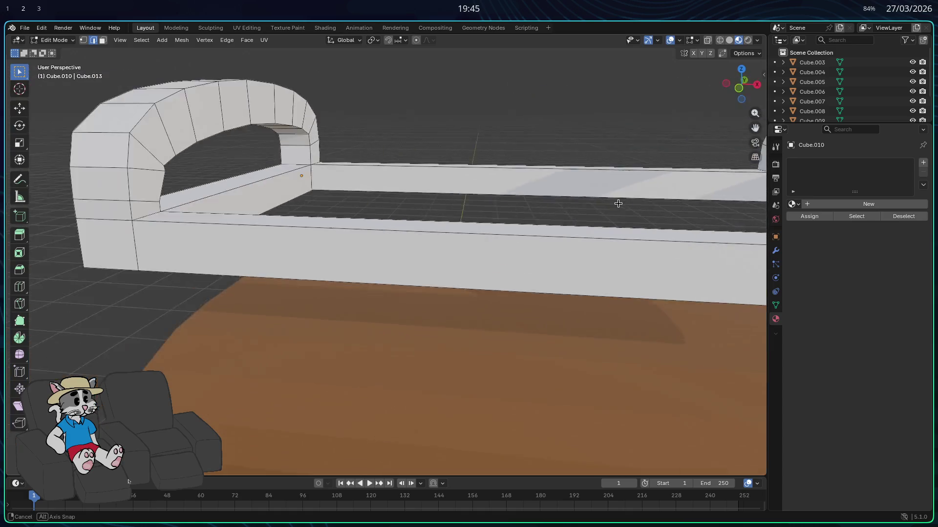
scroll(618, 203, down, 3)
mouse_move(398, 224)
middle_down()
mouse_move(423, 247)
mouse_move(257, 222)
mouse_move(325, 230)
mouse_move(384, 203)
mouse_move(591, 260)
middle_up()
key(Tab)
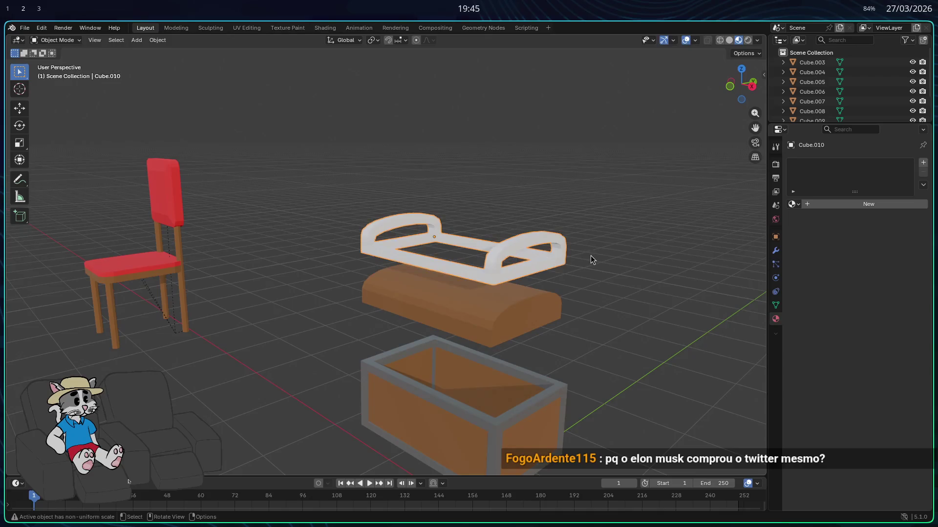
- Move the white frame down along Z until it wraps the brown lid's edges, then select the lid
click(597, 301)
mouse_move(597, 300)
middle_down()
mouse_move(573, 283)
mouse_move(640, 386)
mouse_move(618, 425)
mouse_move(563, 411)
middle_up()
key(g)
key(z)
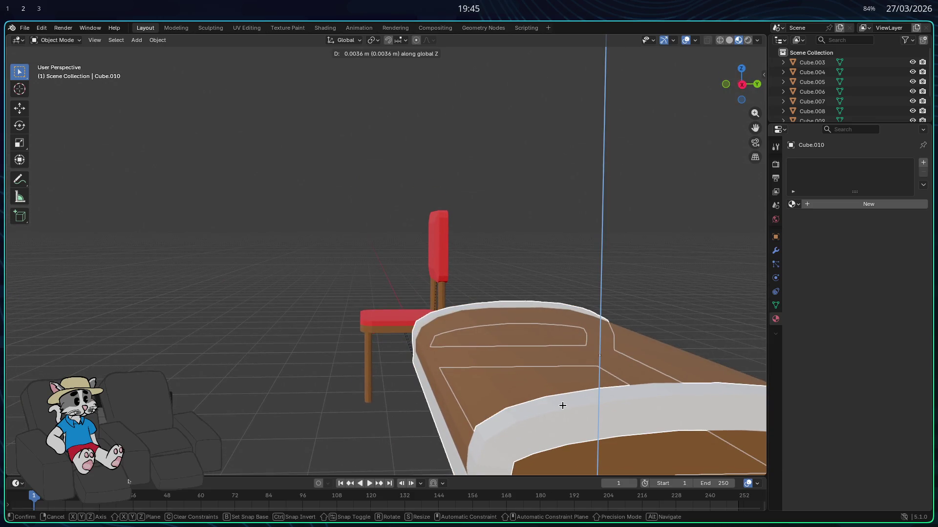
click(563, 405)
mouse_move(563, 405)
middle_down()
mouse_move(740, 391)
mouse_move(619, 406)
middle_up()
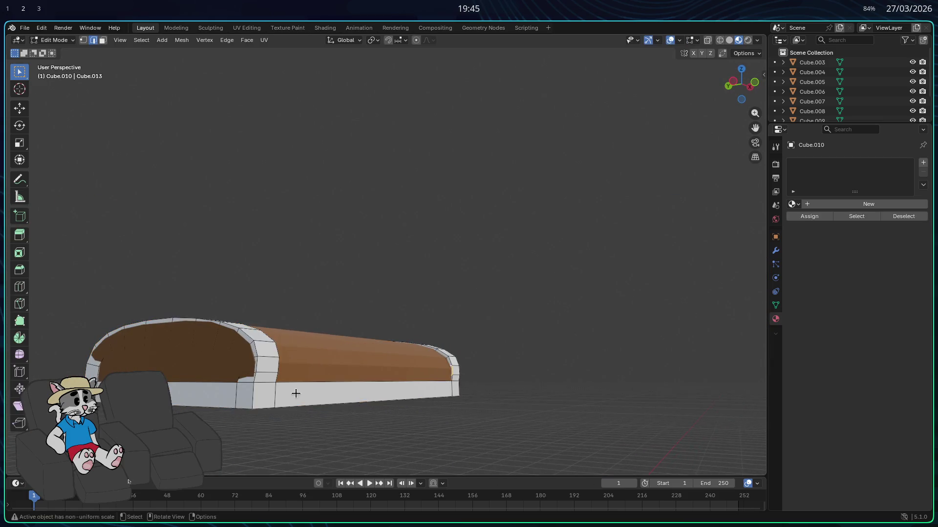
mouse_move(619, 406)
middle_down()
mouse_move(286, 358)
mouse_move(364, 332)
middle_up()
click(283, 342)
- In face select, pick all four plank strips on the lid's curved end
click(322, 294)
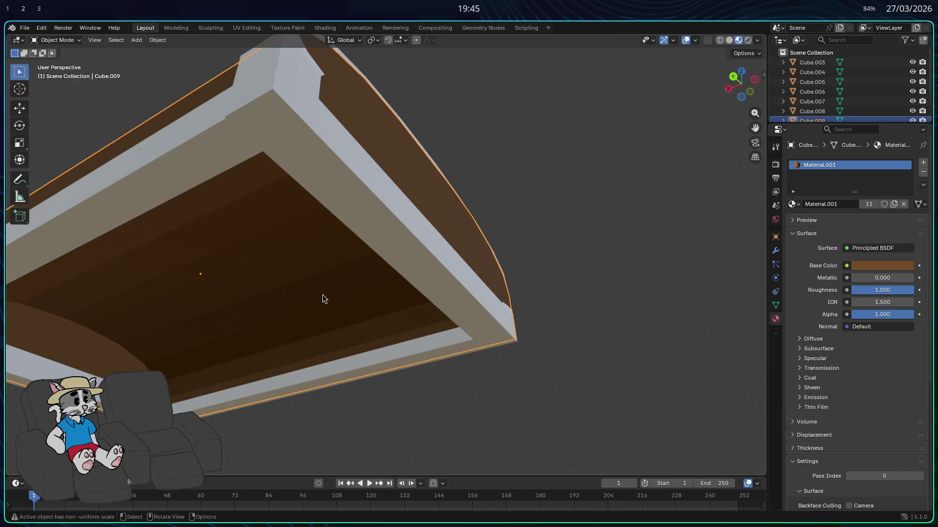
key(Tab)
middle_drag(348, 276, 399, 273)
click(102, 41)
click(253, 296)
middle_drag(253, 296, 254, 311)
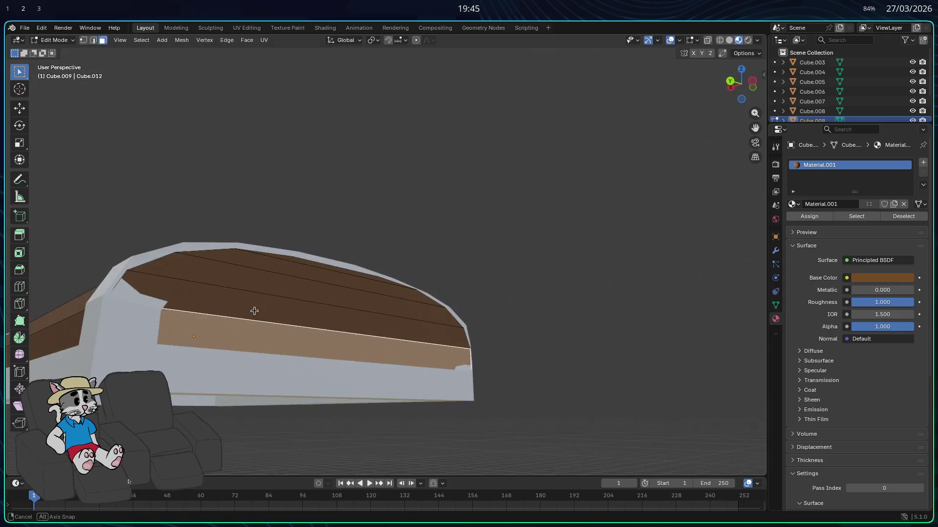
shift+click(266, 300)
shift+click(285, 282)
shift+click(298, 262)
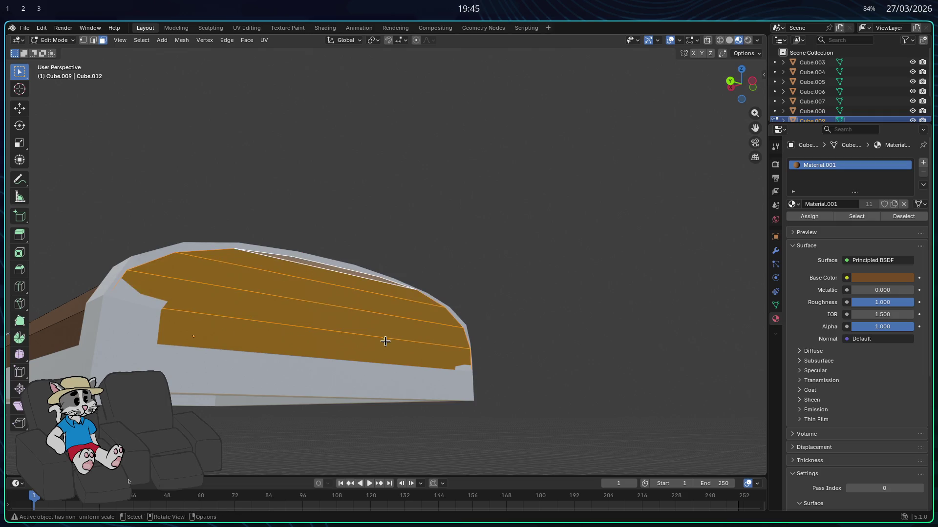
- Push the selected end planks inward along X so they sit recessed behind the white trim
middle_drag(386, 341, 413, 336)
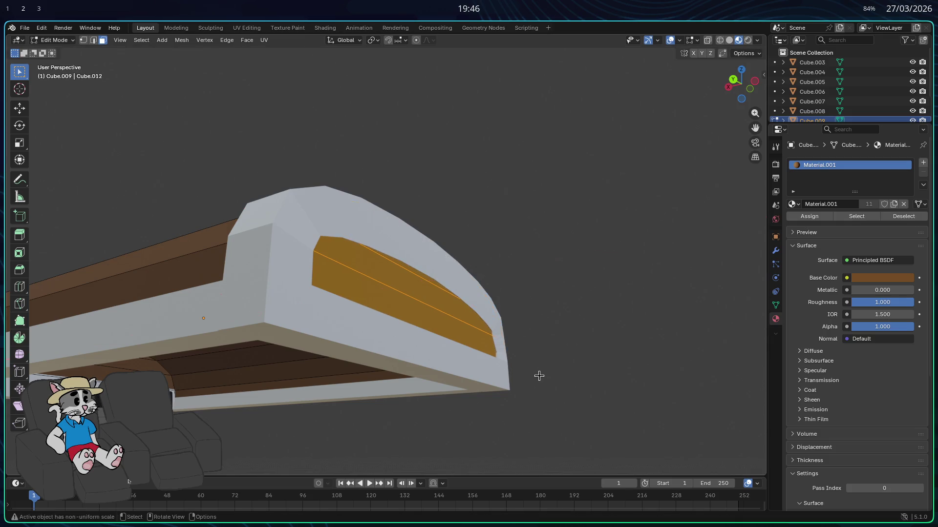
middle_drag(539, 376, 549, 370)
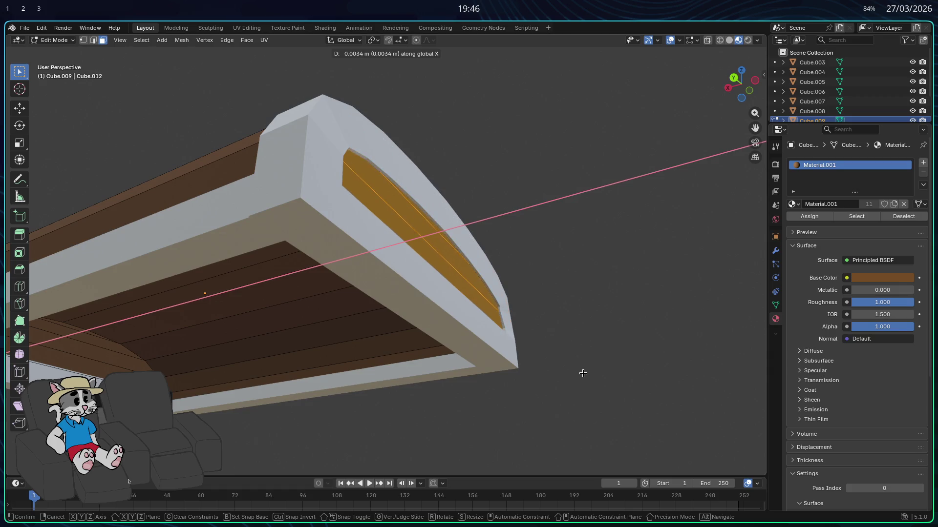
key(Escape)
middle_drag(583, 373, 562, 366)
key(Tab)
mouse_move(517, 340)
middle_down()
mouse_move(391, 374)
mouse_move(634, 305)
middle_up()
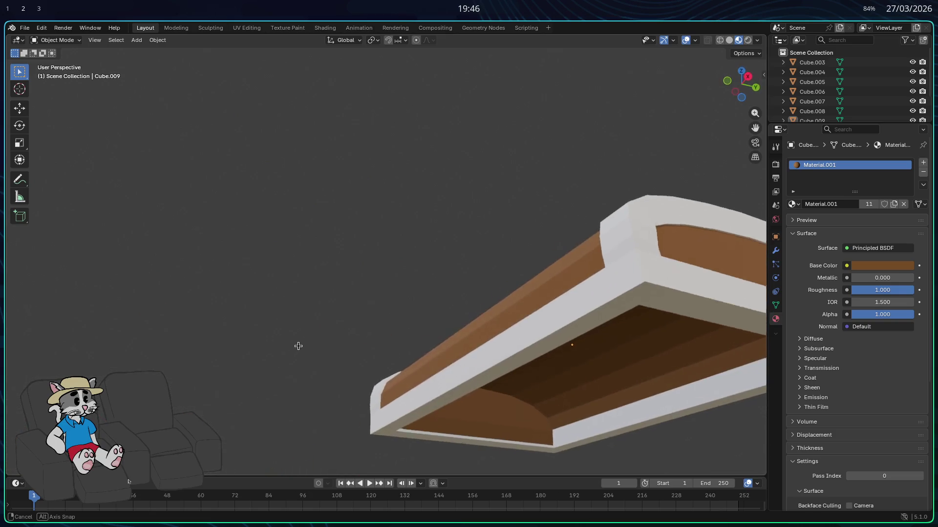
key(Tab)
middle_drag(691, 220, 682, 229)
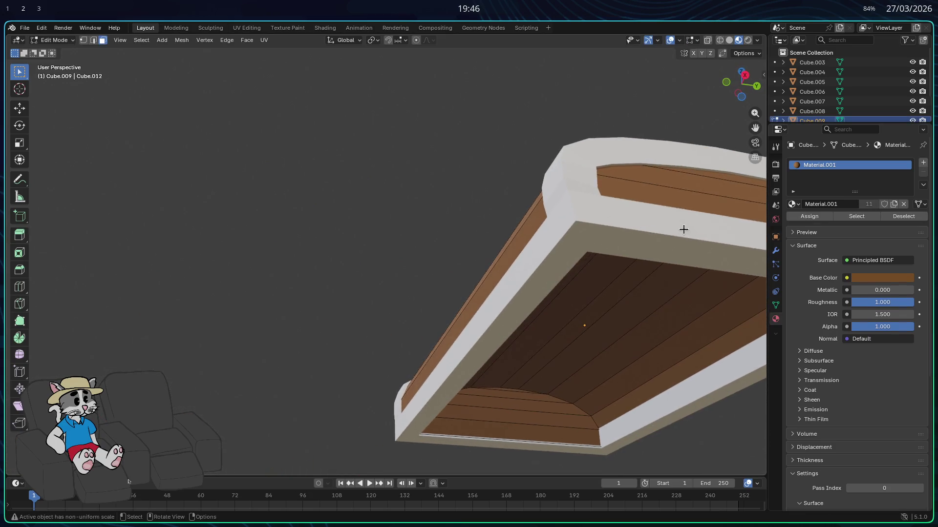
- Move the far end's plank faces inward to recess them inside the trim, then leave Edit Mode
mouse_move(714, 162)
middle_down()
mouse_move(656, 312)
mouse_move(614, 276)
middle_up()
key(g)
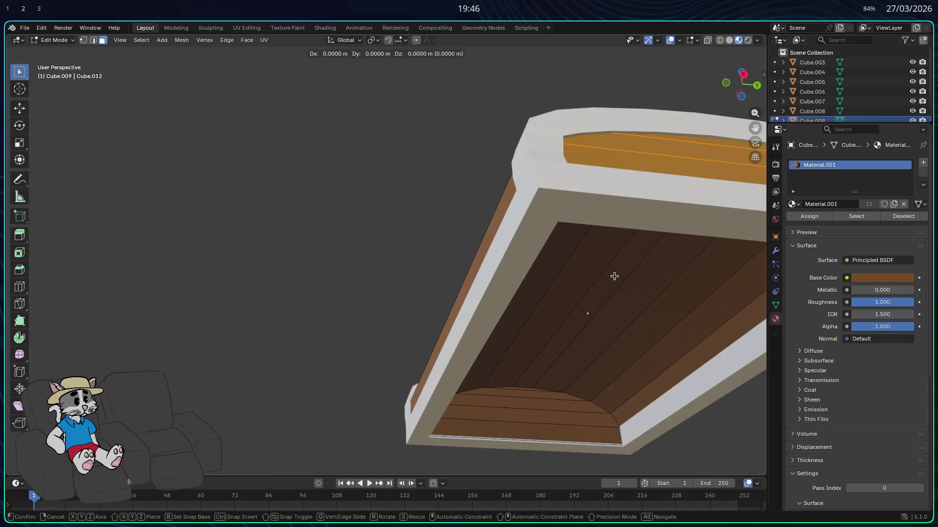
key(Escape)
mouse_move(615, 276)
middle_down()
mouse_move(517, 289)
mouse_move(427, 323)
mouse_move(618, 379)
mouse_move(404, 324)
mouse_move(427, 311)
mouse_move(550, 299)
mouse_move(502, 310)
mouse_move(527, 329)
mouse_move(555, 315)
mouse_move(666, 325)
mouse_move(512, 326)
mouse_move(682, 329)
mouse_move(556, 331)
mouse_move(662, 320)
mouse_move(413, 309)
mouse_move(496, 318)
mouse_move(314, 323)
mouse_move(549, 259)
mouse_move(492, 247)
middle_up()
key(Tab)
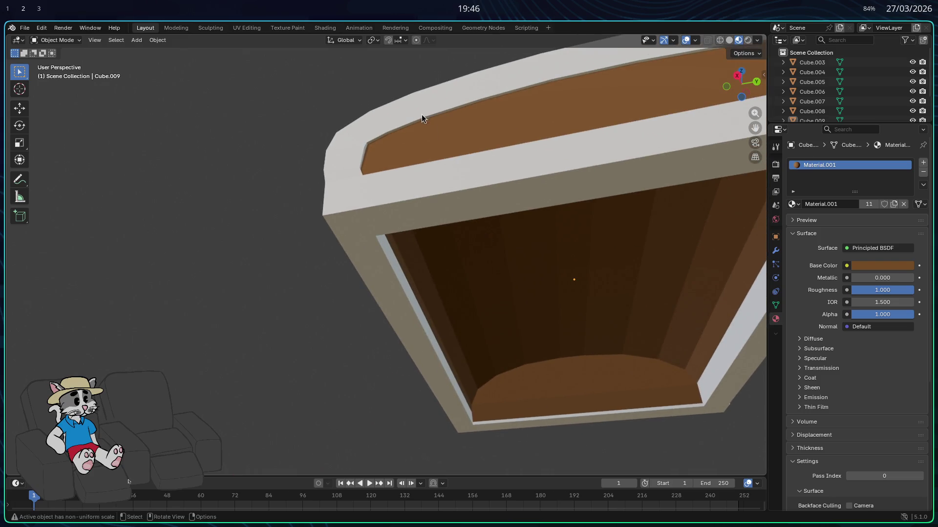
- Select the brown lid, inspect its rim and underside up close, and re-enter its mesh
click(421, 123)
scroll(421, 123, up, 5)
scroll(420, 146, down, 3)
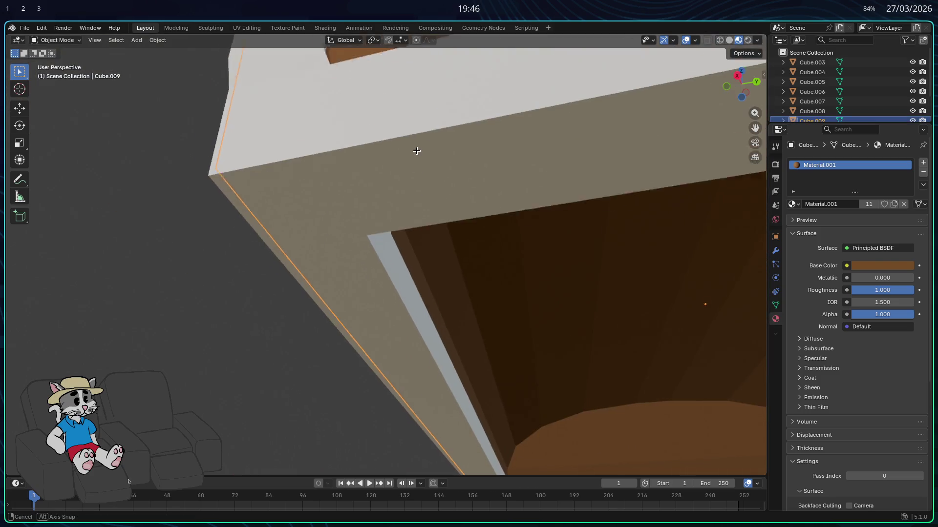
scroll(414, 154, down, 2)
mouse_move(413, 157)
middle_down()
mouse_move(603, 150)
mouse_move(676, 167)
mouse_move(694, 147)
mouse_move(718, 153)
mouse_move(656, 159)
mouse_move(473, 138)
mouse_move(421, 162)
mouse_move(700, 162)
mouse_move(711, 153)
middle_up()
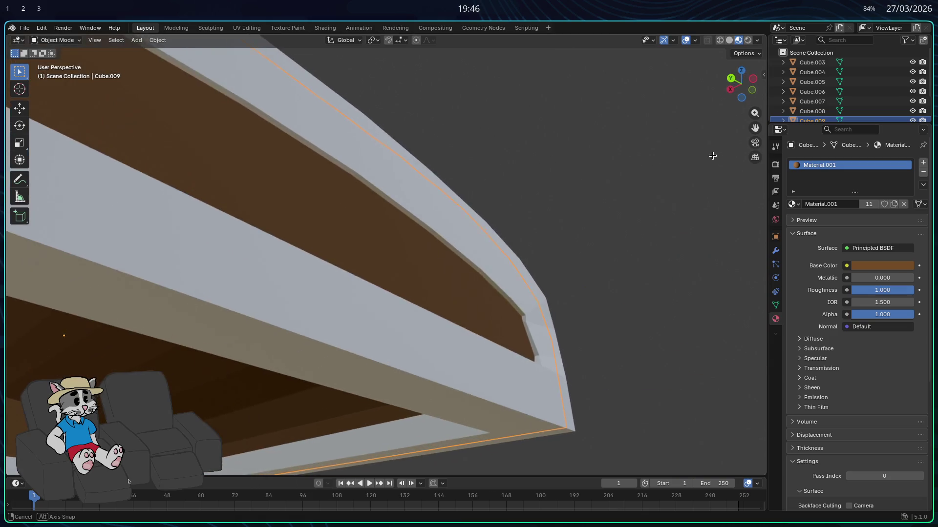
scroll(712, 154, down, 3)
scroll(509, 198, down, 3)
mouse_move(520, 209)
middle_down()
mouse_move(499, 230)
mouse_move(578, 147)
mouse_move(530, 230)
mouse_move(525, 348)
mouse_move(508, 387)
mouse_move(488, 287)
mouse_move(596, 266)
mouse_move(596, 293)
mouse_move(629, 291)
mouse_move(440, 283)
mouse_move(406, 259)
mouse_move(459, 278)
mouse_move(505, 222)
middle_up()
key(Tab)
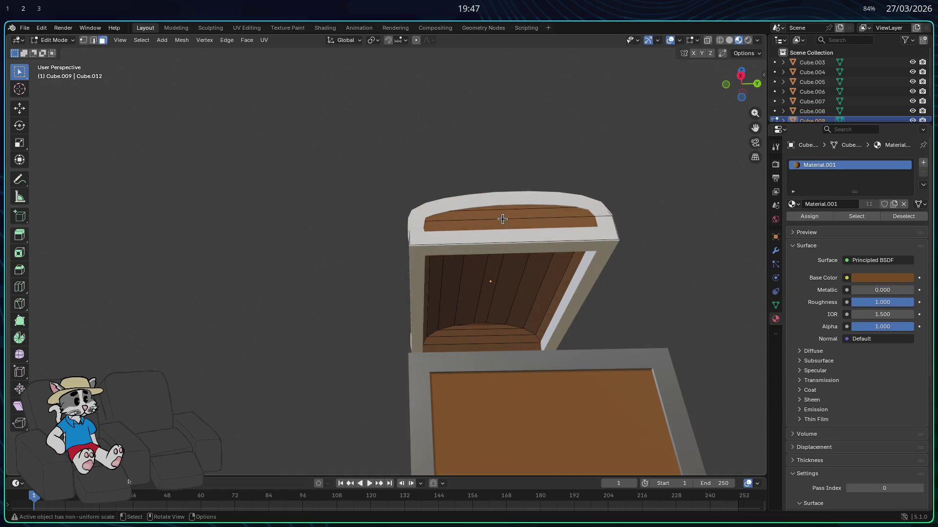
- Settle the lid's top planks in place and check the hollow underside from below in Object Mode
click(538, 281)
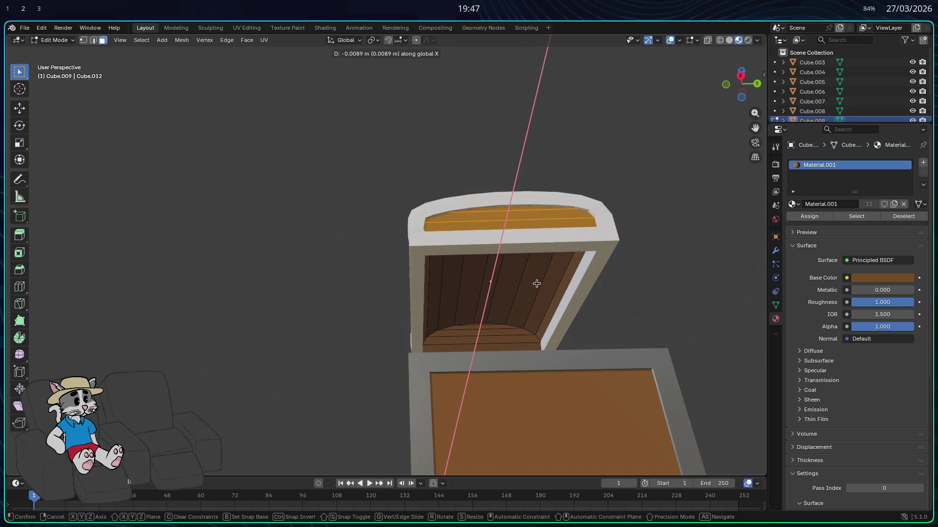
key(Escape)
mouse_move(536, 284)
middle_down()
mouse_move(543, 318)
mouse_move(614, 377)
mouse_move(689, 386)
mouse_move(541, 384)
middle_up()
key(Tab)
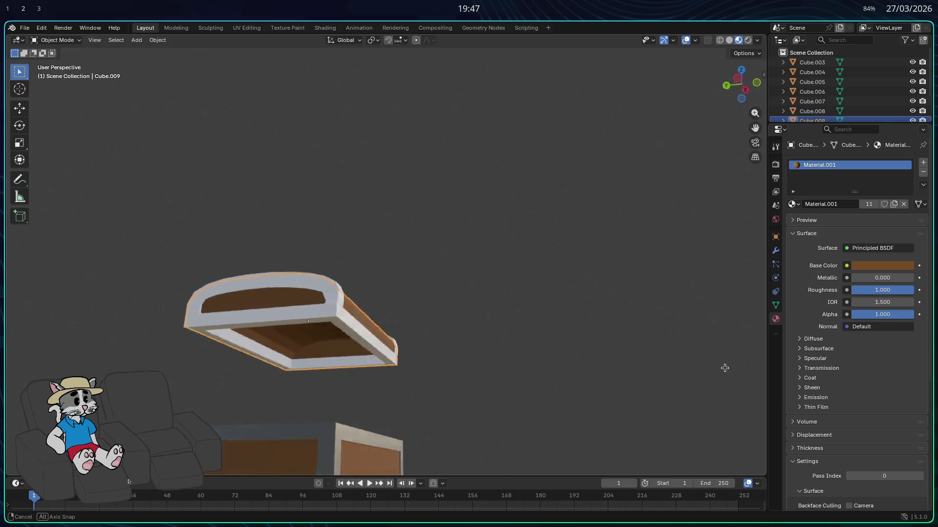
middle_drag(638, 368, 115, 356)
scroll(133, 350, up, 5)
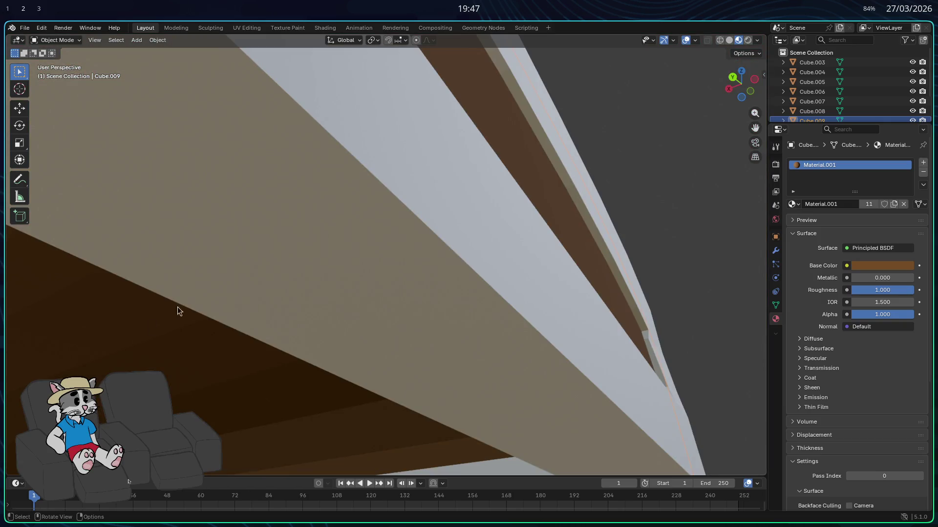
mouse_move(488, 178)
middle_down()
mouse_move(633, 197)
mouse_move(247, 318)
middle_up()
- Select the white frame (Cube.010) and make the plank lid Cube.009 the active object in the Outliner
key(Tab)
scroll(247, 318, down, 5)
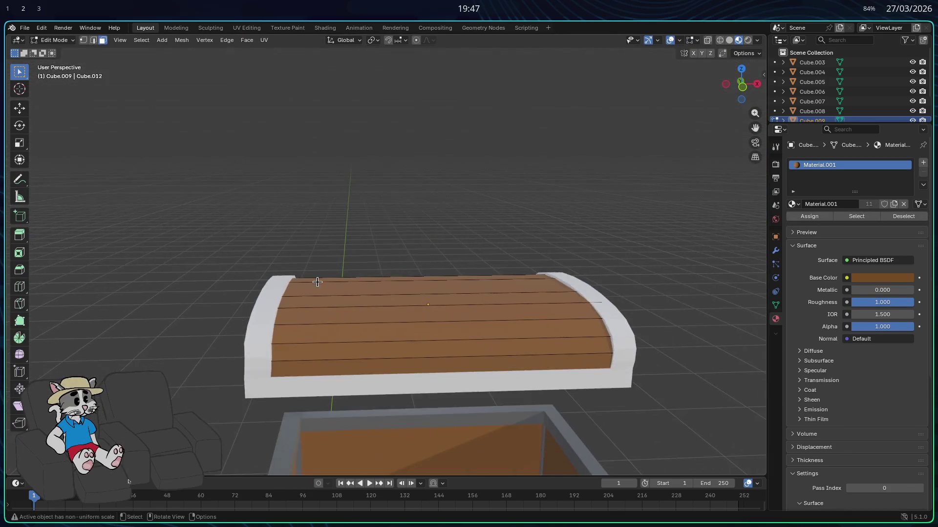
key(Tab)
click(255, 333)
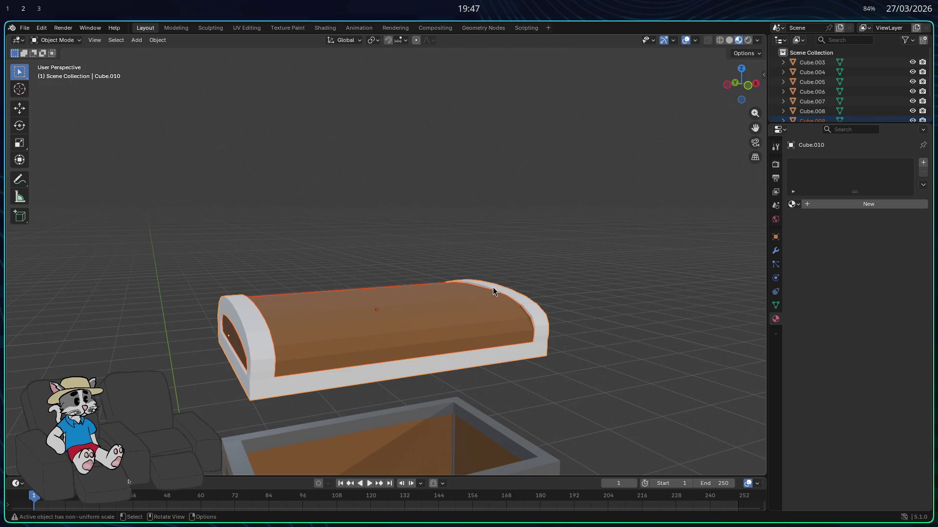
scroll(783, 103, down, 2)
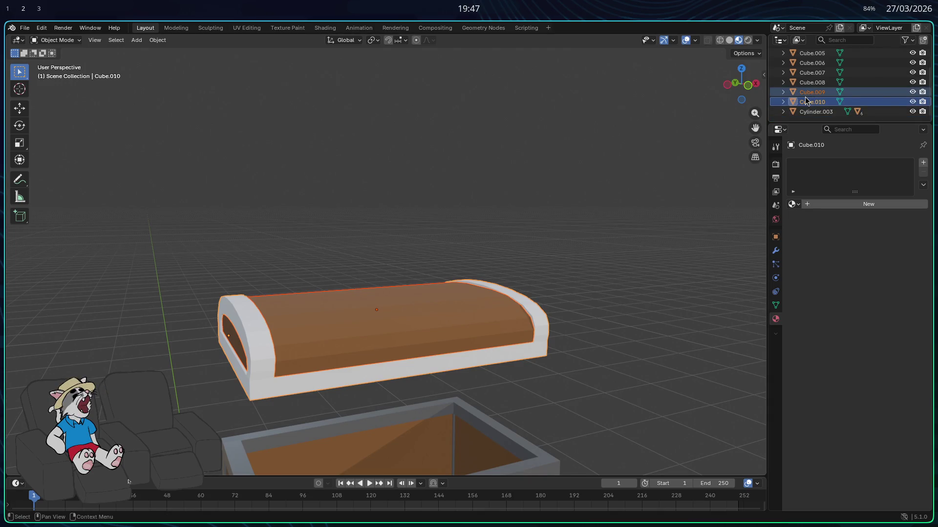
right_click(805, 96)
- Parent the frame to the plank lid with Ctrl+P Object, then tilt the assembled lid around X
click(827, 104)
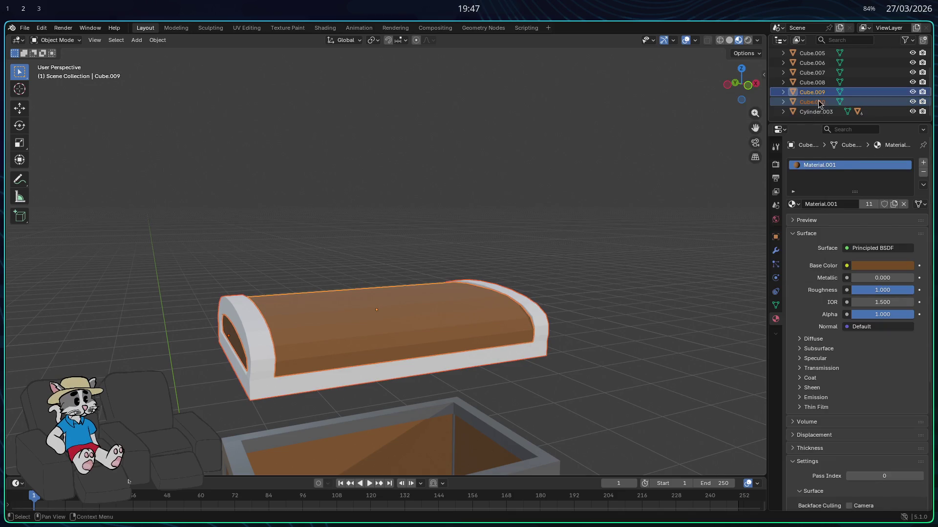
key(ctrl+p)
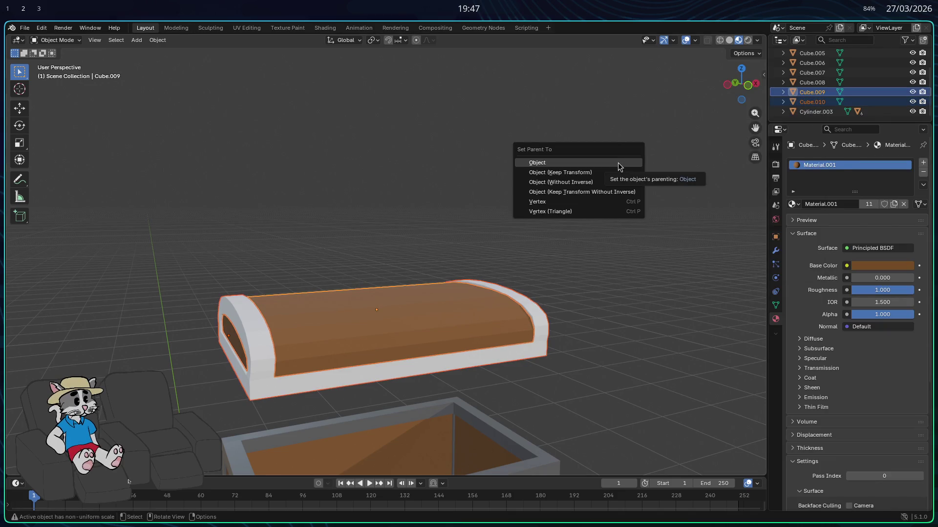
click(600, 163)
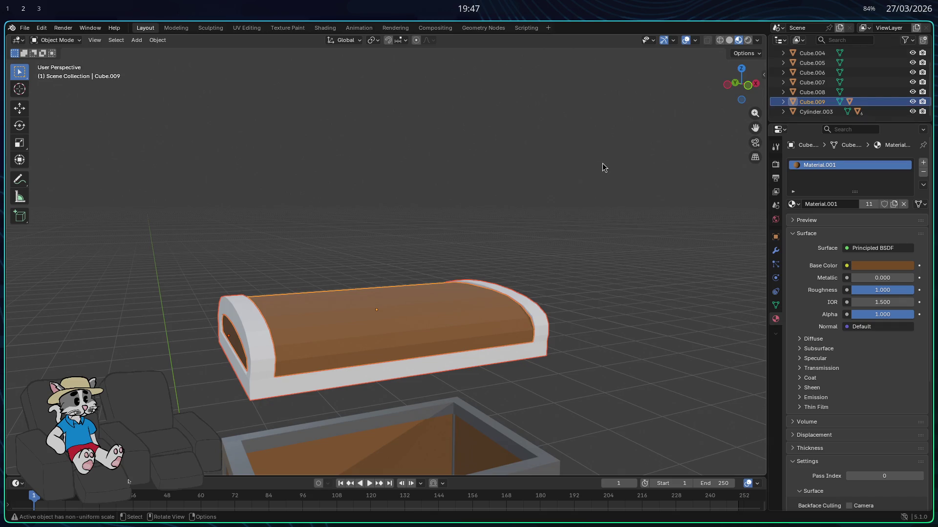
key(r)
key(x)
click(528, 294)
mouse_move(528, 294)
middle_down()
mouse_move(397, 342)
mouse_move(413, 354)
mouse_move(468, 322)
middle_up()
scroll(791, 110, down, 1)
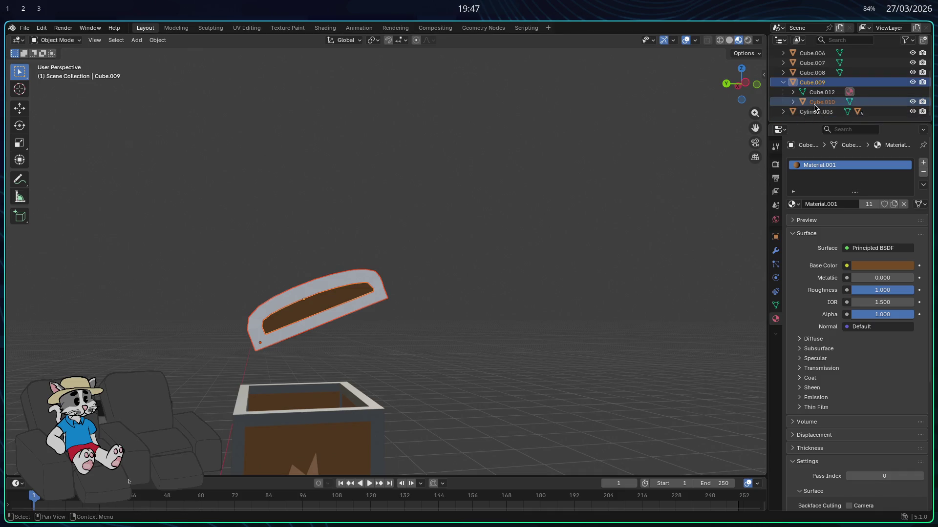
- Assign the grey trim Material.003 to the lid frame Cube.010
click(813, 103)
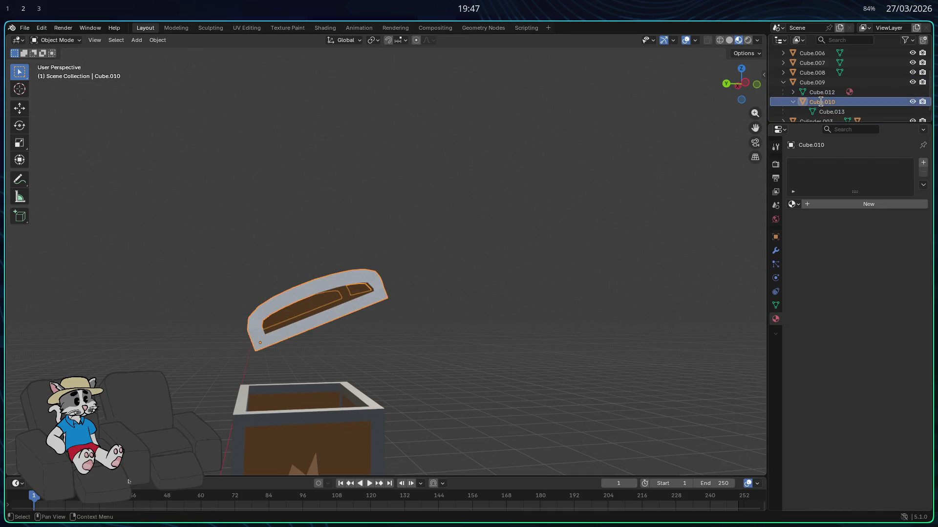
click(793, 205)
click(803, 249)
middle_drag(564, 280, 645, 297)
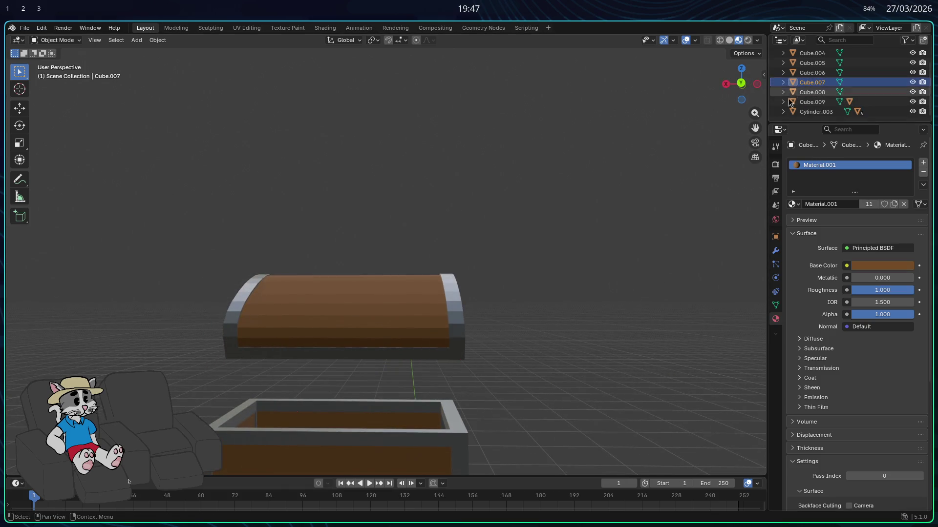
- Lower the plank lid Cube.009 straight down along Z until it rests on the chest
middle_drag(626, 251, 563, 264)
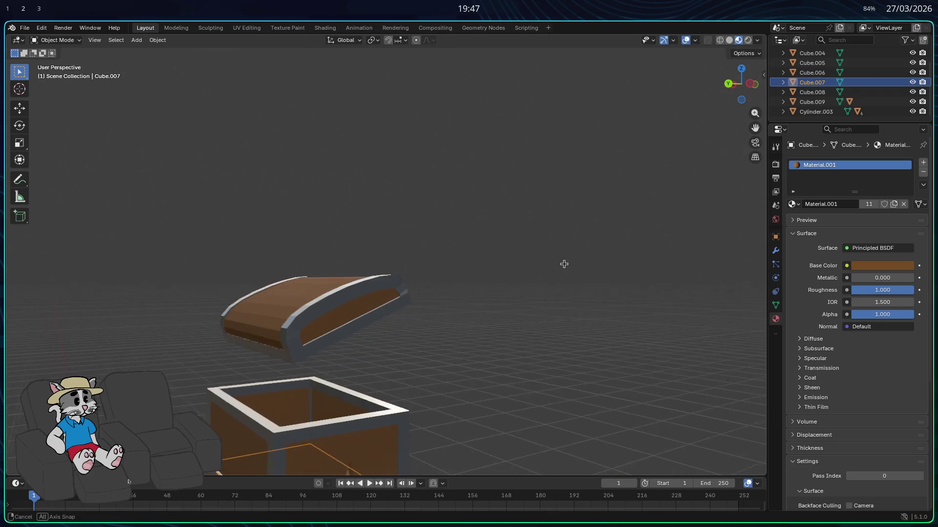
click(816, 111)
key(g)
key(x)
key(z)
click(610, 327)
- Check the fit from below, then undo so the lid hovers above the box again
mouse_move(610, 326)
middle_down()
mouse_move(350, 442)
mouse_move(306, 362)
middle_up()
key(ctrl+z)
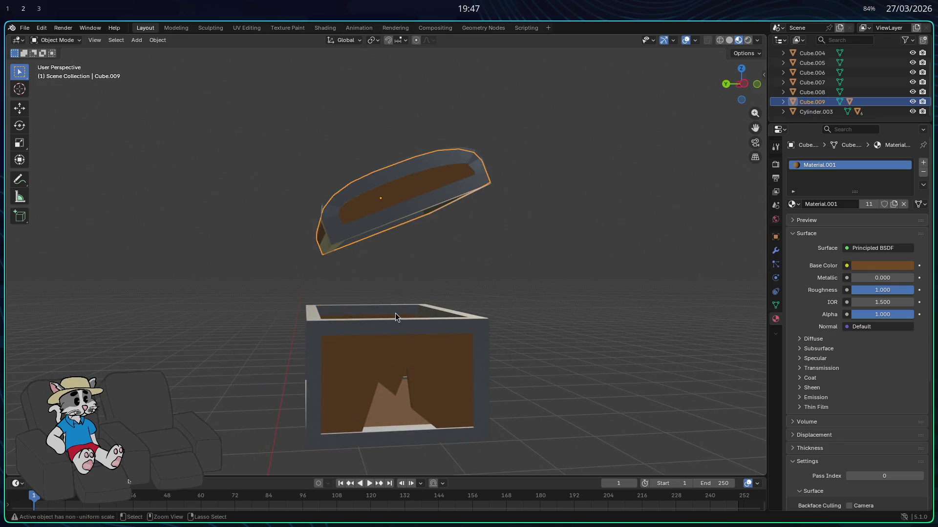
- Reset the lid's origin to its geometry centre via the object context menu
right_click(329, 253)
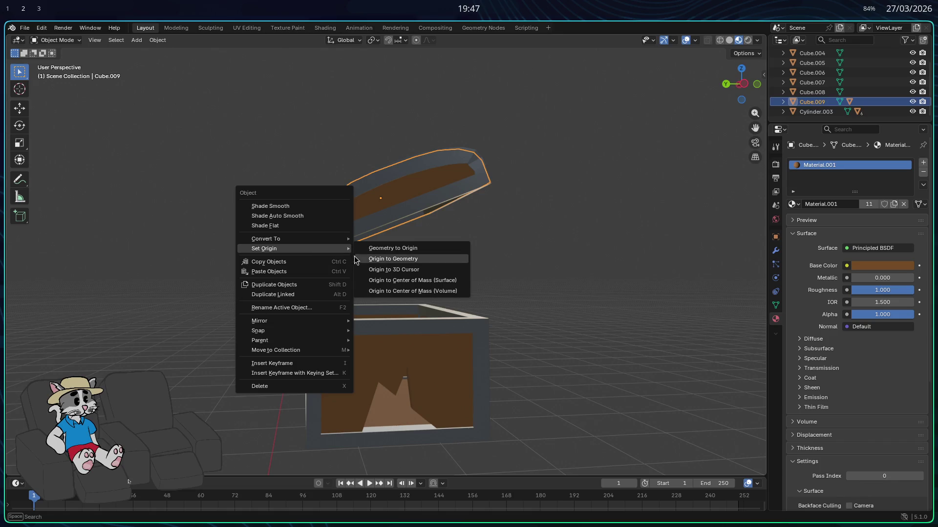
click(394, 259)
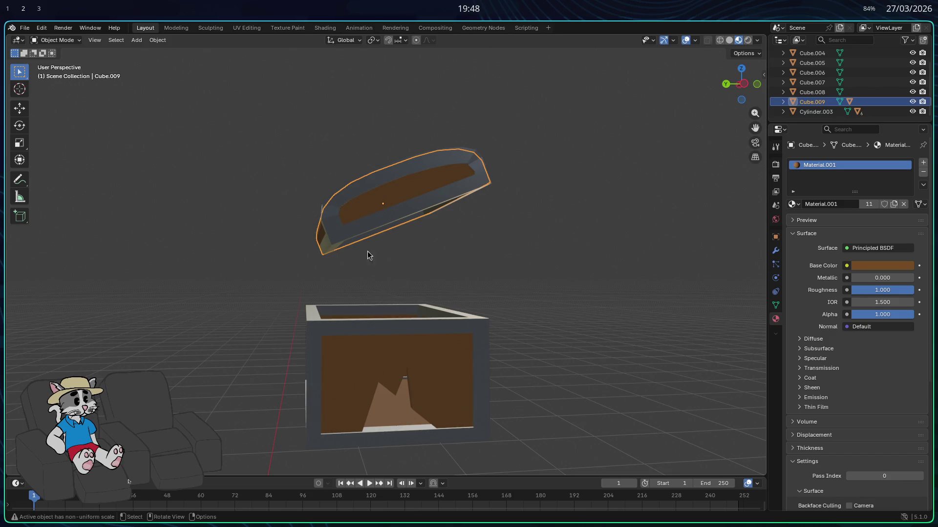
right_click(327, 238)
key(Escape)
- Move the lid's origin to the 3D cursor instead, retrying through the context menu
right_click(342, 232)
click(400, 253)
right_click(344, 249)
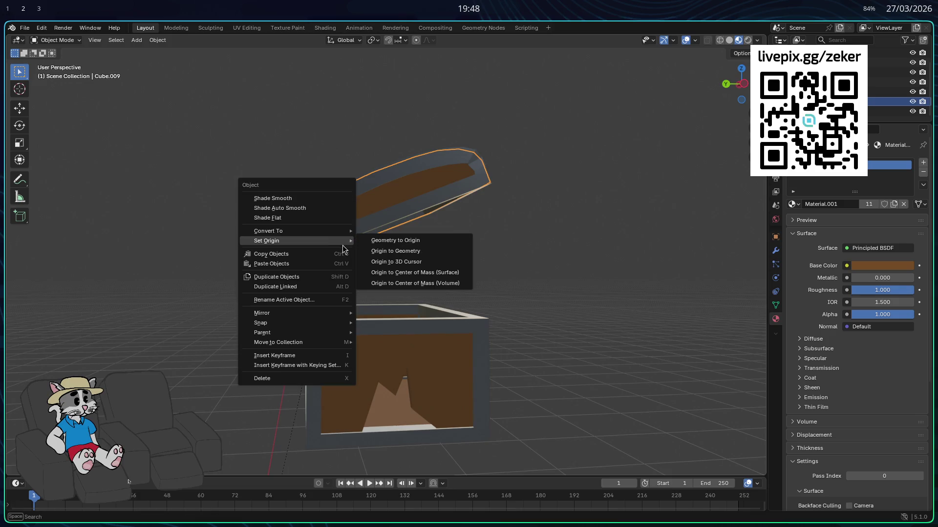
click(384, 243)
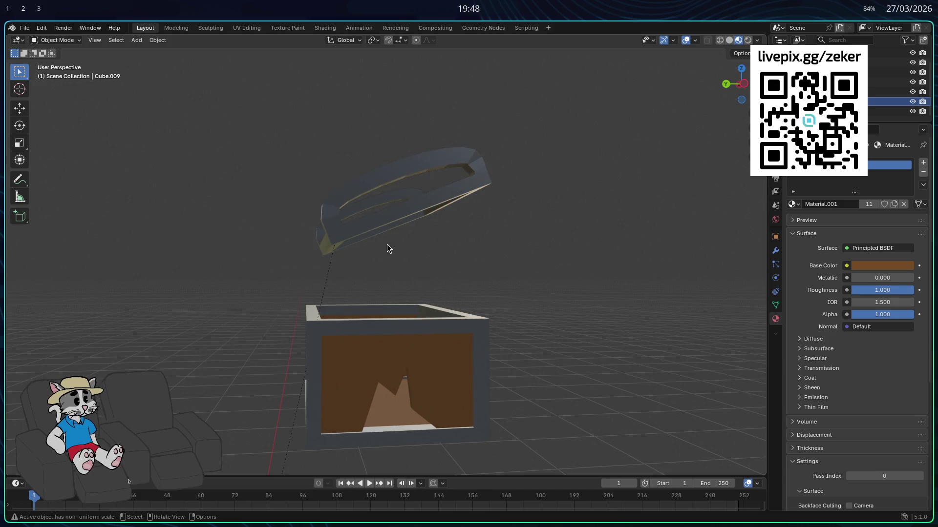
- Reselect the lid and begin sliding it sideways along X
click(359, 249)
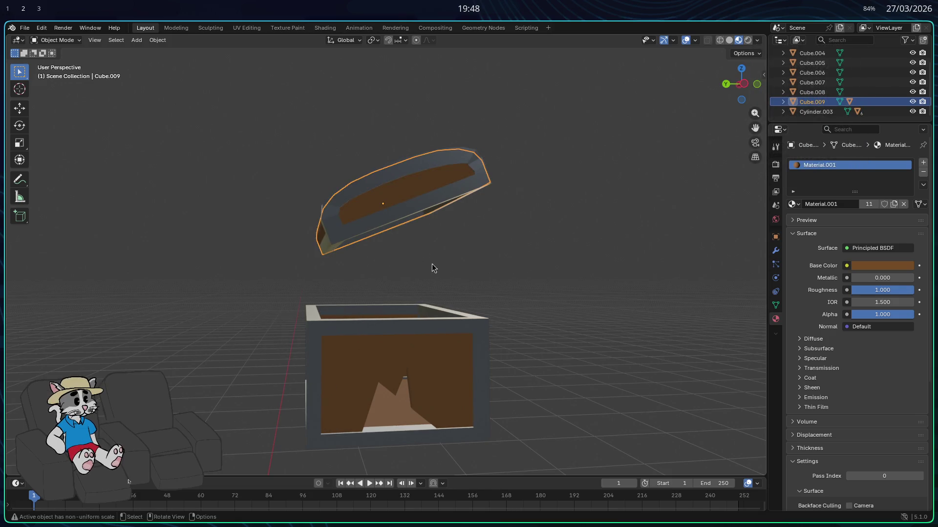
key(g)
key(x)
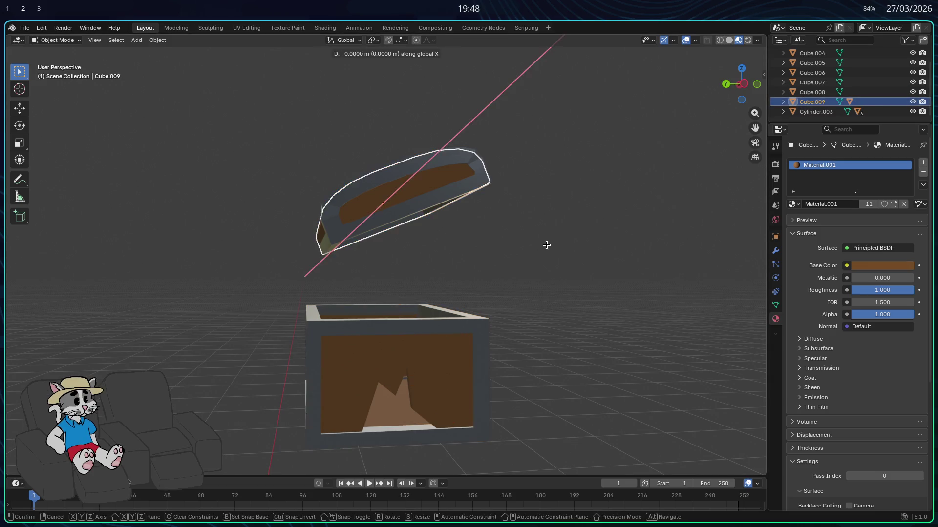
- Drop the lid vertically along Z toward the top of the box
key(y)
key(z)
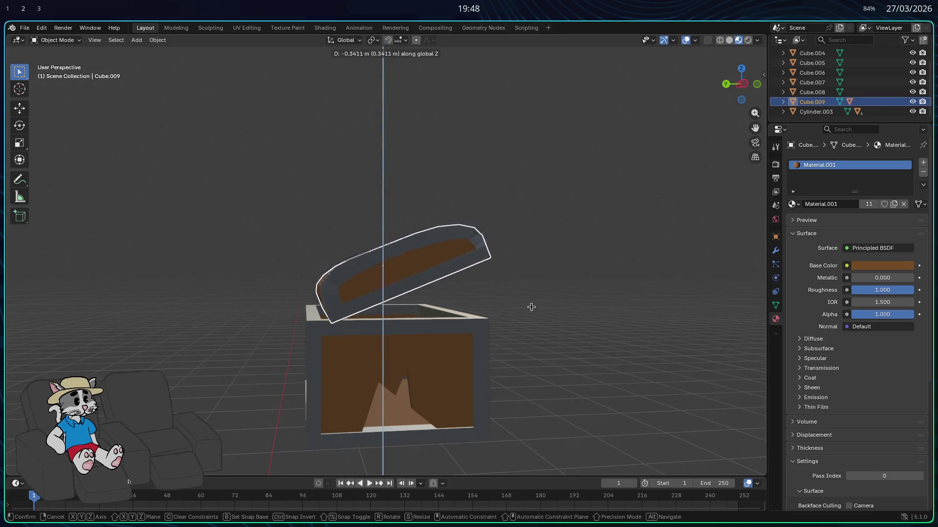
click(529, 308)
scroll(496, 341, up, 4)
mouse_move(480, 338)
middle_down()
mouse_move(576, 312)
mouse_move(540, 329)
middle_up()
- Shift the lid back along Y so it lines up with the box's rear edge
key(g)
key(z)
key(y)
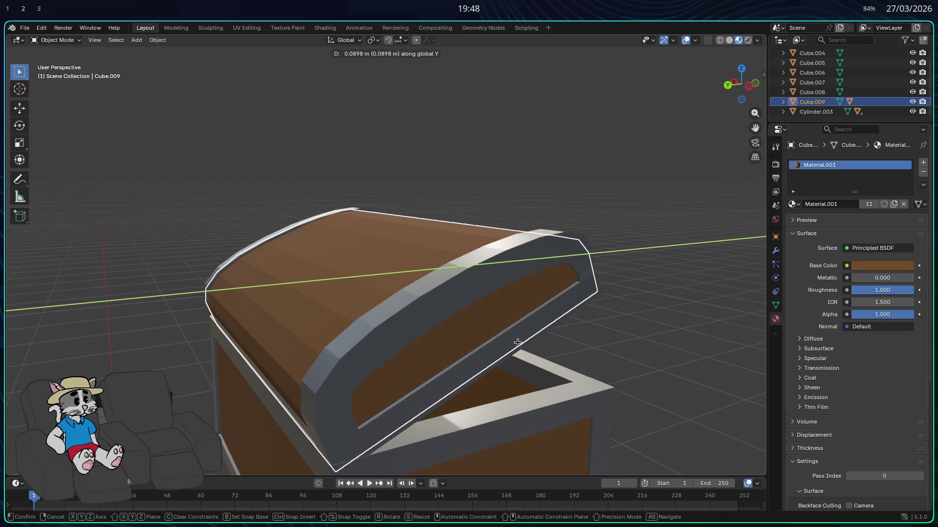
click(518, 344)
mouse_move(518, 343)
middle_down()
mouse_move(505, 340)
mouse_move(513, 344)
middle_up()
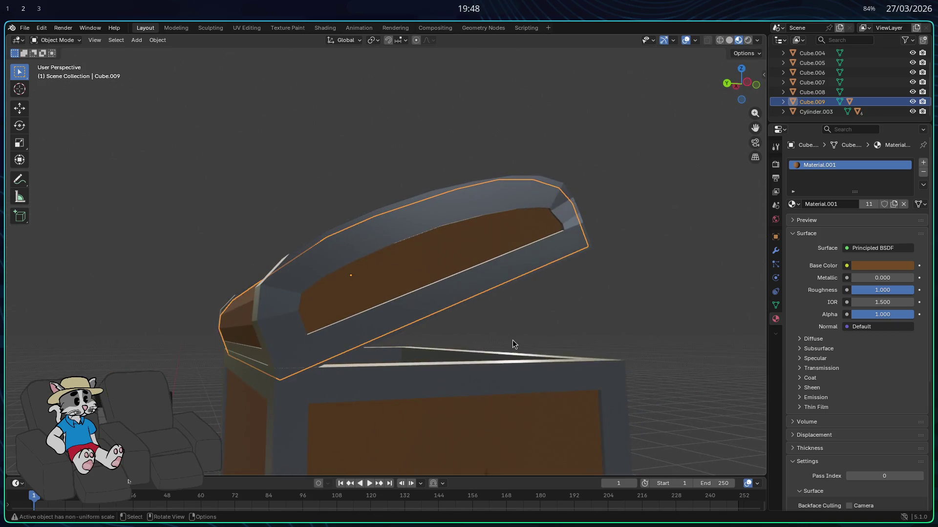
- Nudge the lid along X into place on the back edge and inspect the propped-open chest
key(g)
key(x)
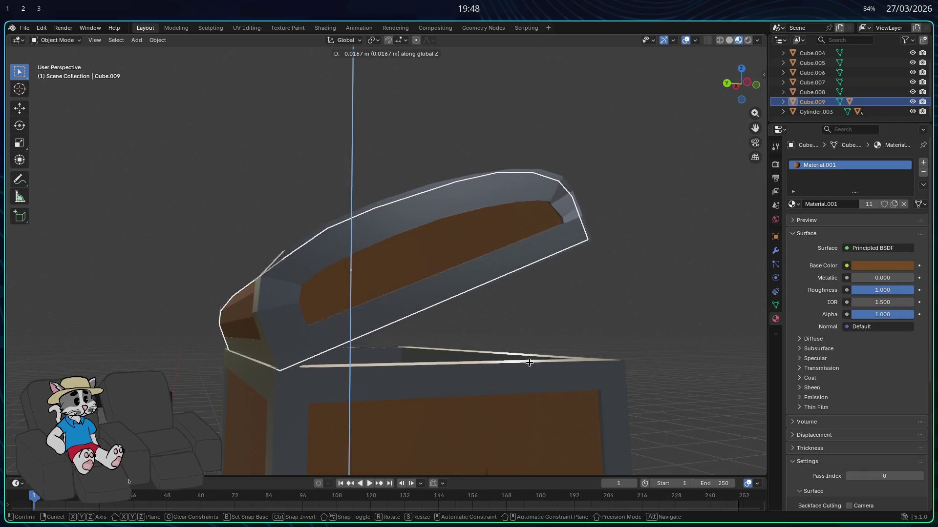
click(531, 368)
middle_drag(496, 377, 433, 374)
scroll(422, 381, down, 3)
scroll(399, 388, down, 2)
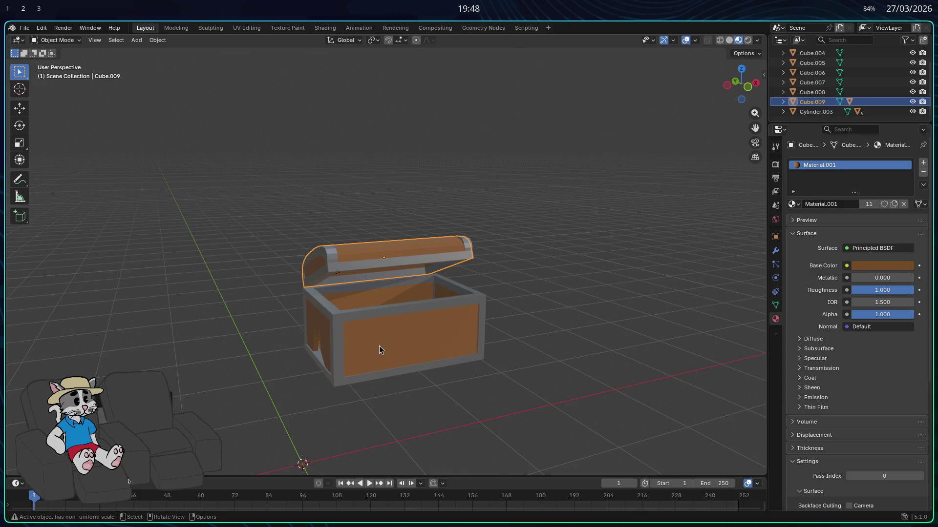
middle_drag(455, 366, 656, 377)
- Rotate the lid about the X axis to a more natural open tilt
key(r)
key(z)
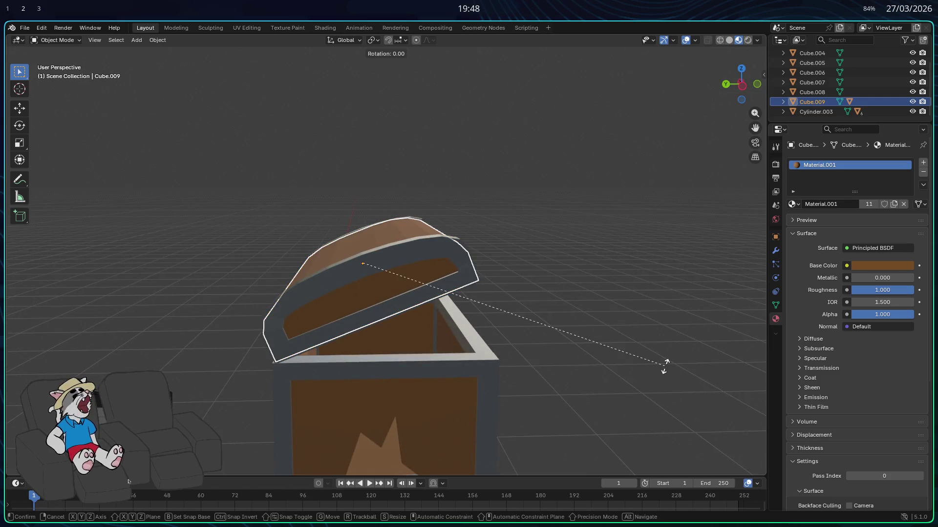
key(x)
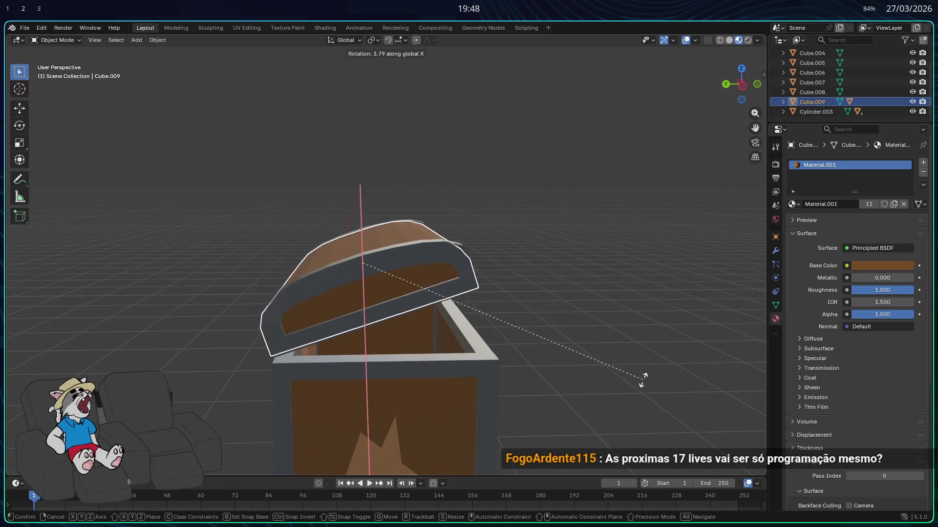
click(624, 431)
middle_drag(589, 398, 602, 386)
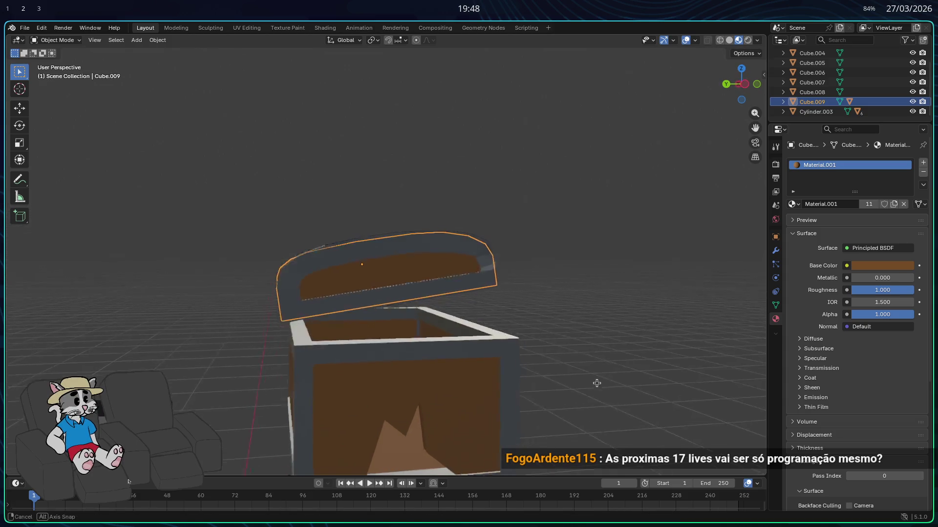
- Lower the tilted lid along Z closer to the box
key(g)
key(z)
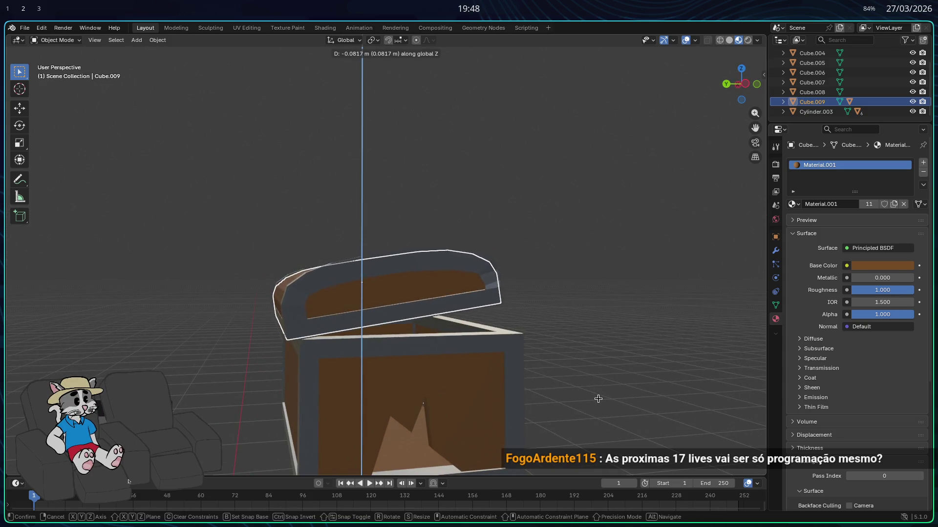
click(599, 396)
scroll(586, 381, up, 3)
middle_drag(574, 373, 538, 407)
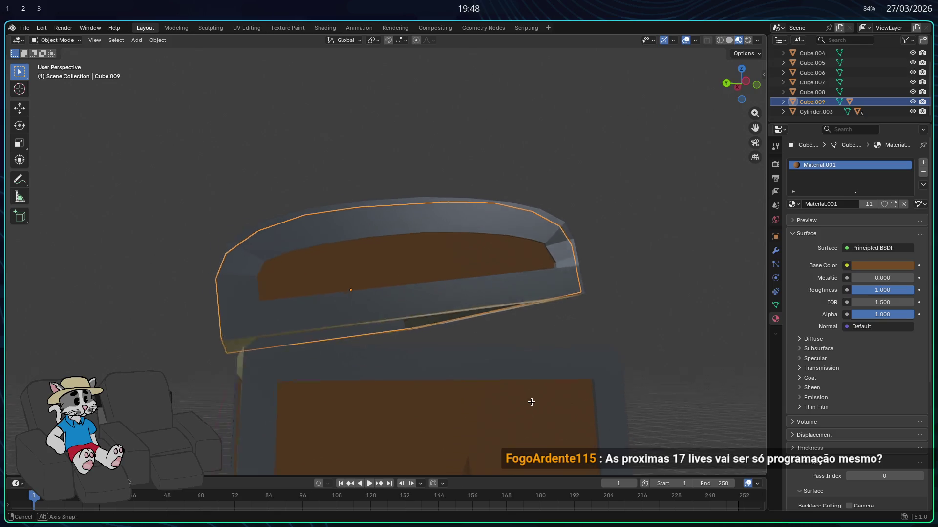
- Start another lid move, cancel it, and review the lid from the front and side
key(g)
key(z)
key(x)
key(y)
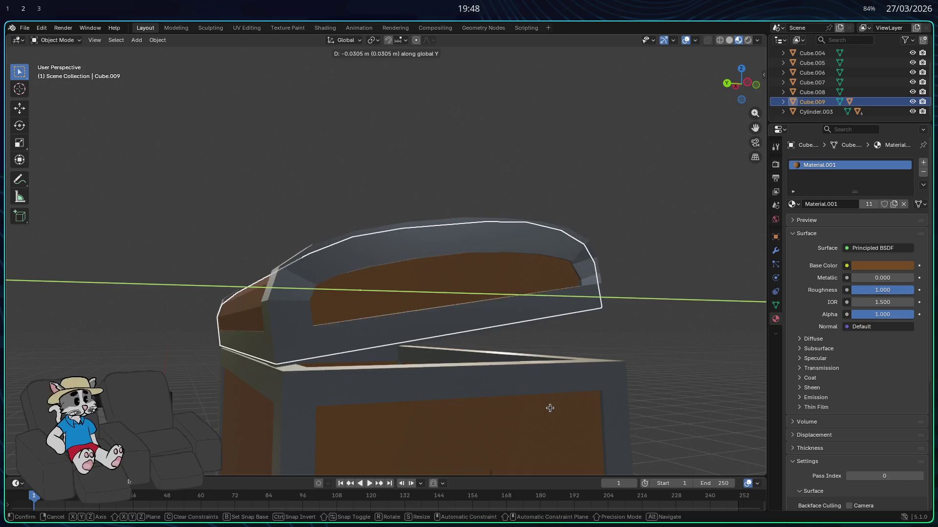
right_click(549, 408)
right_click(571, 423)
mouse_move(629, 401)
middle_down()
mouse_move(673, 416)
mouse_move(433, 428)
middle_up()
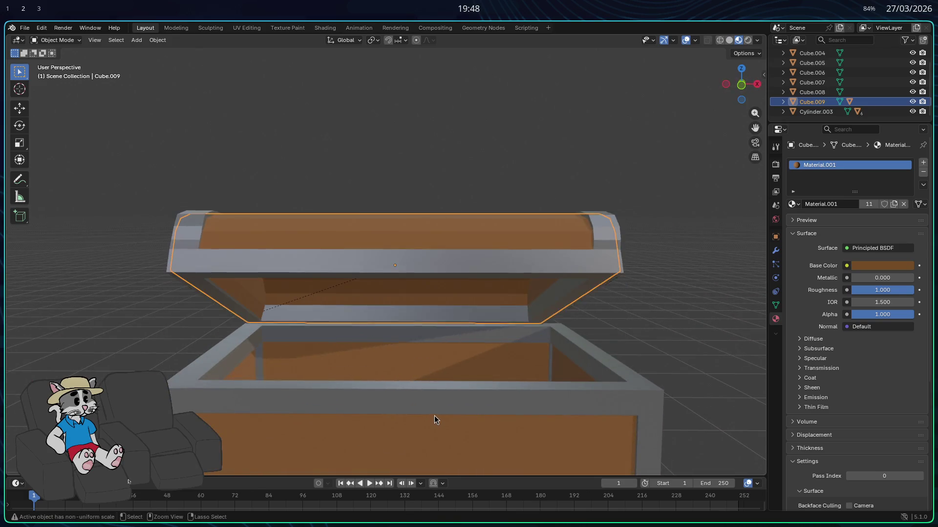
mouse_move(440, 78)
middle_down()
mouse_move(493, 86)
mouse_move(443, 66)
mouse_move(475, 154)
mouse_move(440, 168)
mouse_move(473, 197)
middle_up()
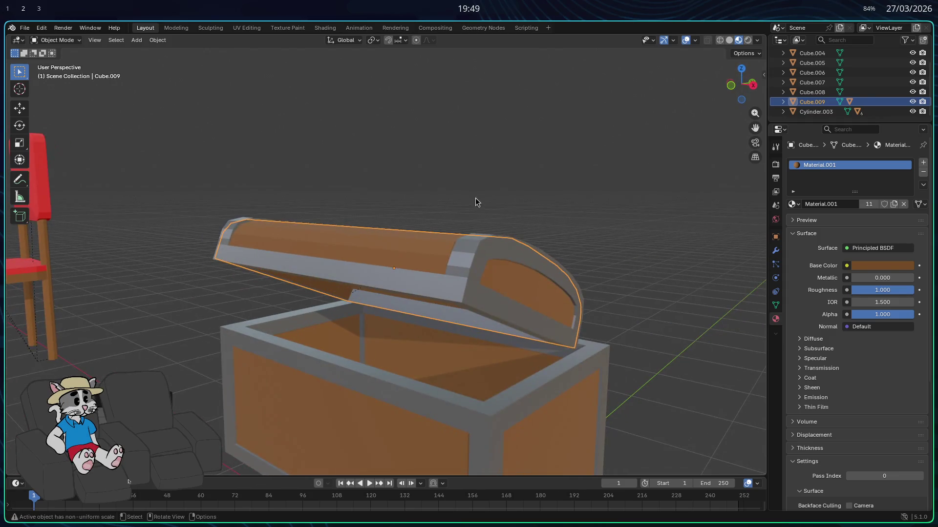
- Toggle in and out of the lid's Edit Mode to check it, then begin flattening its tilt about X
key(Tab)
mouse_move(578, 223)
middle_down()
mouse_move(547, 248)
mouse_move(592, 288)
mouse_move(614, 347)
mouse_move(666, 345)
mouse_move(677, 335)
mouse_move(636, 339)
mouse_move(593, 319)
middle_up()
key(Tab)
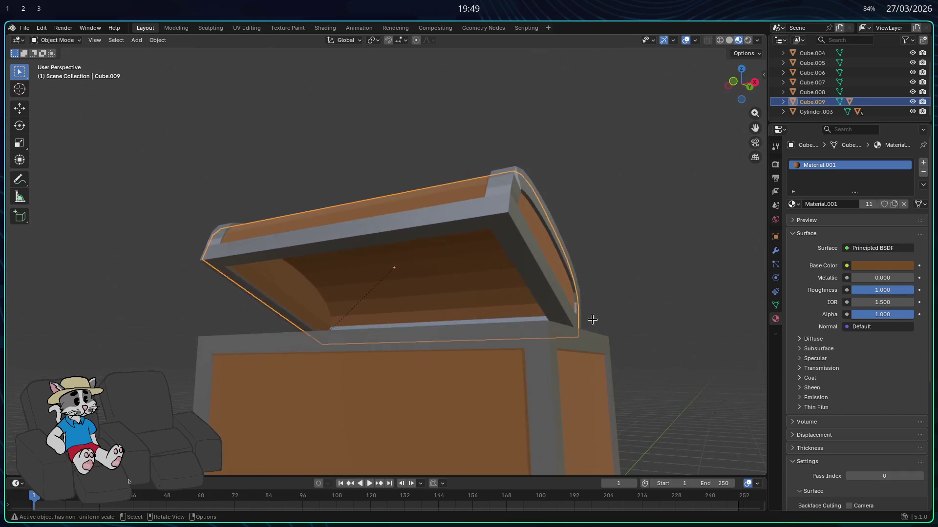
key(Tab)
key(Tab)
mouse_move(617, 265)
middle_down()
mouse_move(482, 280)
mouse_move(567, 265)
middle_up()
key(Tab)
key(Tab)
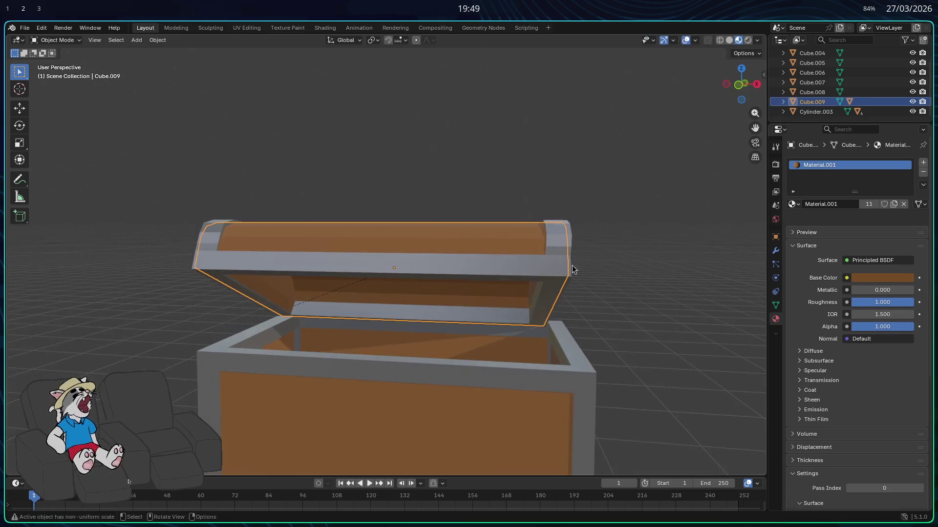
key(r)
key(x)
- Confirm the flatter tilt, switch to wireframe and box-select the lid's right end geometry
click(655, 293)
key(Tab)
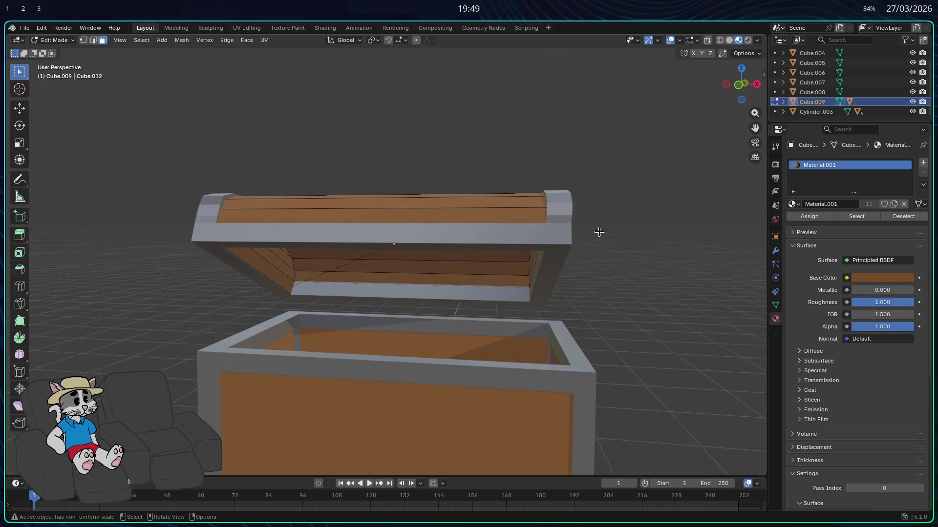
click(719, 39)
drag(577, 318, 530, 164)
middle_drag(531, 219, 587, 266)
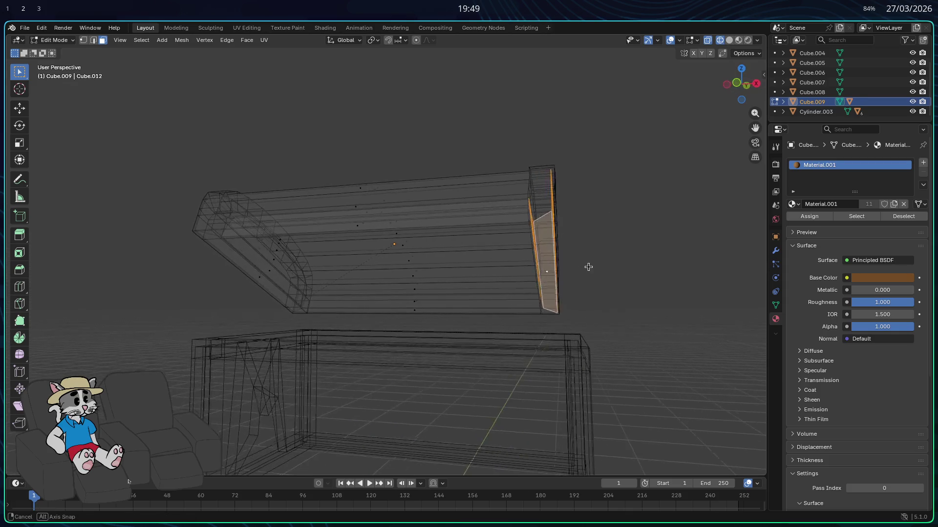
drag(579, 317, 480, 115)
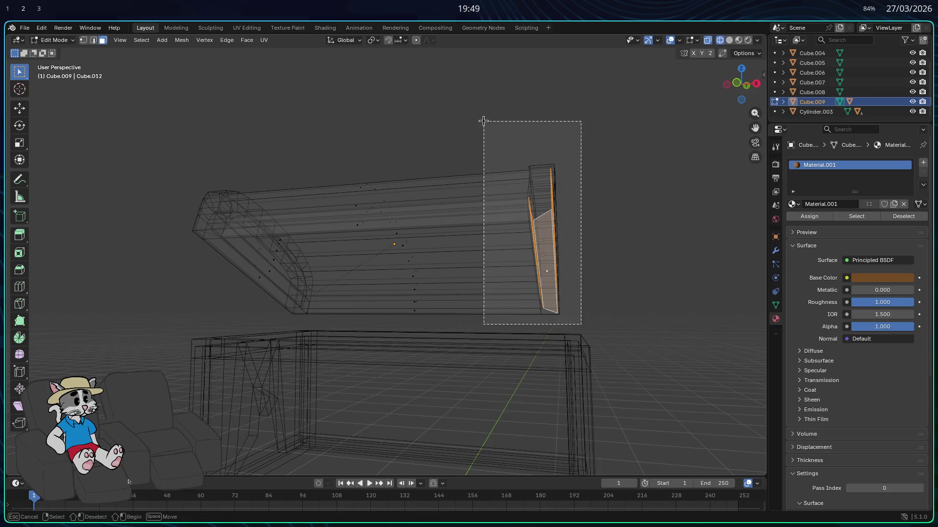
click(607, 272)
mouse_move(607, 272)
middle_down()
mouse_move(562, 263)
mouse_move(592, 310)
middle_up()
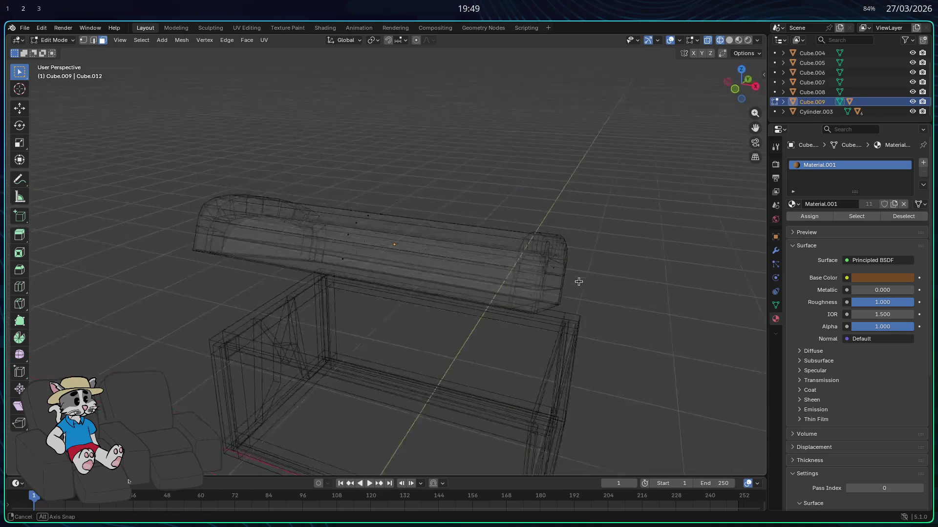
drag(592, 310, 509, 212)
mouse_move(509, 211)
middle_down()
mouse_move(503, 236)
mouse_move(660, 215)
middle_up()
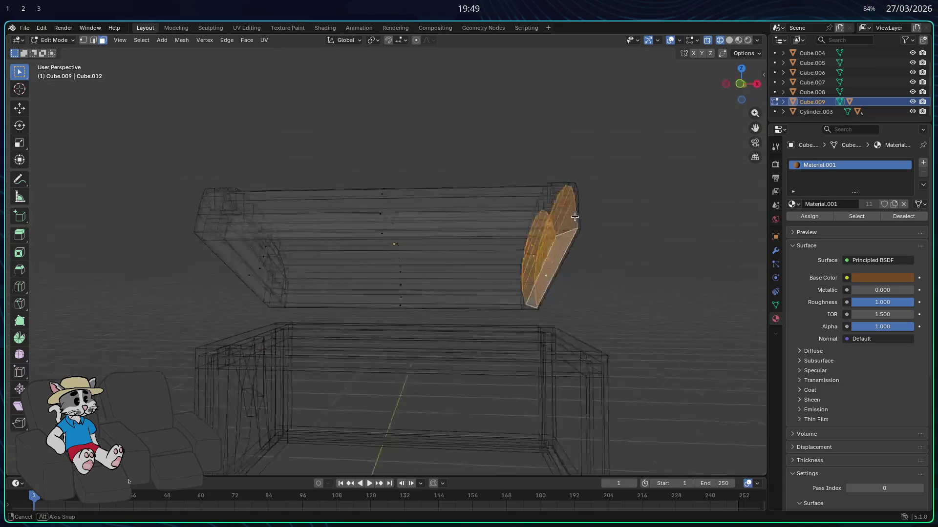
- Try isolating the right end piece by selecting Cube.010 and Cube.012 and entering its mesh
click(783, 102)
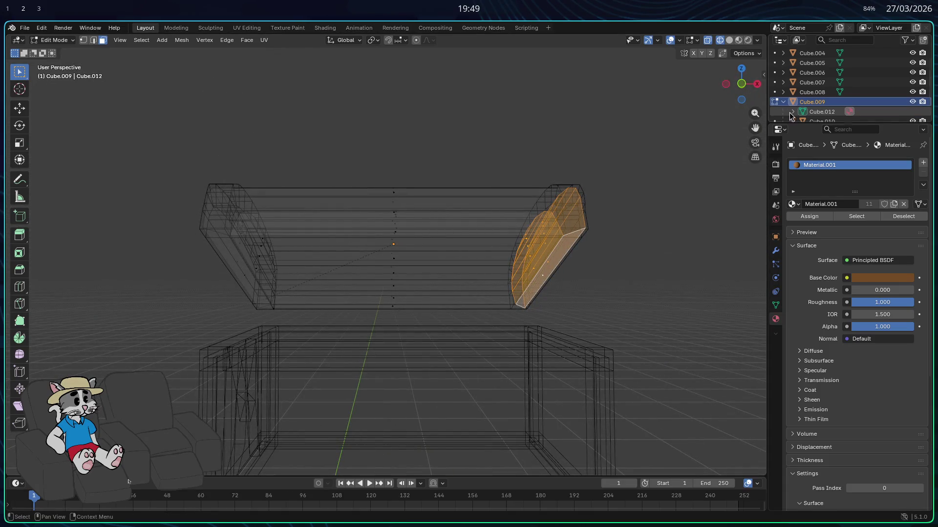
ctrl+click(813, 102)
mouse_move(714, 183)
middle_down()
mouse_move(612, 268)
mouse_move(608, 322)
middle_up()
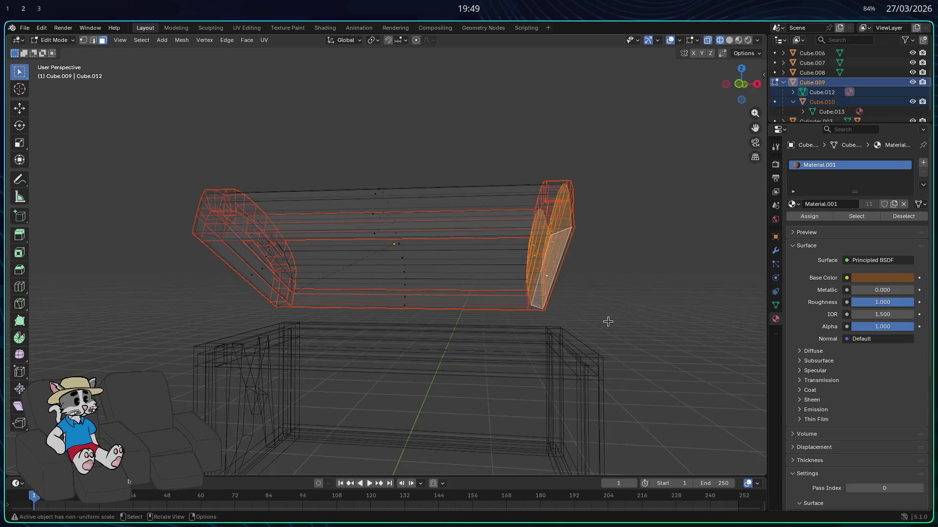
drag(553, 282, 523, 168)
key(Tab)
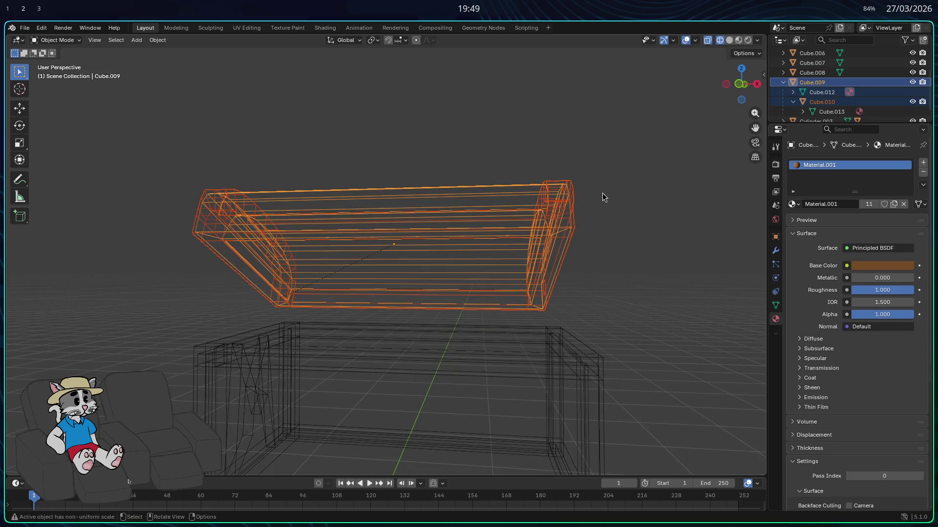
click(618, 218)
click(585, 181)
key(Tab)
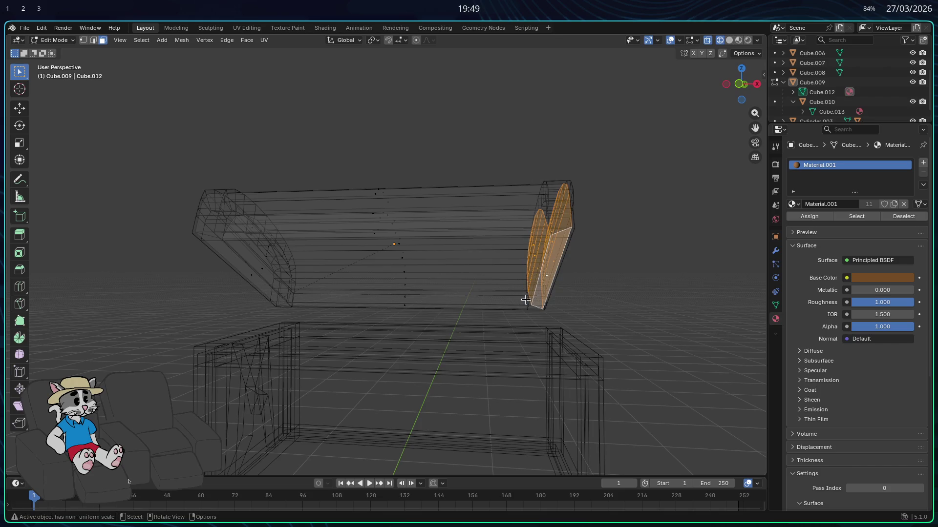
click(559, 176)
- Make Cube.009 active, undo two stray changes and re-enter Edit Mode on the whole upper lid
click(807, 102)
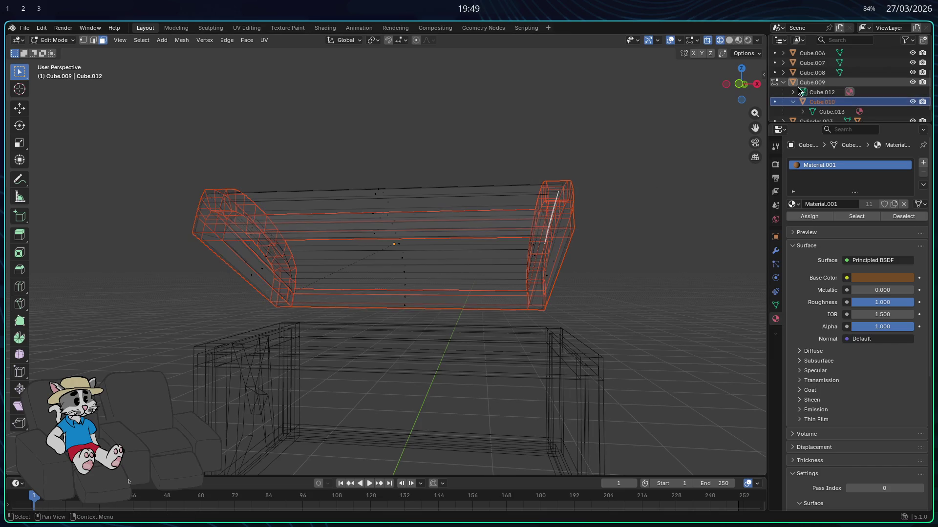
click(805, 82)
key(a)
key(Tab)
key(Tab)
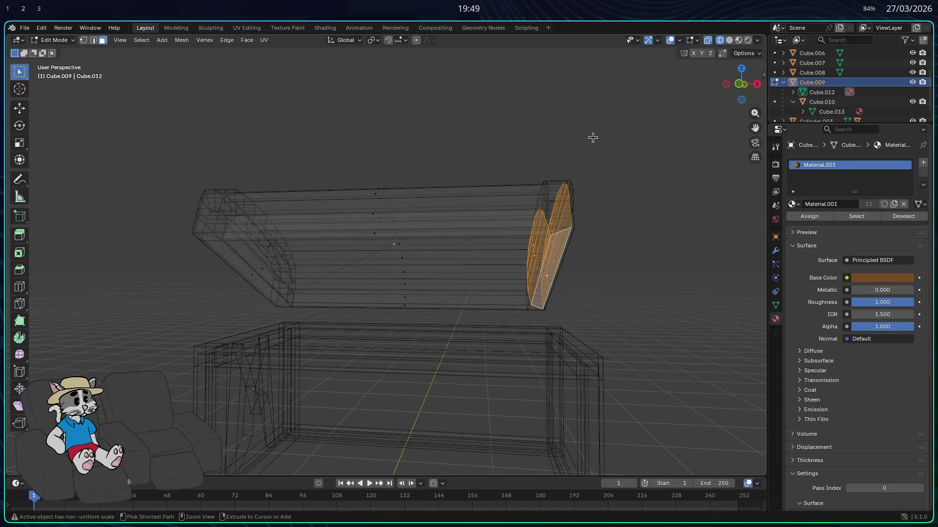
key(ctrl+z)
key(ctrl+z)
key(ctrl+z)
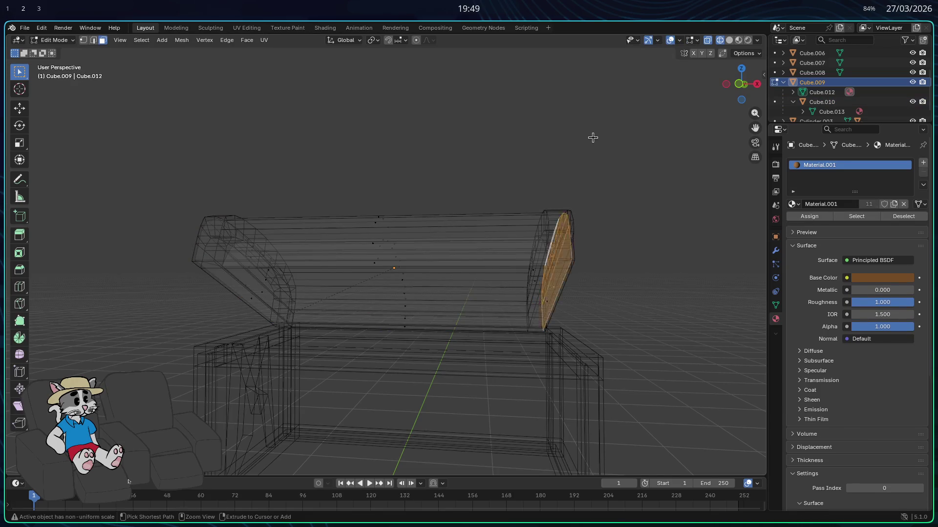
key(ctrl+z)
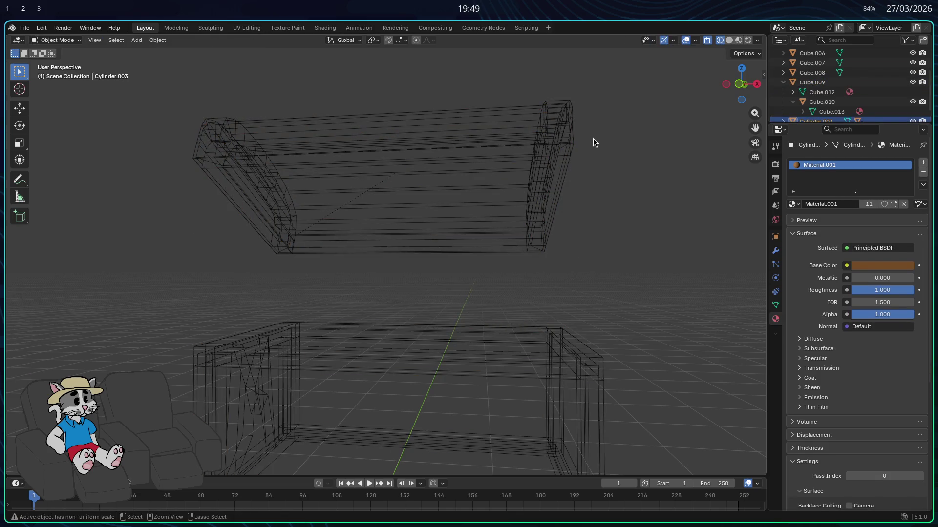
drag(608, 285, 191, 88)
middle_drag(595, 156, 650, 246)
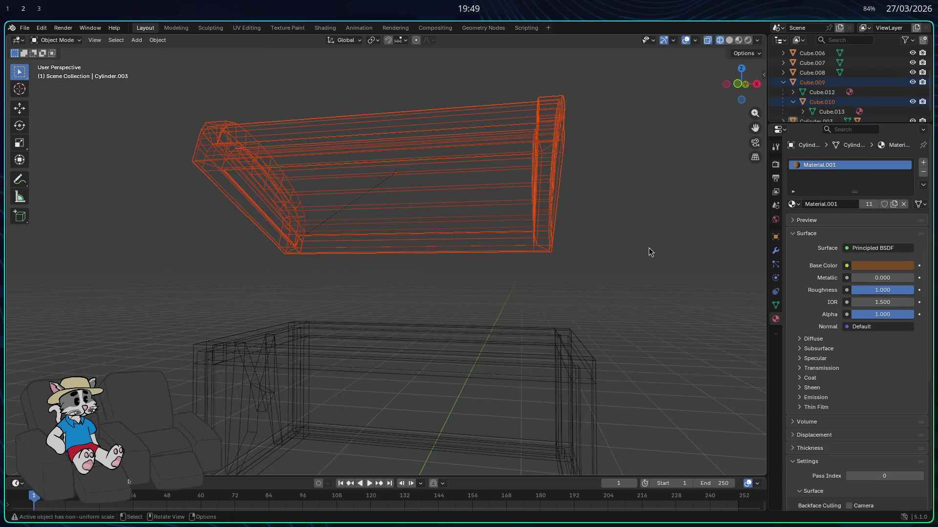
key(Tab)
key(Tab)
- Edit Cube.009 and Cube.010 together and box-select the lid's right end cap
click(813, 73)
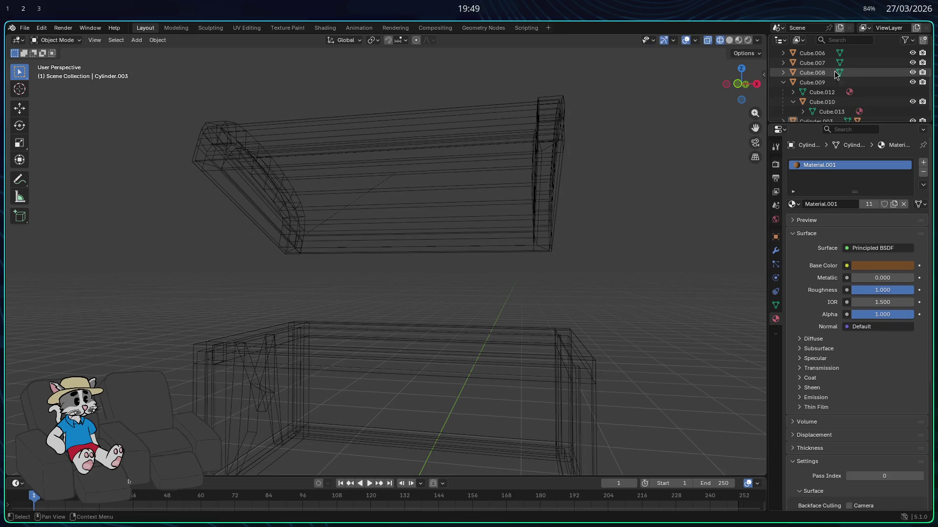
click(813, 82)
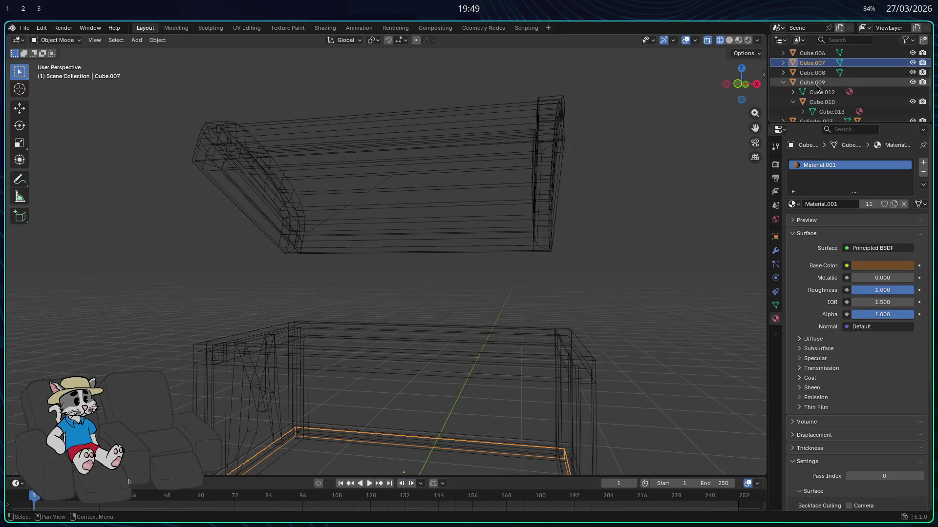
shift+click(820, 102)
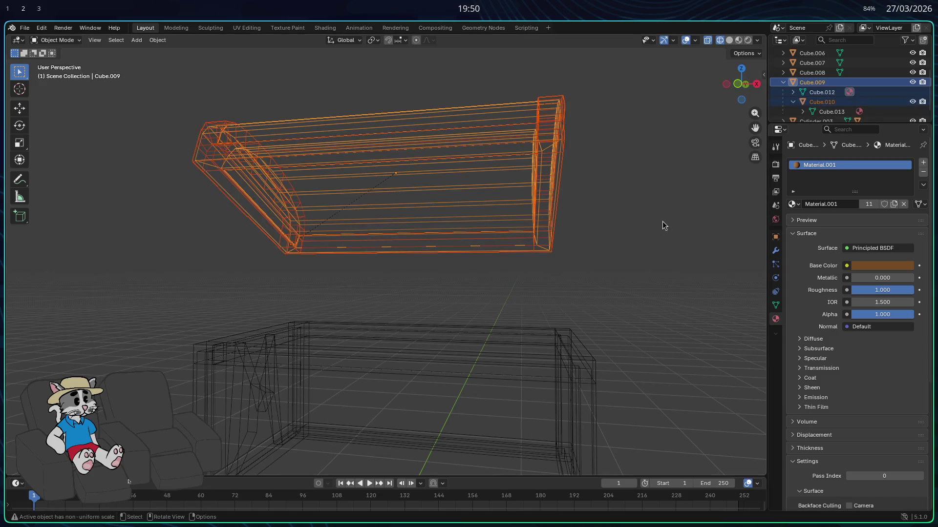
key(Tab)
drag(590, 273, 538, 76)
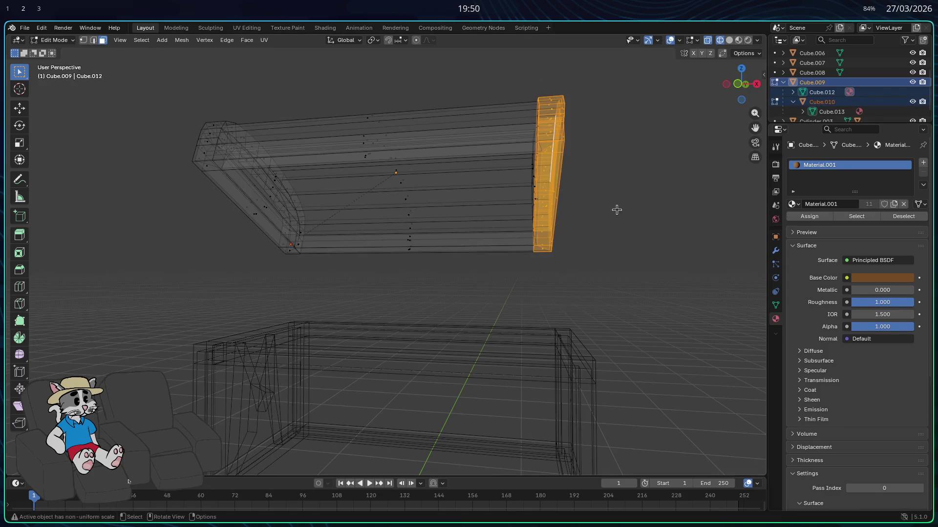
middle_drag(617, 203, 613, 273)
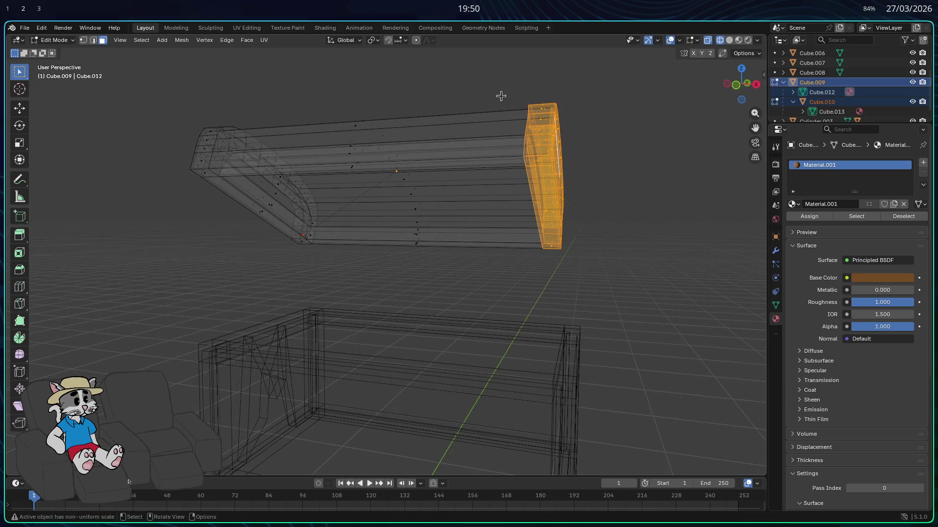
middle_drag(635, 232, 634, 253)
- Slide the end cap outward along X, check the fit in solid shading, and cancel a second nudge
key(g)
key(x)
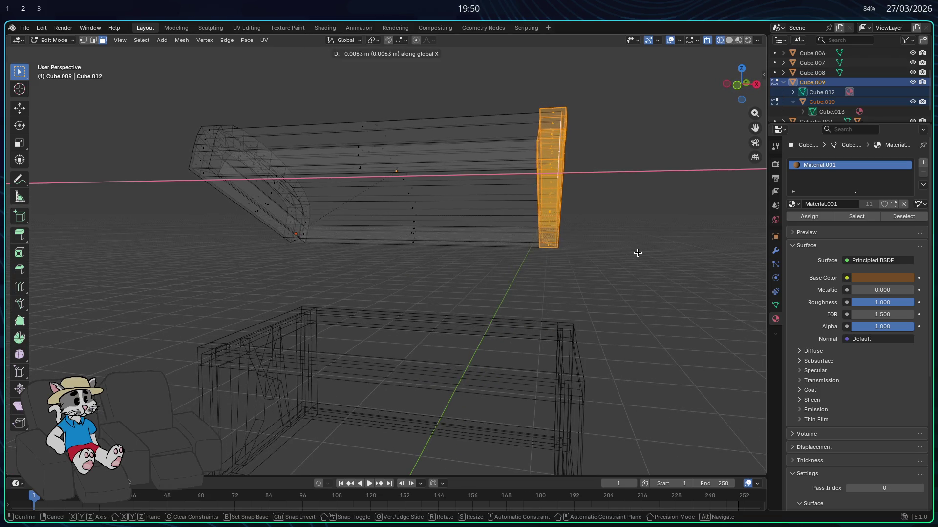
click(659, 240)
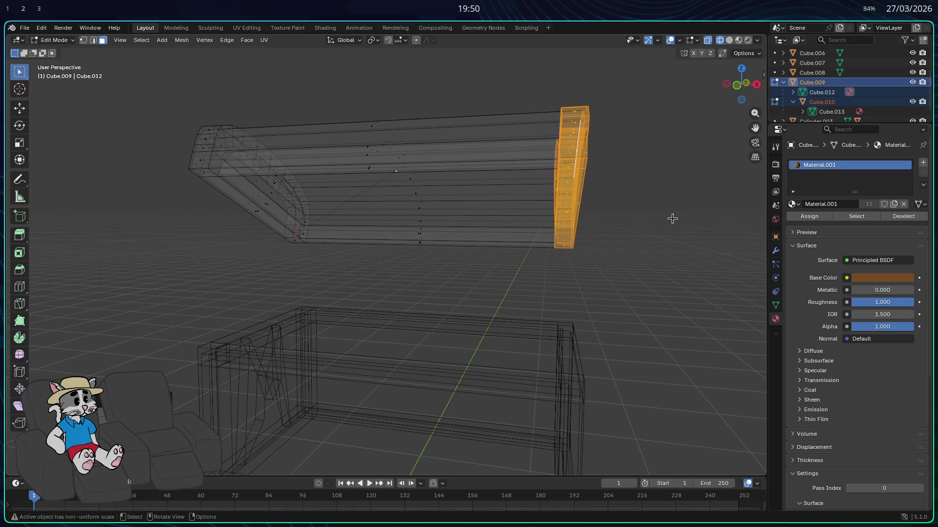
click(727, 39)
mouse_move(623, 222)
middle_down()
mouse_move(627, 247)
mouse_move(668, 236)
mouse_move(638, 226)
mouse_move(627, 235)
mouse_move(638, 248)
middle_up()
key(g)
key(x)
key(Escape)
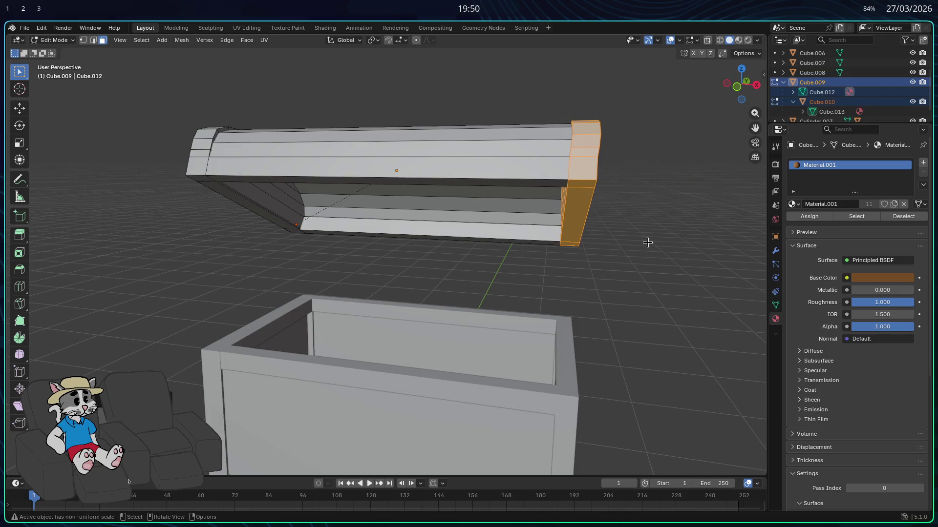
- Back in Object Mode, lower the whole lid along Z
key(Tab)
key(g)
key(z)
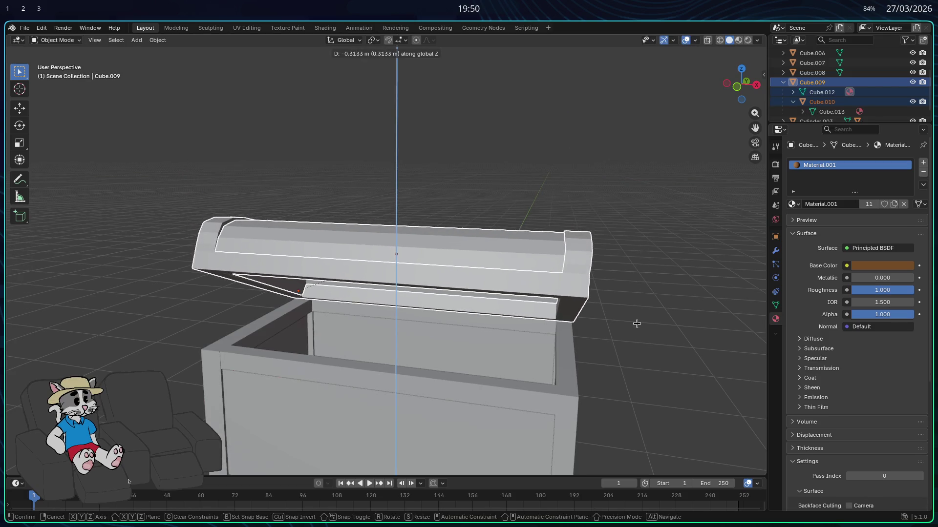
click(636, 345)
mouse_move(636, 345)
middle_down()
mouse_move(647, 314)
mouse_move(630, 313)
mouse_move(743, 314)
mouse_move(623, 310)
mouse_move(644, 312)
middle_up()
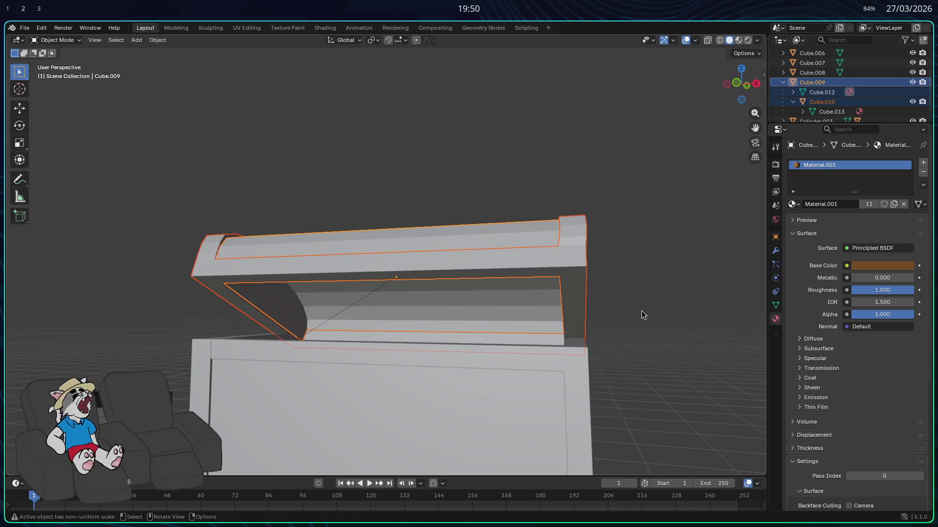
- Raise the lid along Z again and clear the leftover end-face selection
key(g)
key(z)
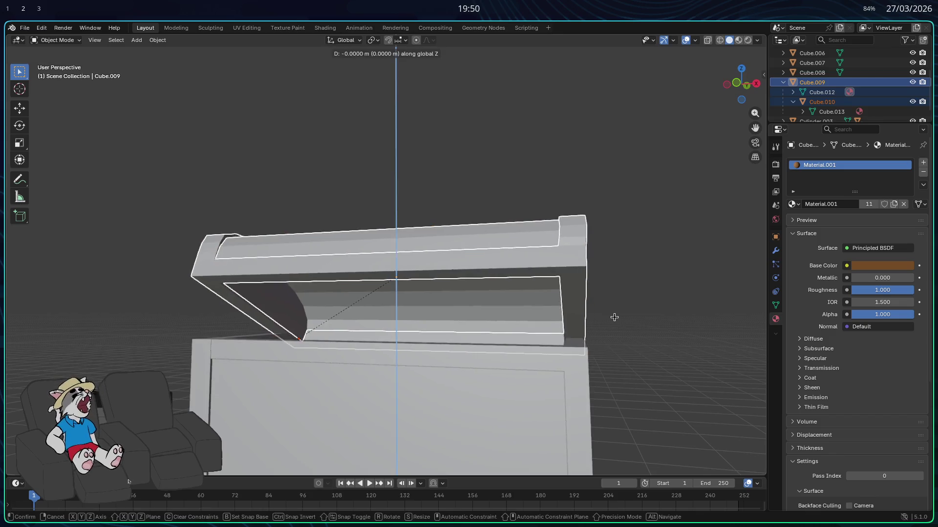
click(590, 296)
middle_drag(588, 297, 562, 339)
key(Tab)
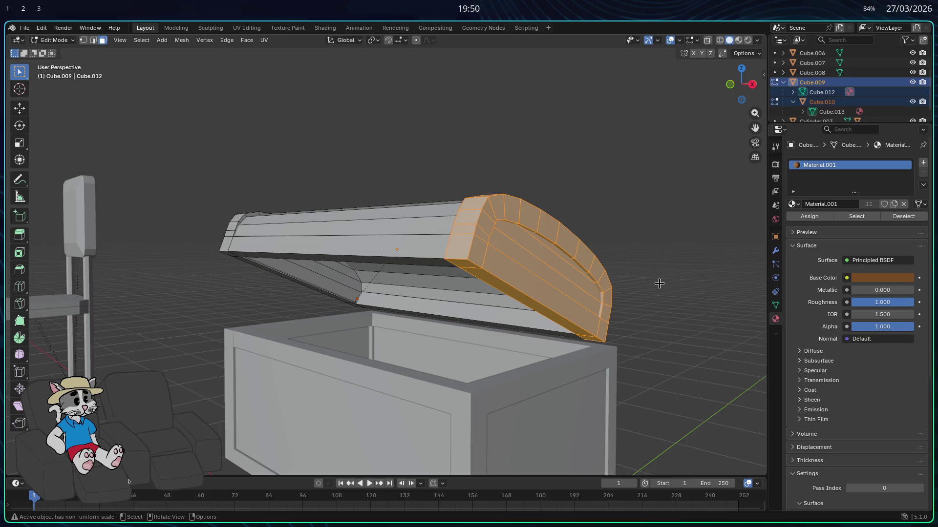
click(660, 284)
- Preview materials, show the transform panel and rotate the lid about X to roughly -8 degrees
click(738, 40)
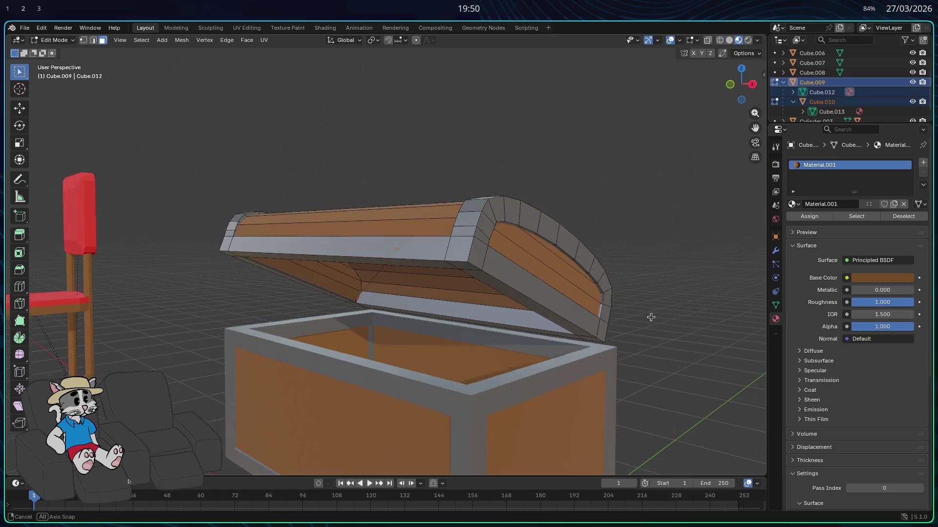
middle_drag(651, 316, 699, 185)
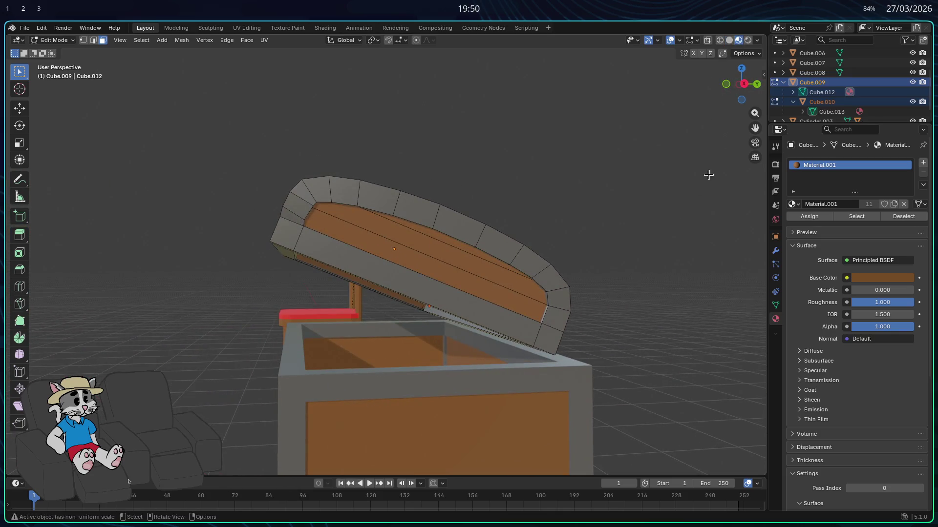
click(775, 237)
key(Tab)
key(r)
key(x)
click(623, 230)
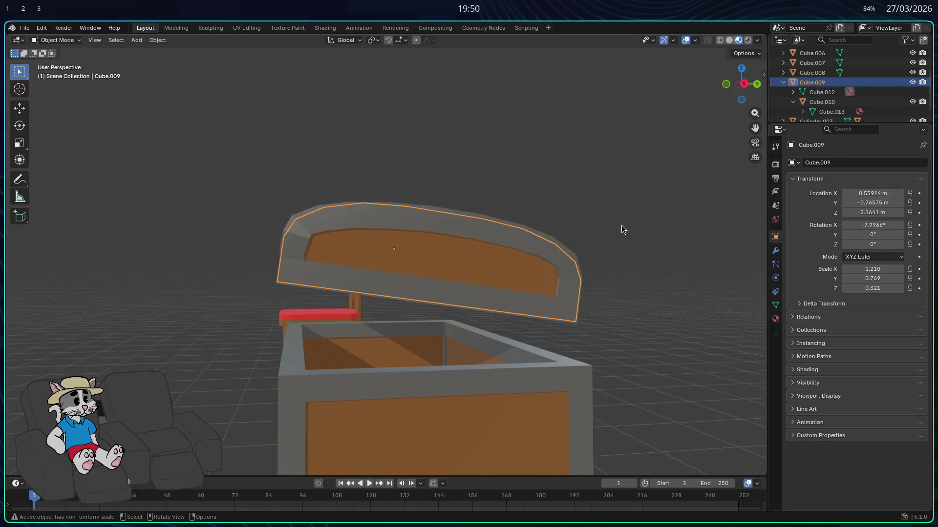
- Lower the lid vertically and shift it along Y so it sits over the box, then deselect it
middle_drag(622, 230, 624, 246)
key(g)
key(x)
key(z)
click(639, 291)
mouse_move(639, 291)
middle_down()
mouse_move(688, 278)
mouse_move(120, 293)
mouse_move(143, 304)
middle_up()
key(g)
key(y)
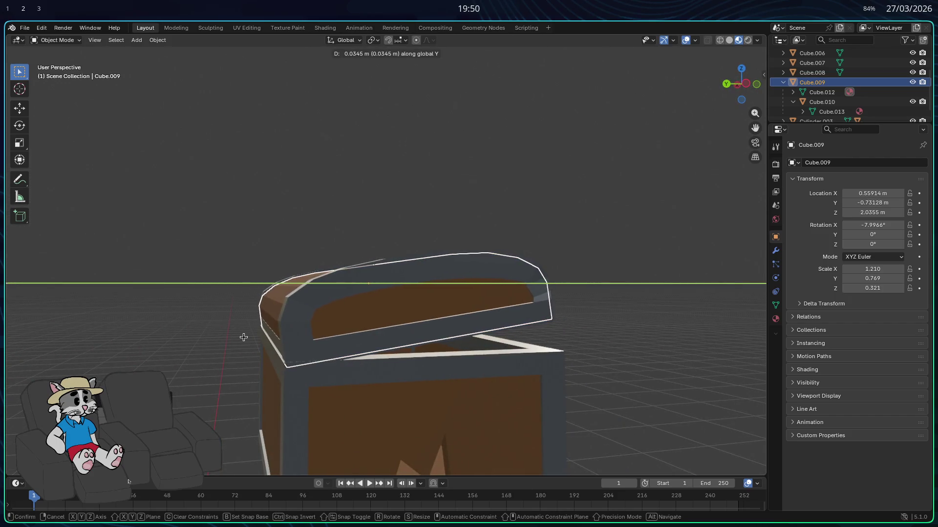
click(244, 337)
middle_drag(251, 342, 260, 337)
key(g)
key(x)
key(z)
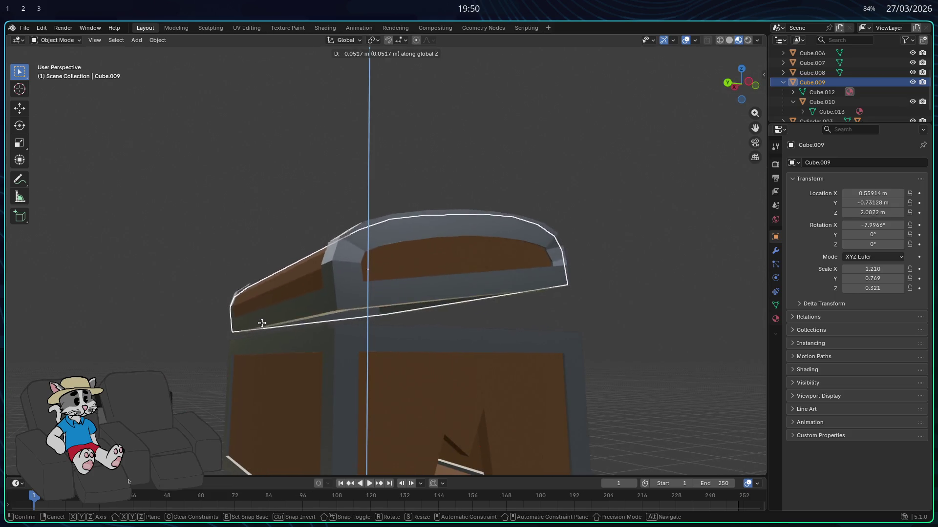
click(258, 328)
mouse_move(259, 328)
middle_down()
mouse_move(617, 292)
mouse_move(615, 319)
middle_up()
click(617, 292)
- Reselect the lid and fine-tune its height and Y position until it rests just above the back edge
click(505, 325)
key(Tab)
key(Tab)
key(g)
key(z)
click(625, 303)
middle_drag(624, 303, 572, 300)
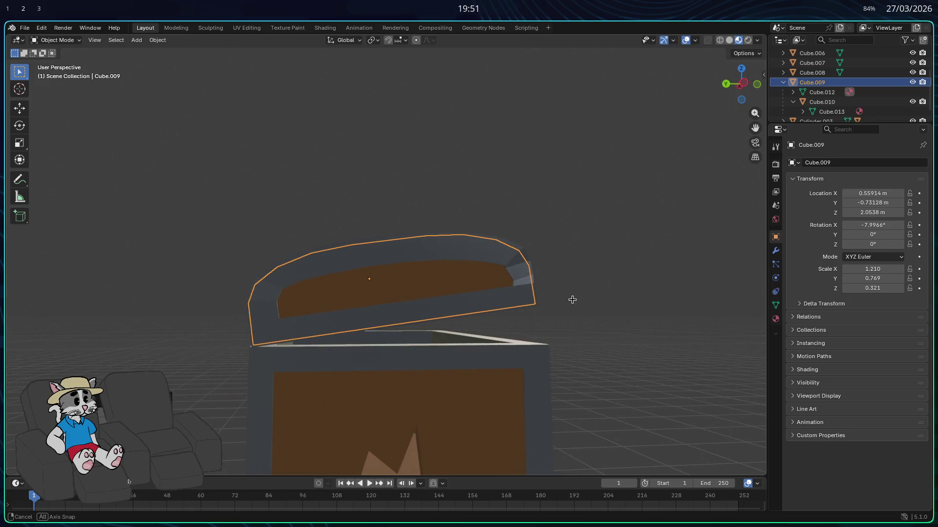
key(g)
key(y)
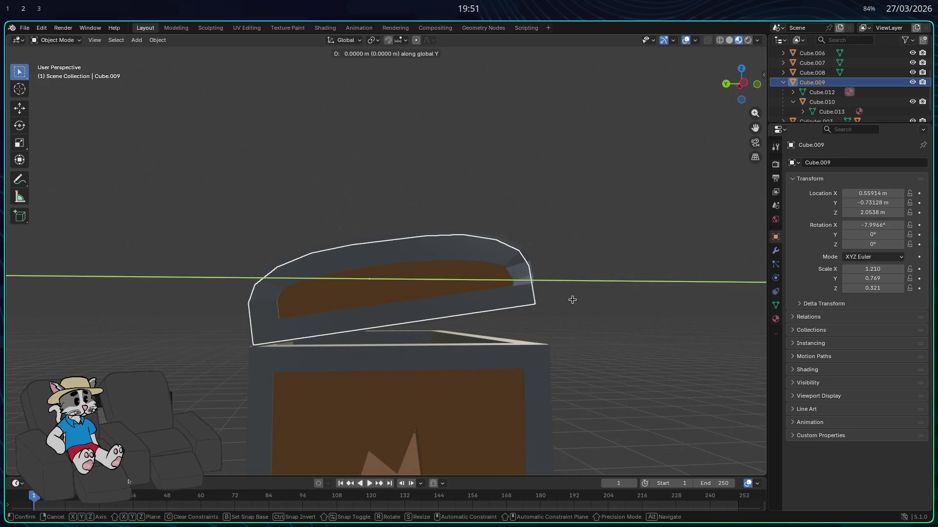
click(571, 300)
mouse_move(573, 300)
middle_down()
mouse_move(609, 298)
mouse_move(395, 309)
middle_up()
click(614, 300)
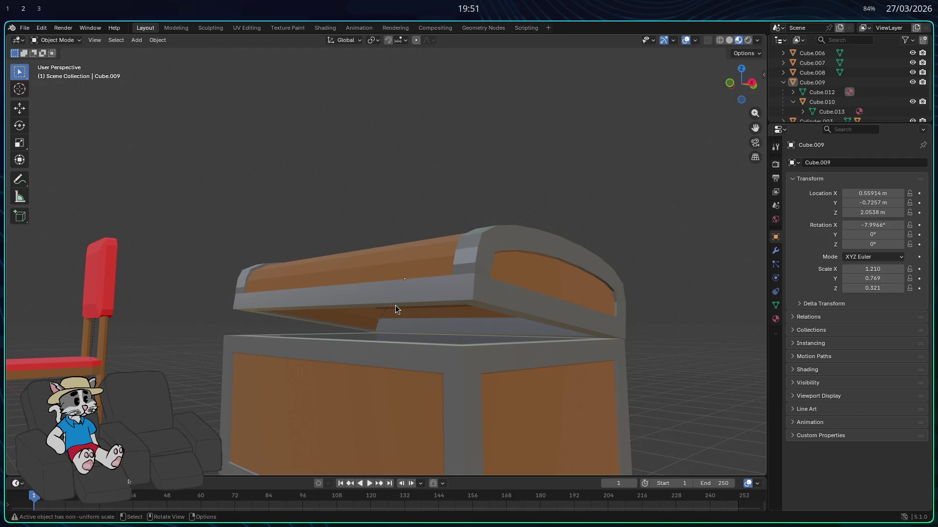
scroll(395, 309, down, 5)
mouse_move(546, 301)
middle_down()
mouse_move(688, 319)
mouse_move(536, 324)
mouse_move(545, 335)
mouse_move(521, 362)
middle_up()
key(Tab)
key(Tab)
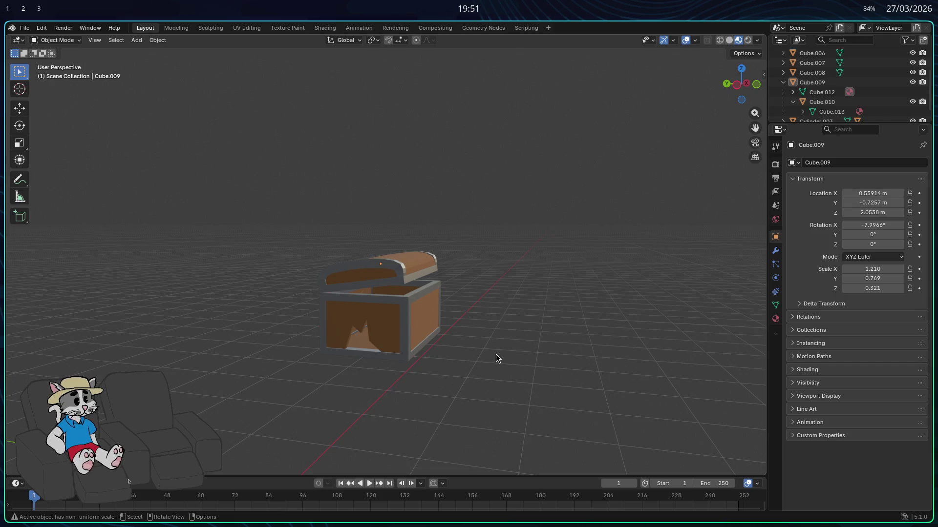
mouse_move(516, 361)
middle_down()
mouse_move(455, 335)
mouse_move(459, 310)
mouse_move(454, 315)
middle_up()
scroll(416, 370, down, 2)
scroll(407, 381, down, 2)
mouse_move(408, 383)
middle_down()
mouse_move(495, 347)
mouse_move(538, 348)
mouse_move(488, 379)
mouse_move(540, 362)
mouse_move(565, 391)
mouse_move(348, 396)
mouse_move(384, 351)
mouse_move(367, 293)
mouse_move(346, 390)
mouse_move(237, 433)
mouse_move(290, 417)
middle_up()
scroll(345, 391, down, 5)
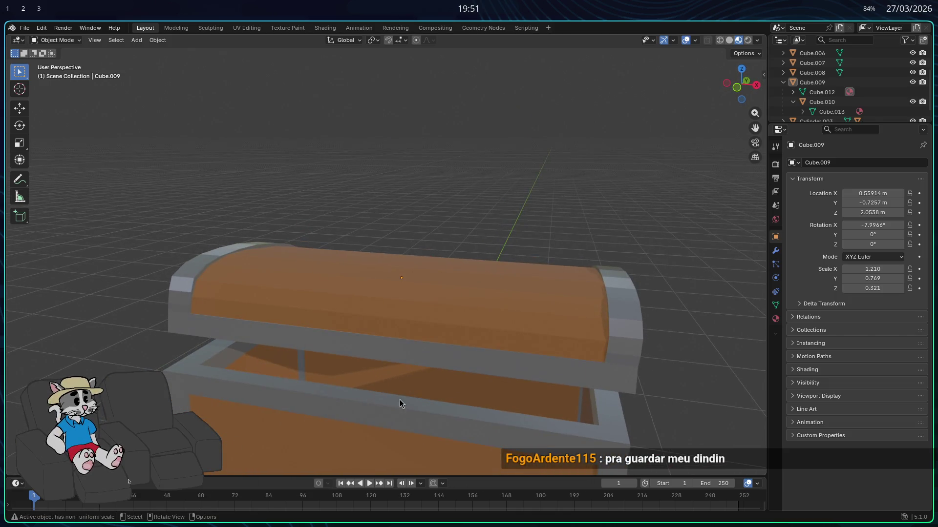
scroll(408, 398, down, 2)
click(747, 39)
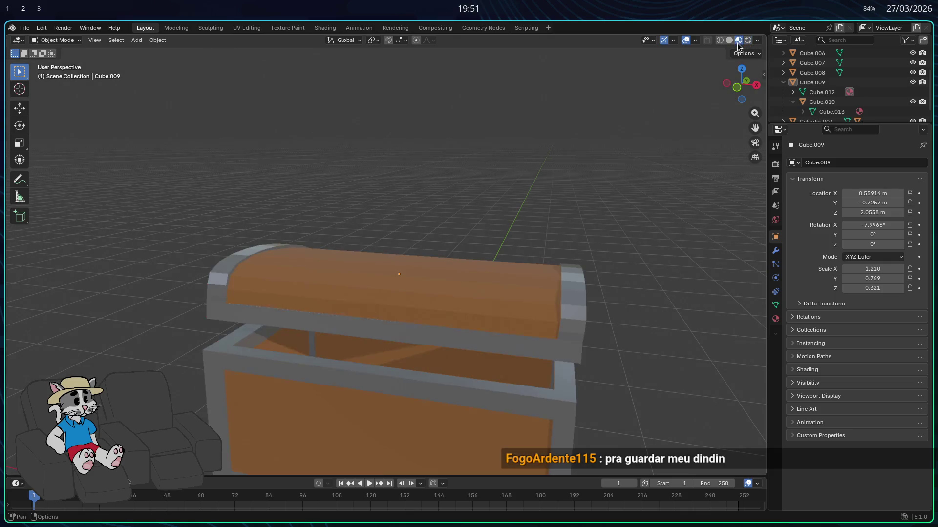
middle_drag(275, 391, 372, 369)
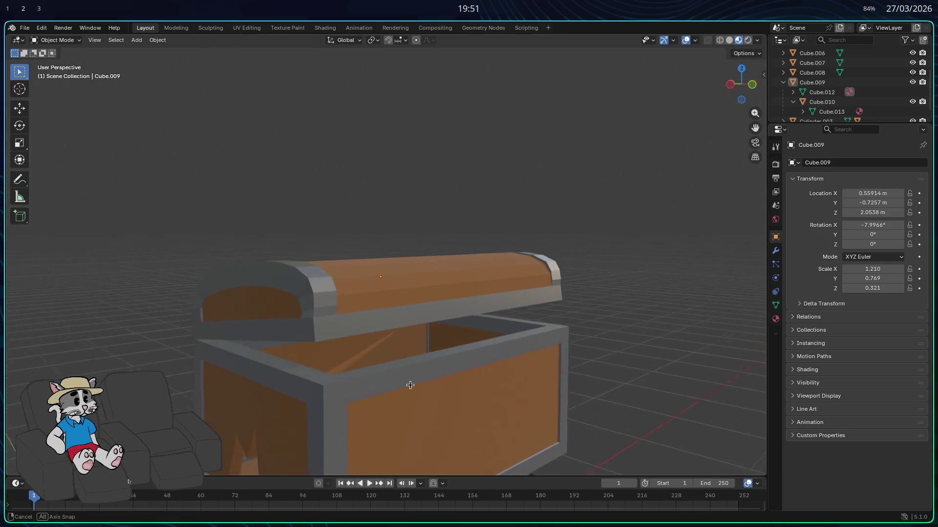
scroll(372, 398, down, 4)
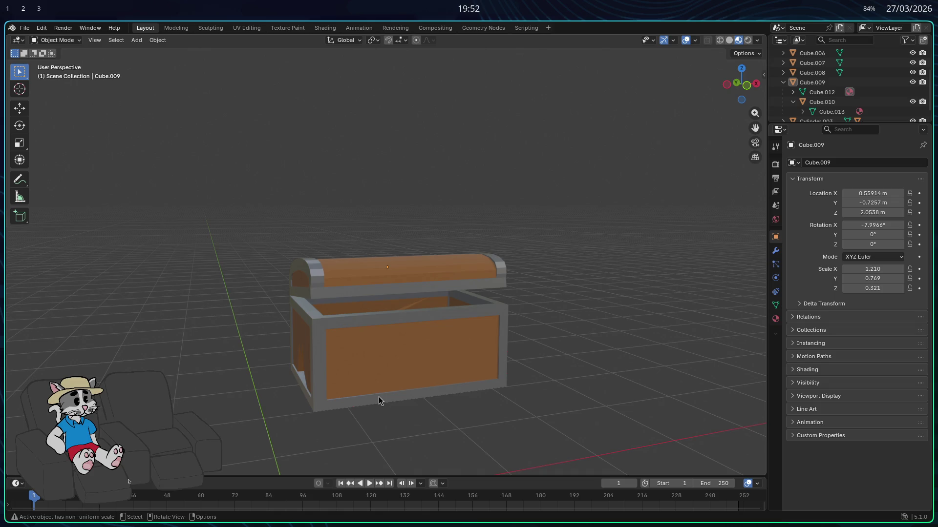
mouse_move(378, 397)
middle_down()
mouse_move(457, 357)
mouse_move(311, 361)
middle_up()
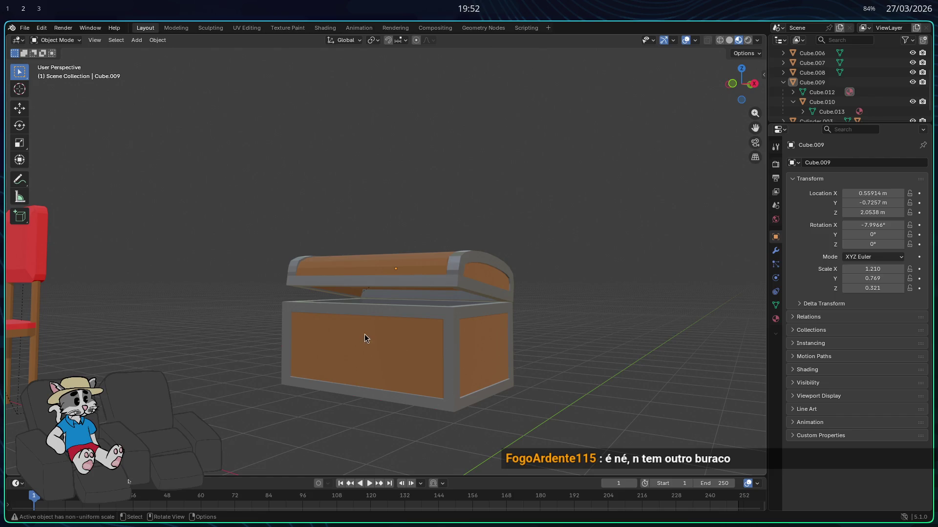
middle_drag(364, 334, 336, 338)
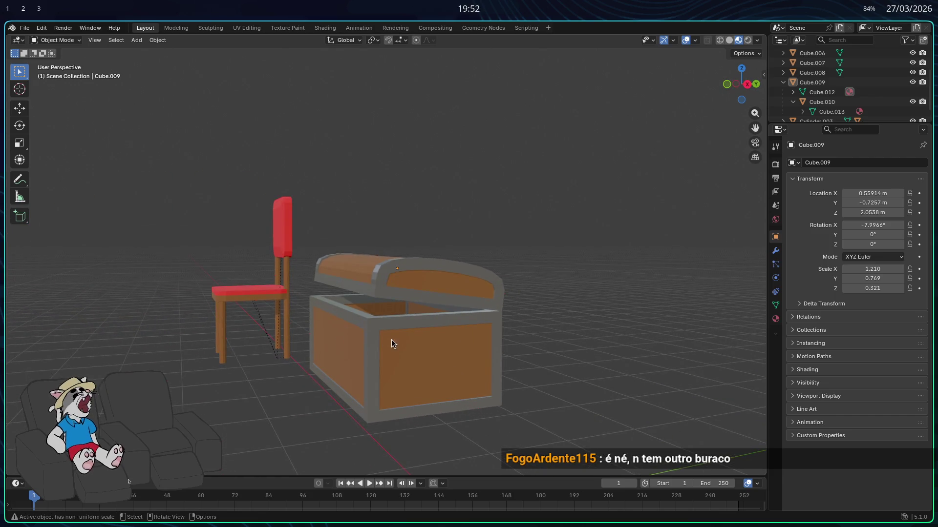
scroll(383, 354, up, 3)
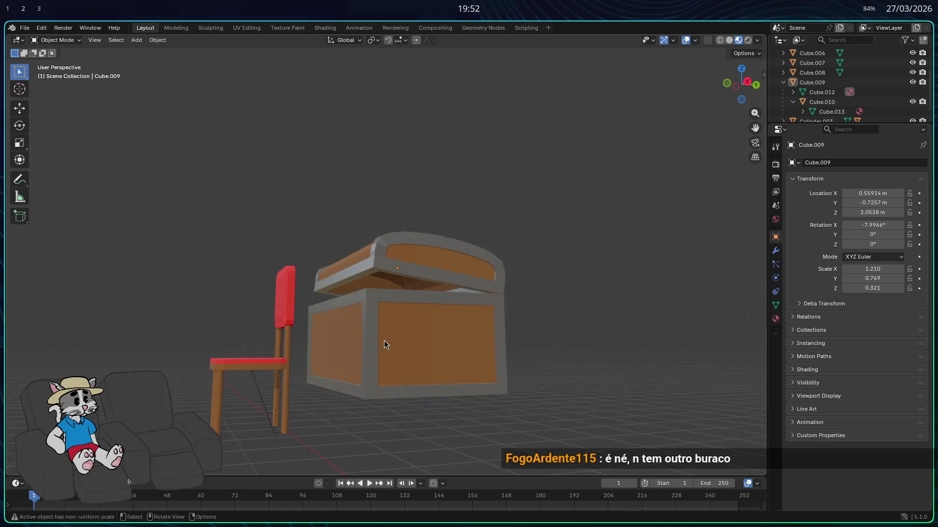
scroll(384, 340, up, 3)
middle_drag(392, 329, 373, 354)
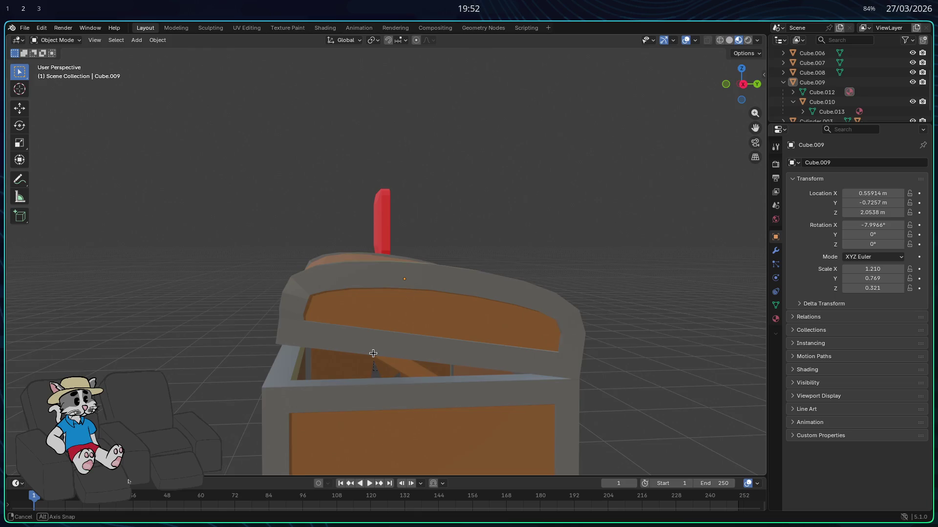
middle_drag(374, 354, 425, 352)
click(481, 326)
key(r)
key(z)
key(x)
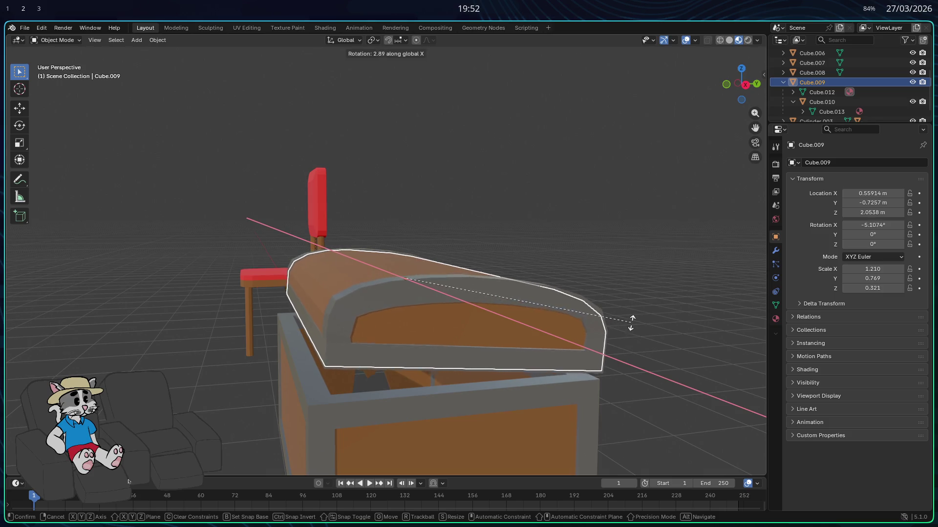
click(628, 318)
middle_drag(628, 319, 612, 316)
key(g)
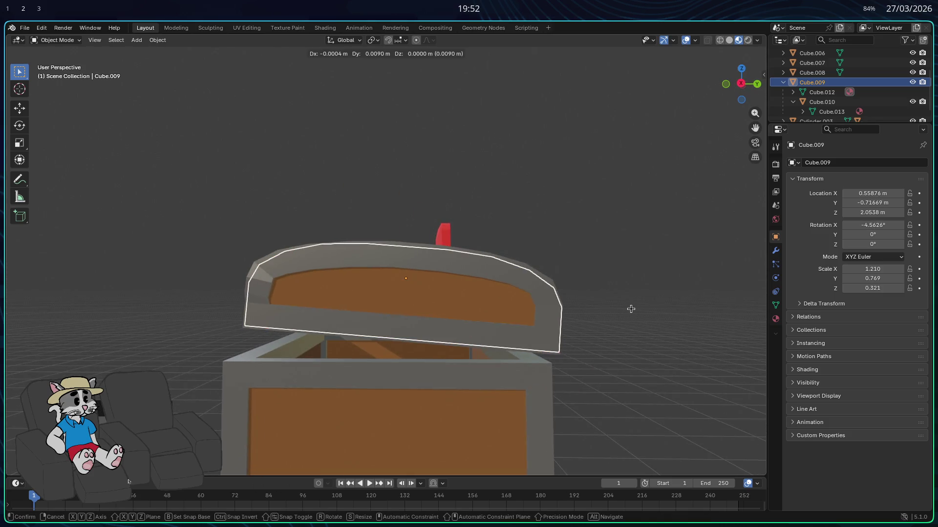
key(z)
click(623, 320)
middle_drag(624, 315, 611, 311)
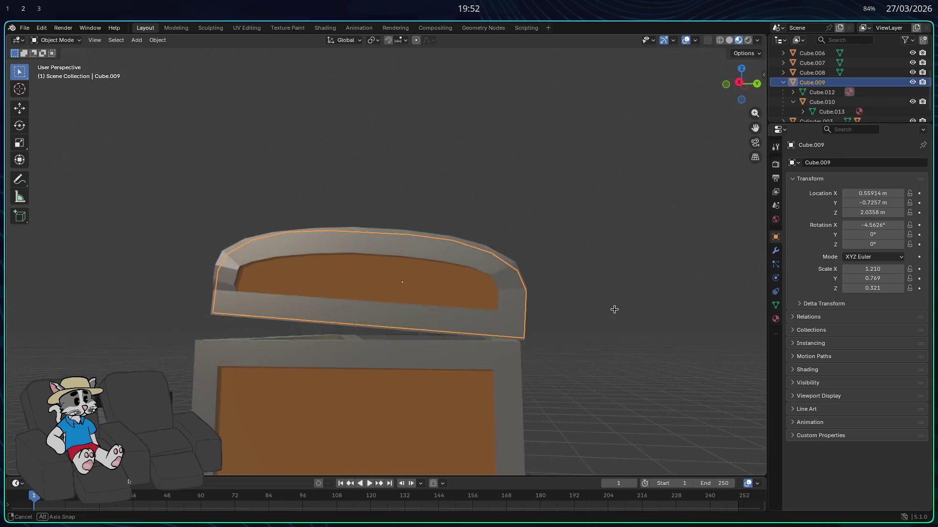
key(g)
key(x)
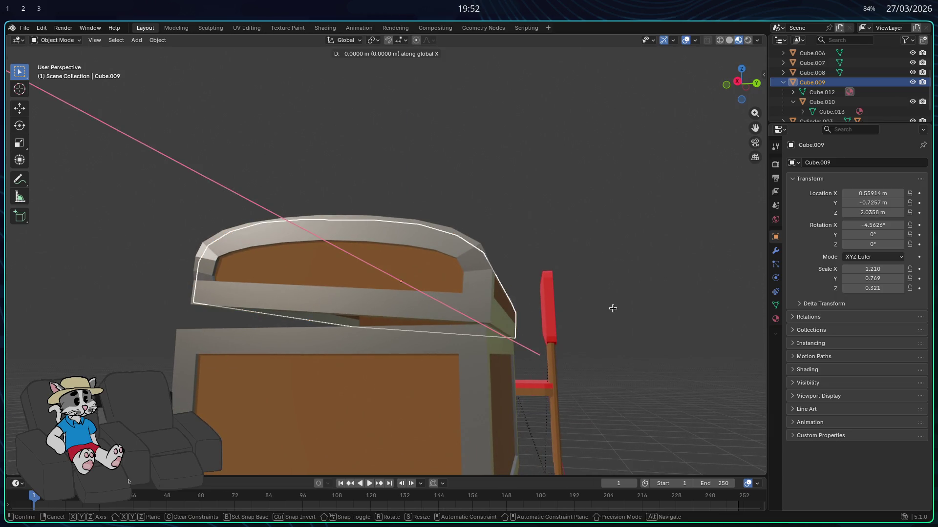
key(z)
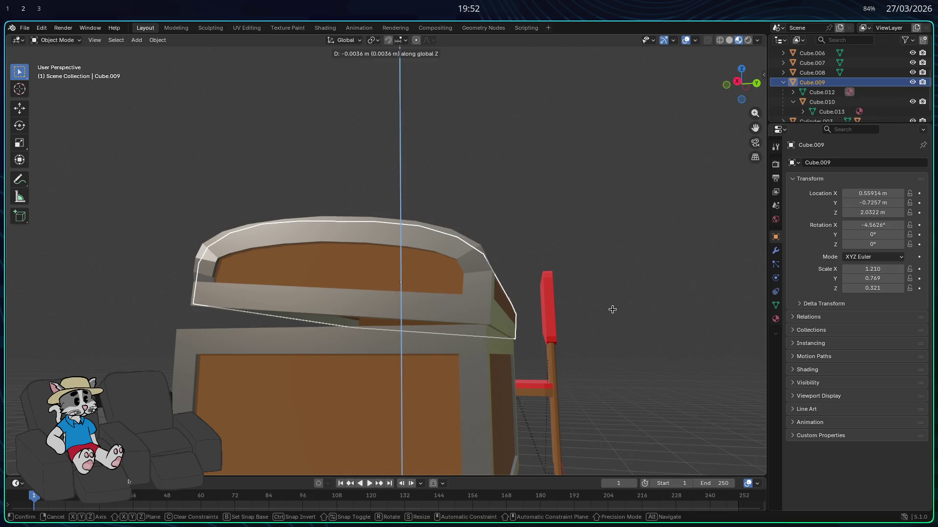
click(614, 314)
key(g)
key(y)
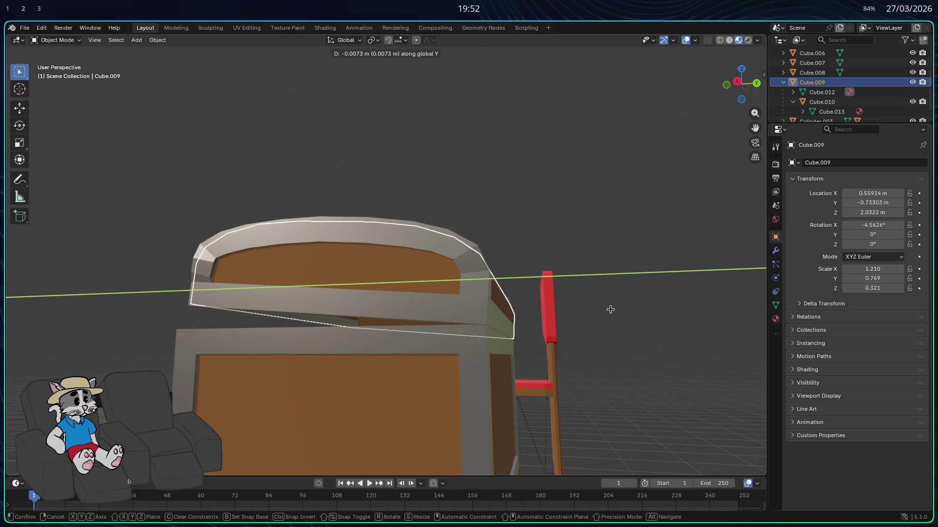
click(610, 310)
mouse_move(610, 309)
middle_down()
mouse_move(605, 317)
mouse_move(666, 318)
mouse_move(655, 324)
mouse_move(675, 334)
mouse_move(705, 327)
mouse_move(254, 365)
mouse_move(259, 377)
mouse_move(209, 387)
mouse_move(233, 378)
mouse_move(241, 345)
mouse_move(205, 379)
mouse_move(168, 385)
mouse_move(184, 378)
middle_up()
click(654, 319)
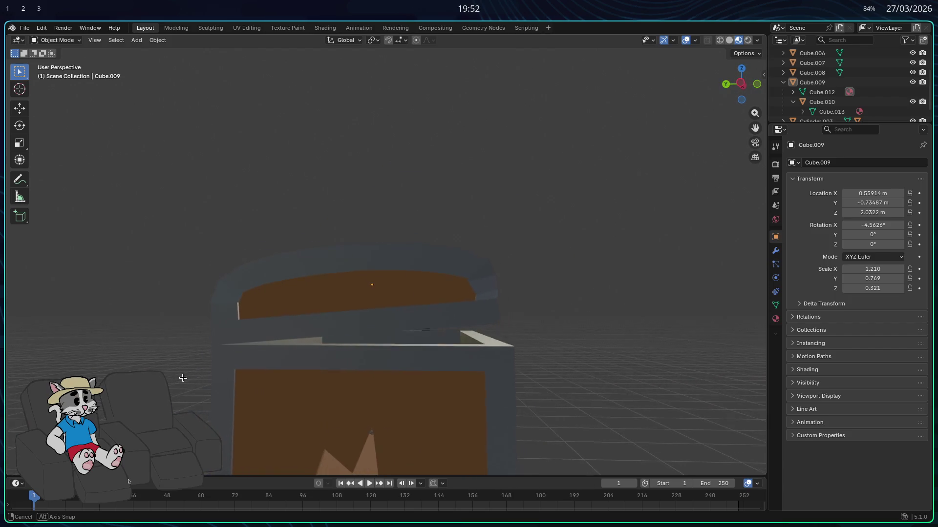
key(x)
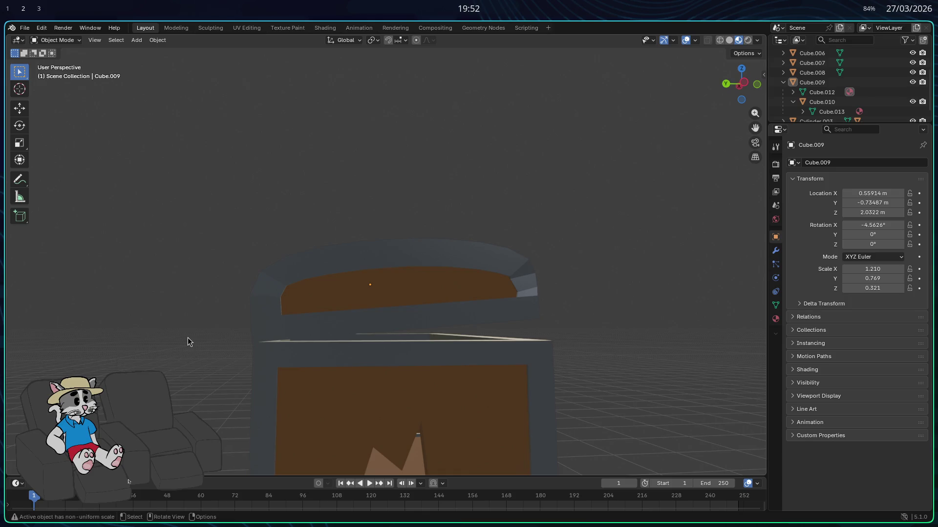
key(ctrl+z)
key(ctrl+z)
key(ctrl+z)
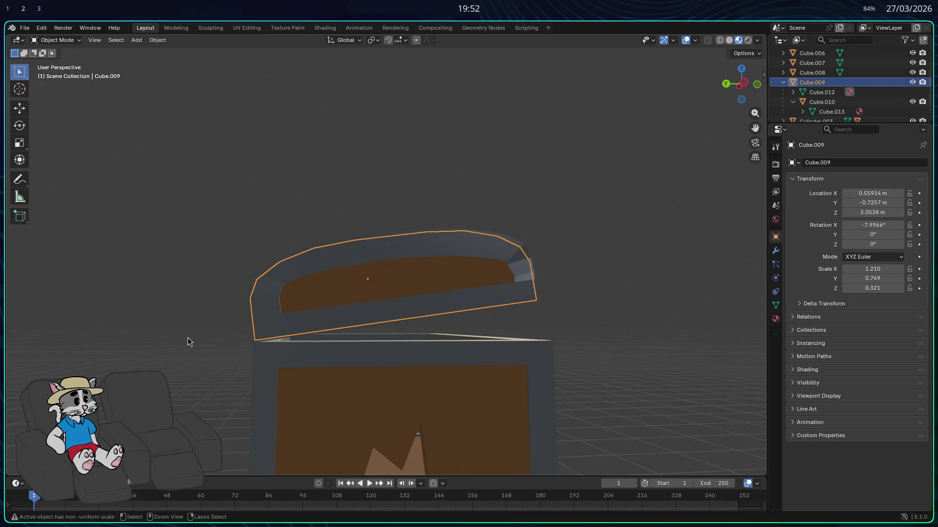
key(ctrl+shift+z)
key(ctrl+z)
click(188, 338)
mouse_move(188, 338)
middle_down()
mouse_move(224, 345)
mouse_move(153, 364)
mouse_move(4, 381)
middle_up()
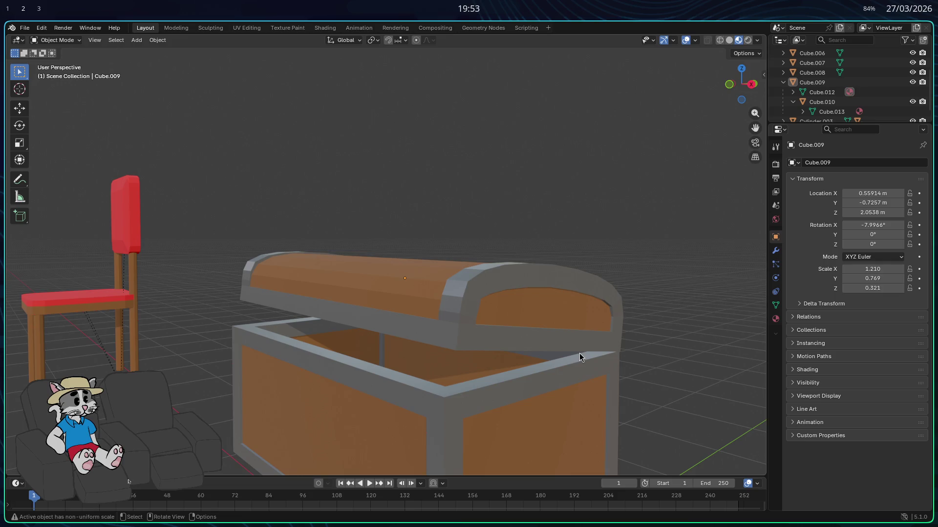
- Enter Edit Mode on the lid and select one of its plank strips
mouse_move(580, 357)
middle_down()
mouse_move(391, 312)
mouse_move(529, 291)
middle_up()
key(Tab)
alt+click(399, 305)
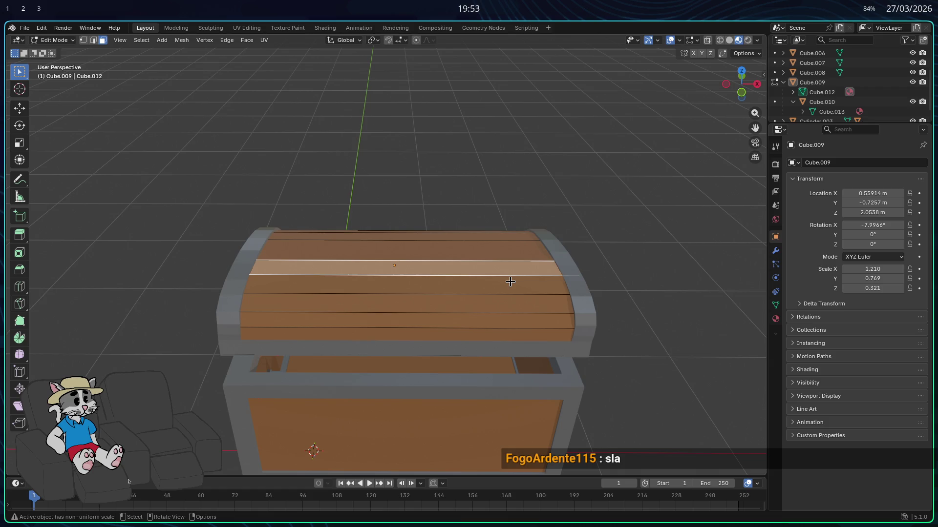
- Inspect the lid from several angles, re-enter Edit Mode and select a single plank face on top
middle_drag(605, 253, 556, 253)
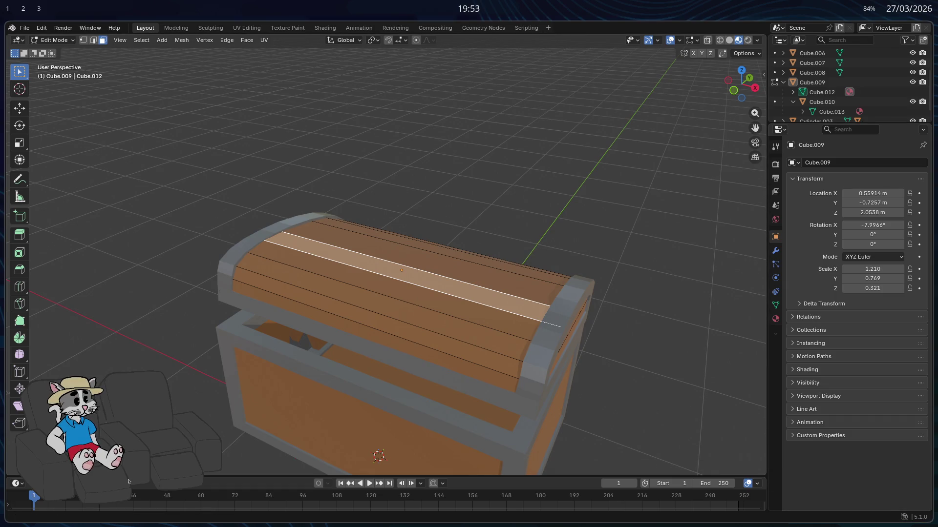
mouse_move(528, 253)
middle_down()
mouse_move(635, 262)
mouse_move(623, 259)
middle_up()
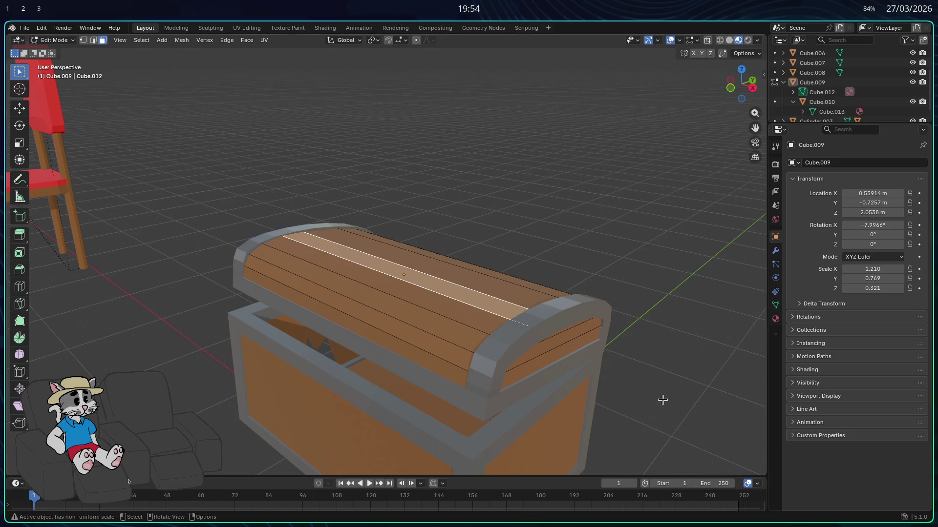
mouse_move(628, 344)
middle_down()
mouse_move(636, 330)
mouse_move(661, 325)
middle_up()
click(637, 333)
key(Tab)
key(Tab)
click(310, 288)
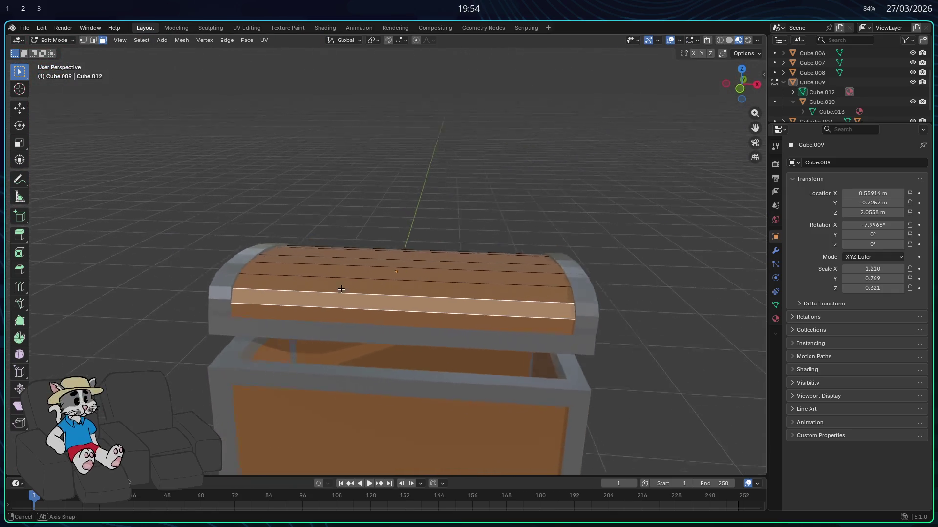
mouse_move(311, 288)
middle_down()
mouse_move(397, 353)
mouse_move(488, 356)
middle_up()
scroll(397, 352, up, 3)
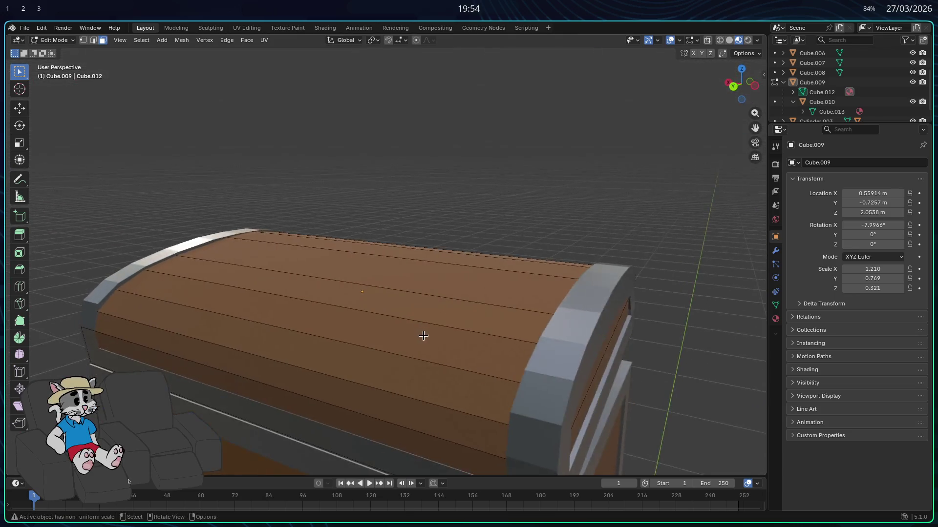
click(489, 356)
right_click(489, 356)
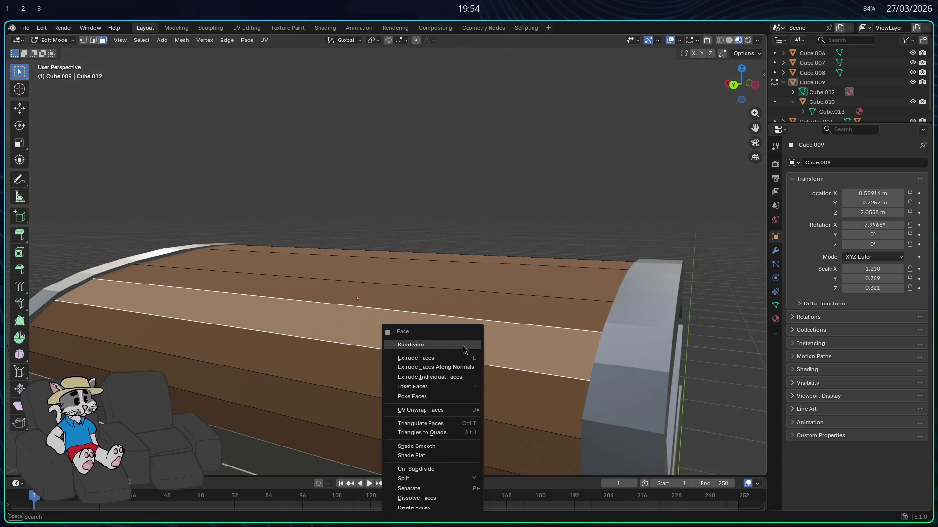
- Subdivide the plank's top and bottom edges and apply an edge operation to one of the halves
click(93, 41)
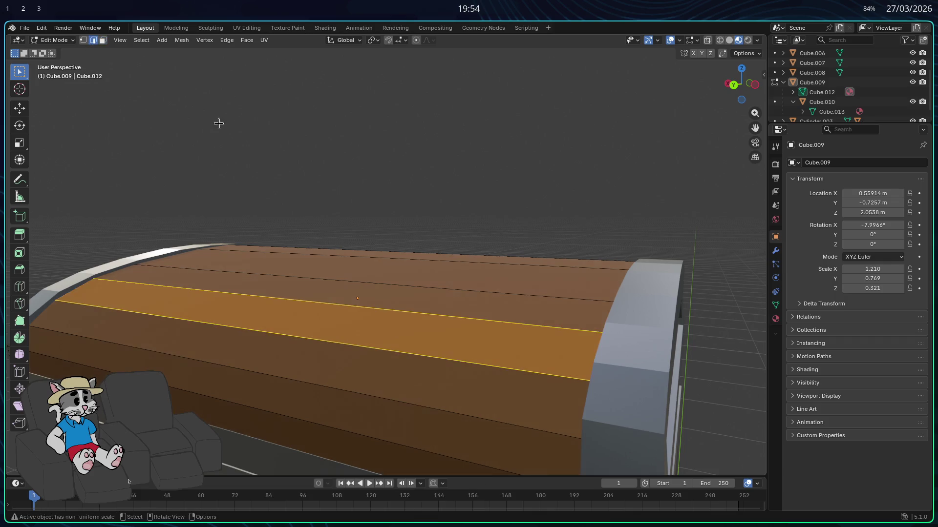
click(491, 325)
shift+click(482, 361)
right_click(483, 363)
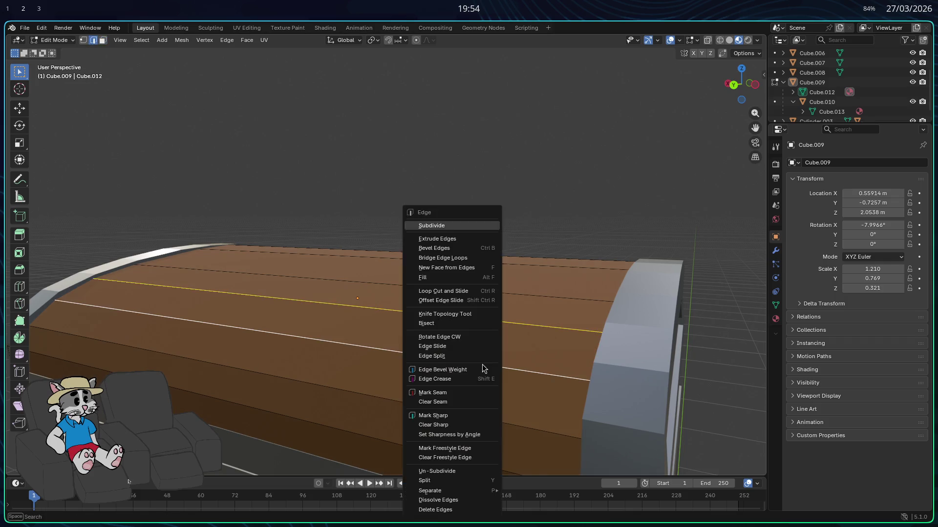
click(442, 225)
click(391, 352)
right_click(411, 313)
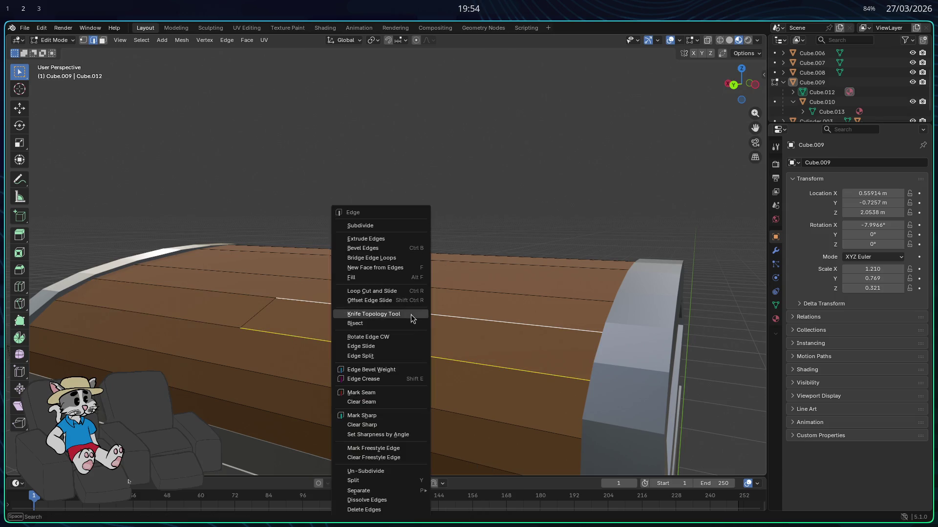
click(381, 232)
middle_drag(381, 242, 401, 314)
click(314, 314)
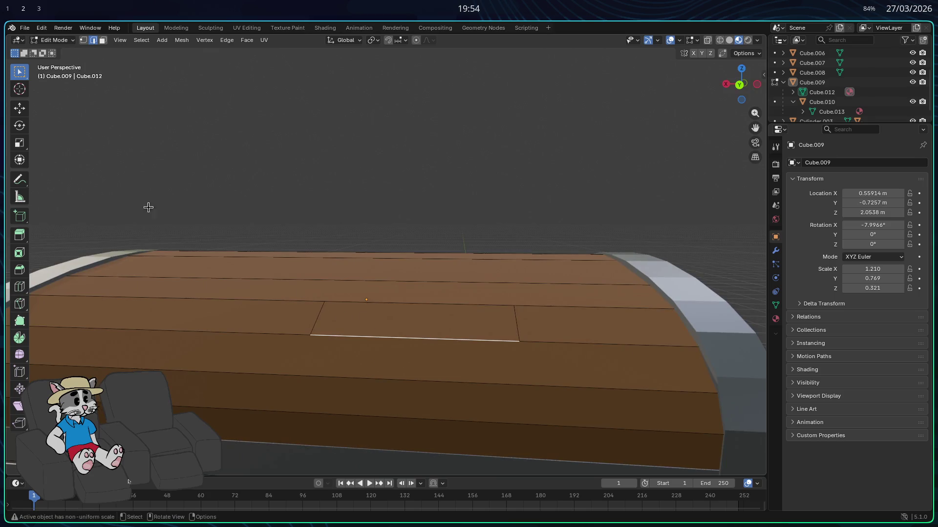
- From underneath the lid, delete one plank face with X > Faces to open a hole
click(104, 41)
mouse_move(416, 327)
middle_down()
mouse_move(351, 301)
mouse_move(279, 306)
middle_up()
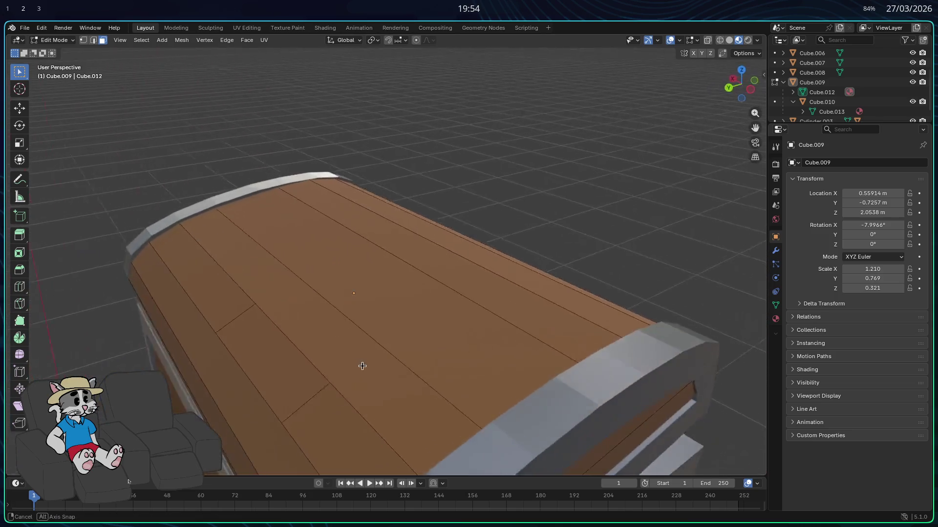
mouse_move(278, 307)
middle_down()
mouse_move(375, 351)
mouse_move(362, 346)
middle_up()
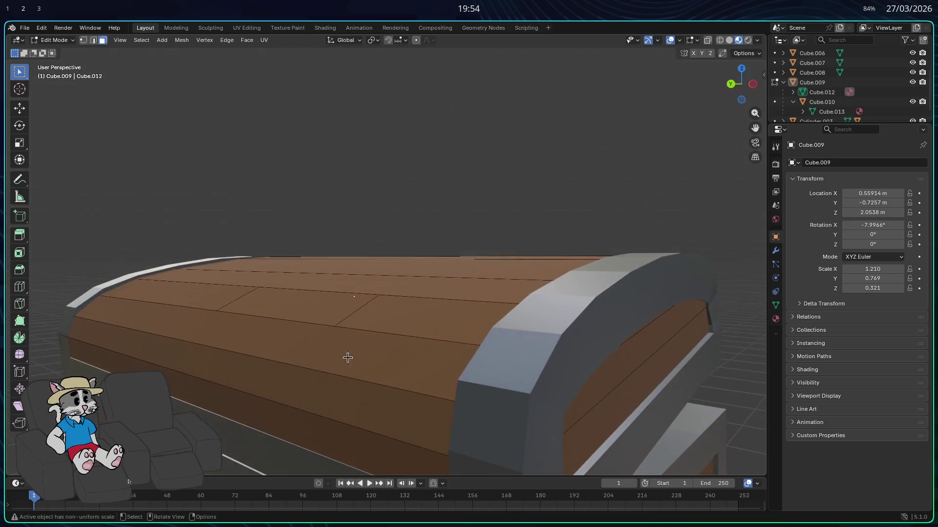
mouse_move(297, 397)
middle_down()
mouse_move(250, 359)
mouse_move(266, 313)
mouse_move(328, 314)
mouse_move(282, 339)
middle_up()
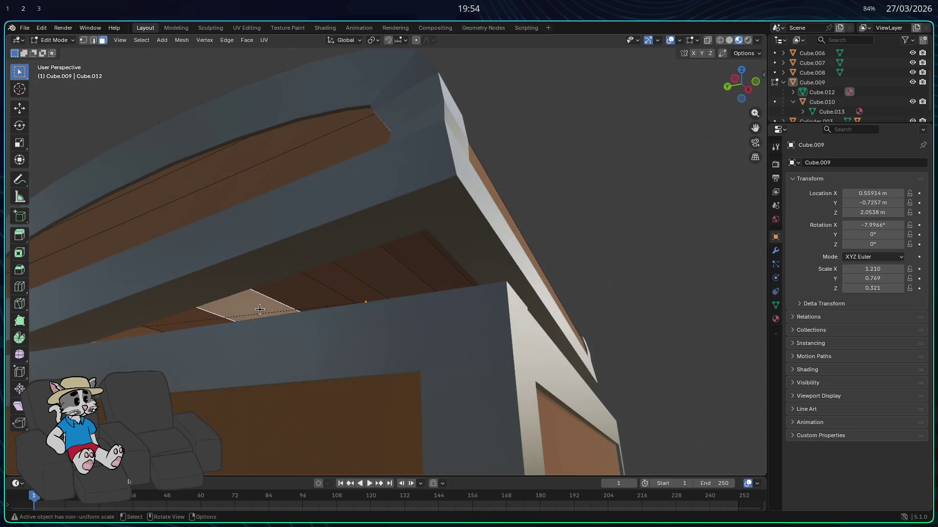
click(333, 372)
mouse_move(282, 339)
middle_down()
mouse_move(334, 371)
mouse_move(296, 432)
mouse_move(220, 318)
mouse_move(182, 318)
mouse_move(223, 341)
middle_up()
key(x)
click(329, 386)
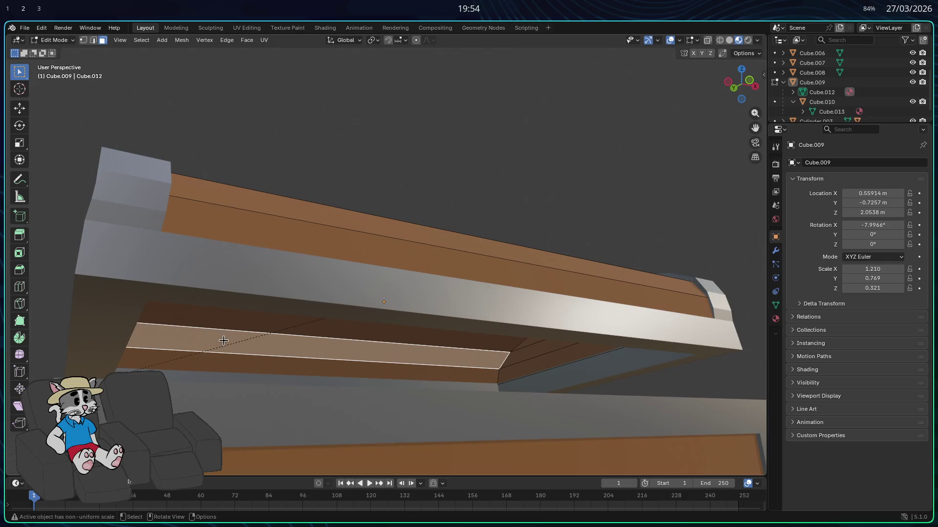
right_click(264, 350)
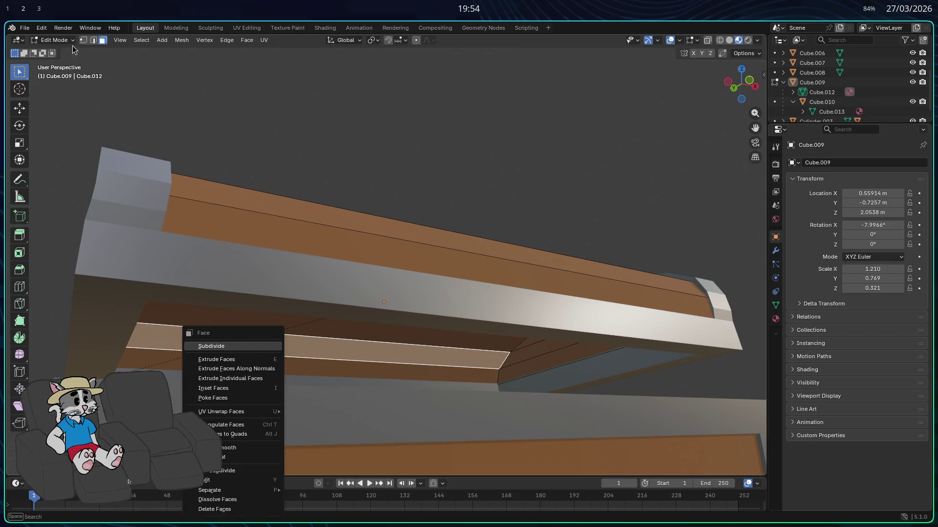
- Subdivide one edge of the lid opening and select half of the split edge
click(101, 56)
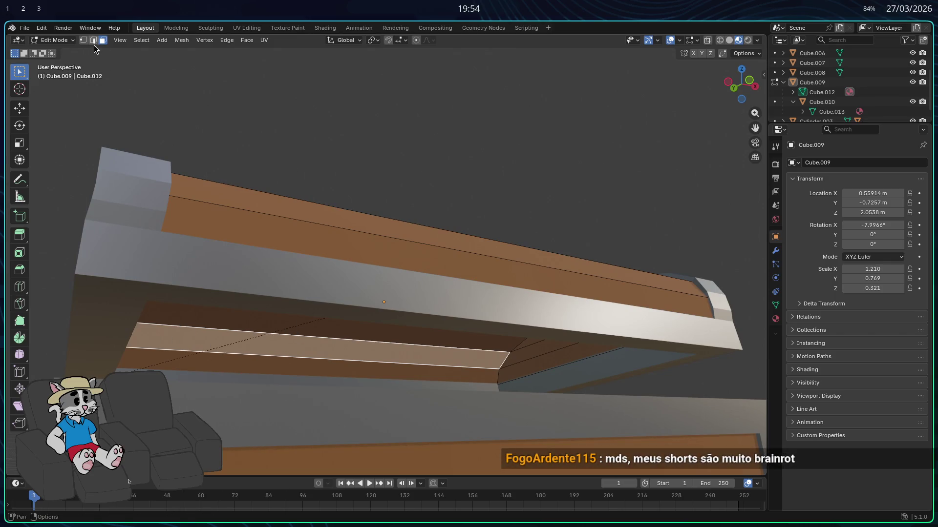
click(92, 41)
click(276, 355)
right_click(283, 337)
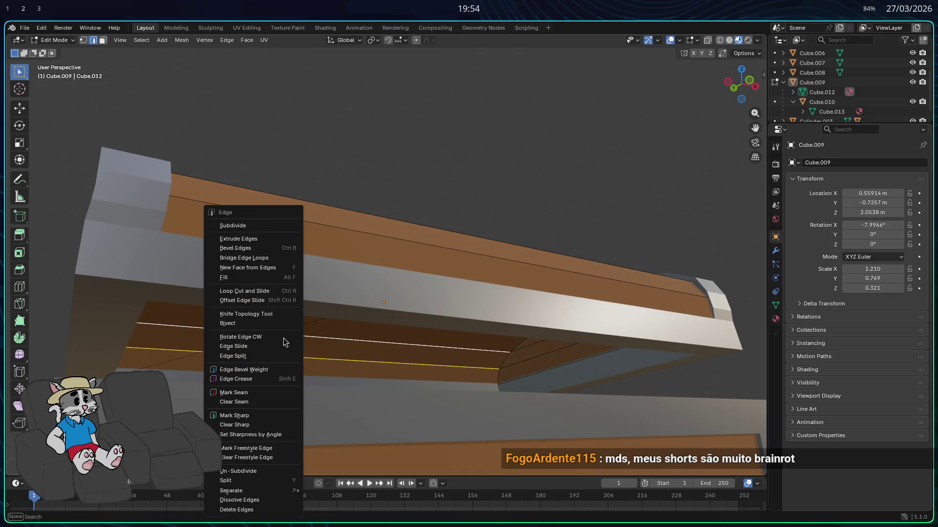
click(243, 226)
click(261, 354)
right_click(212, 336)
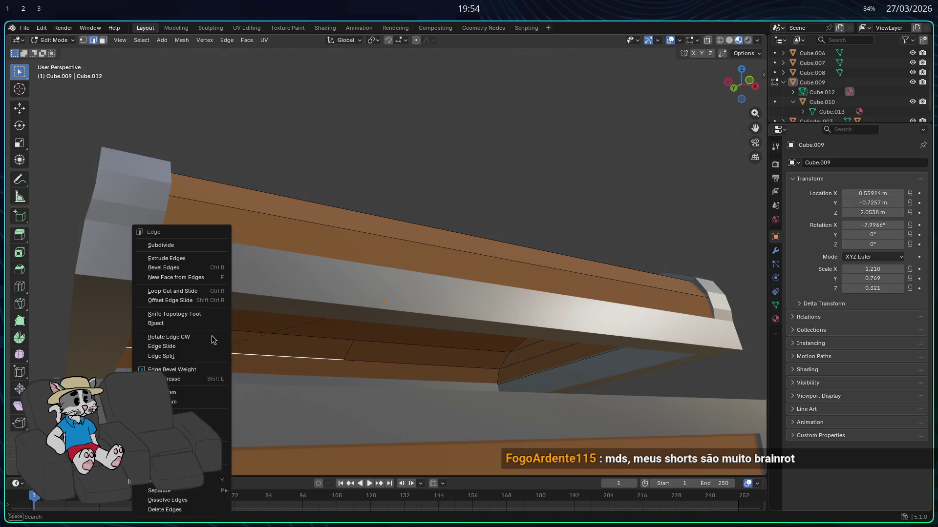
key(Escape)
right_click(228, 334)
key(Escape)
click(263, 333)
- Fill a new face between the two selected edges, leaving a rectangular gap, and view it from above
shift+click(232, 354)
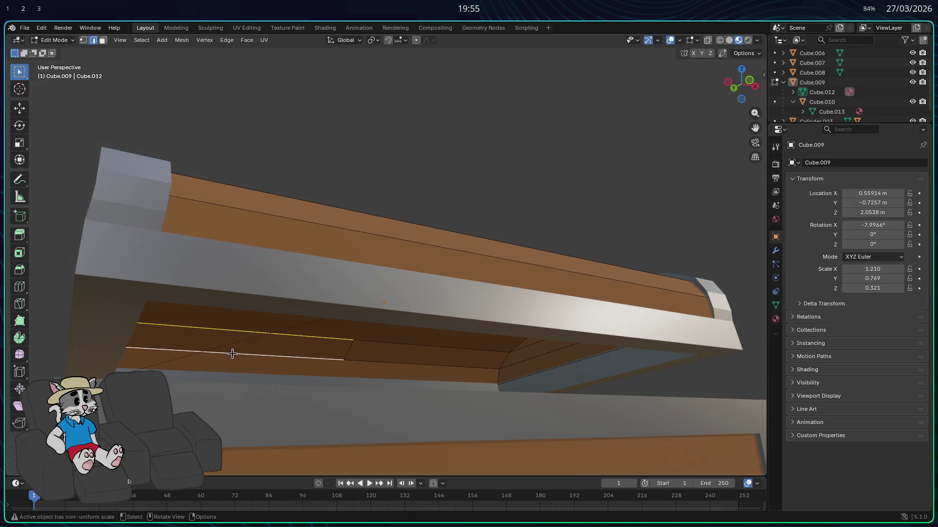
right_click(232, 354)
click(206, 256)
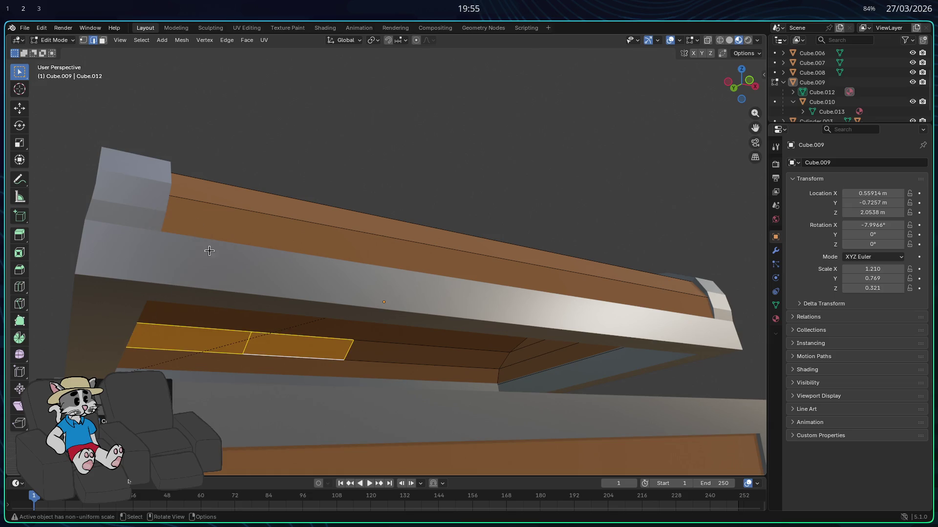
click(277, 351)
click(102, 40)
click(283, 350)
right_click(283, 349)
click(283, 362)
mouse_move(283, 361)
middle_down()
mouse_move(405, 467)
mouse_move(402, 448)
middle_up()
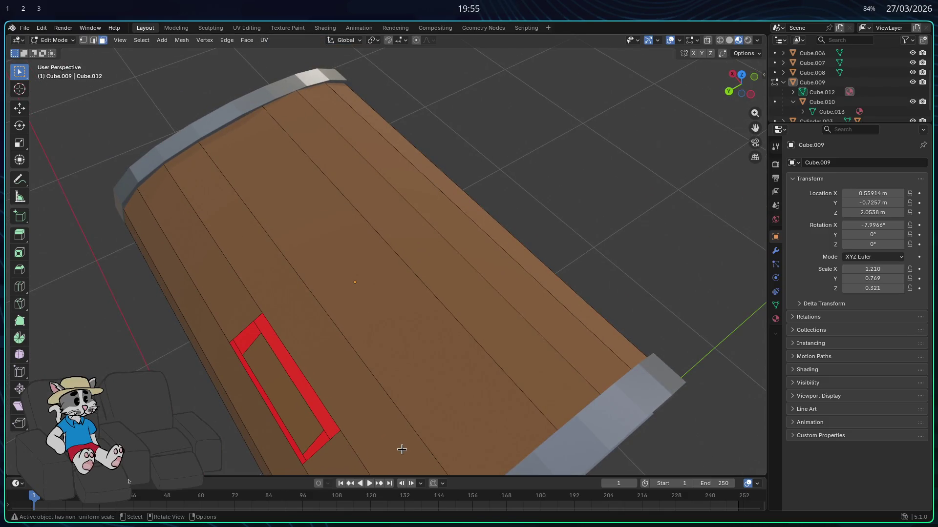
click(92, 40)
middle_drag(244, 340, 279, 389)
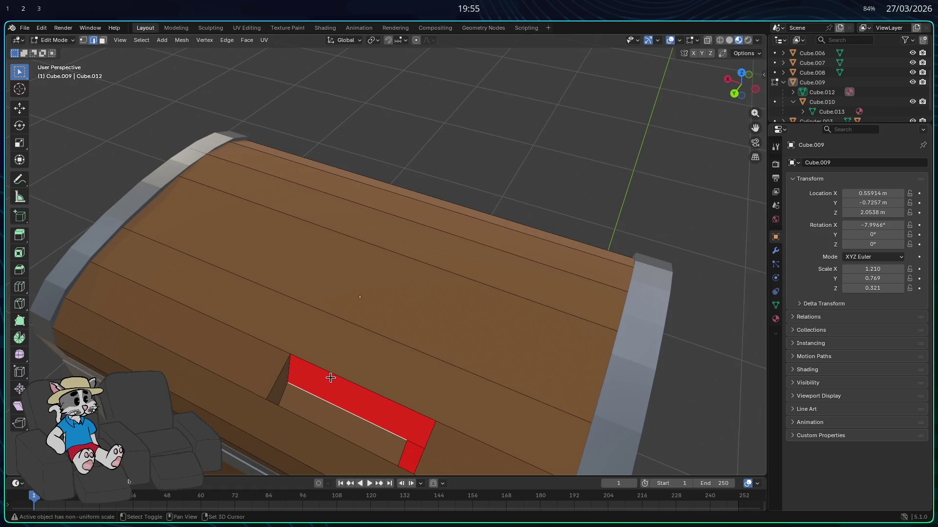
mouse_move(333, 373)
middle_down()
mouse_move(566, 323)
mouse_move(531, 296)
mouse_move(507, 310)
mouse_move(541, 339)
middle_up()
click(548, 315)
shift+click(546, 341)
mouse_move(546, 339)
middle_down()
mouse_move(387, 338)
mouse_move(386, 330)
middle_up()
scroll(386, 330, down, 5)
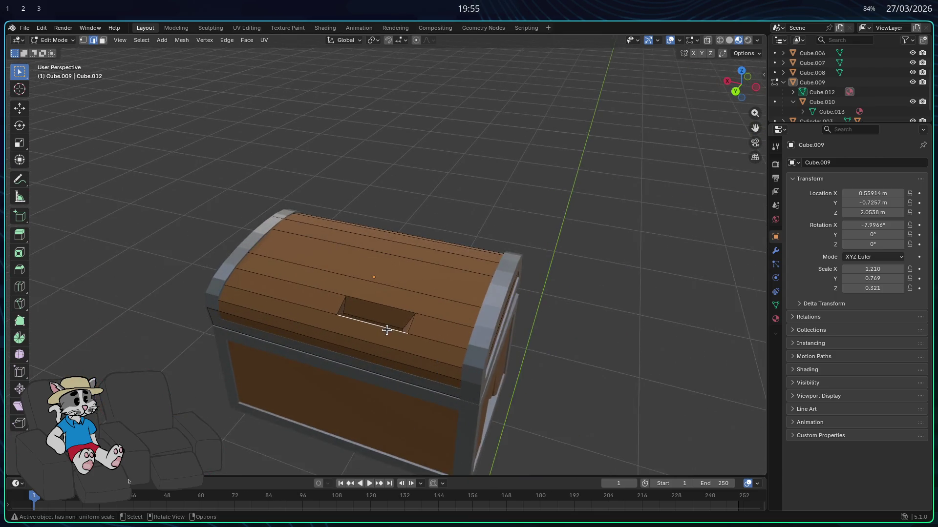
scroll(387, 330, up, 4)
scroll(360, 381, up, 3)
middle_drag(360, 381, 367, 373)
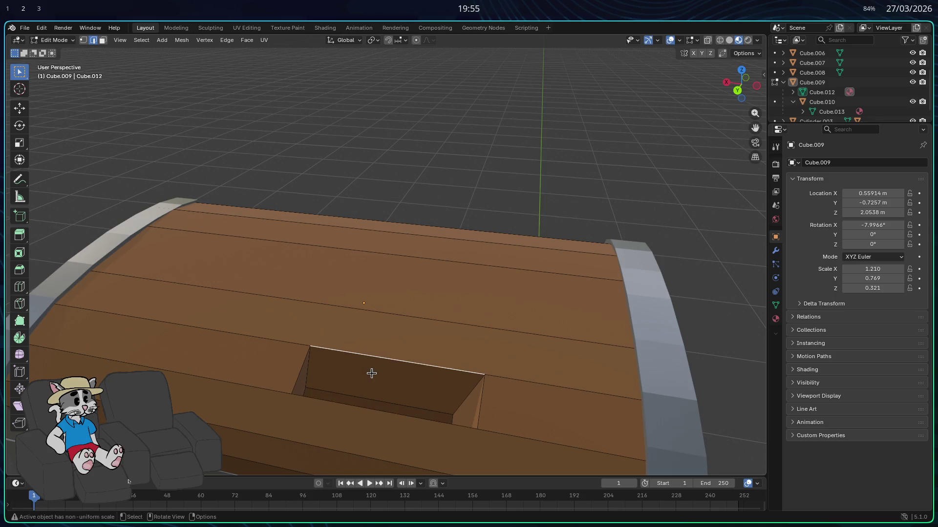
- Subdivide the slot's floor into four and extrude one quarter downward into the lid
click(103, 40)
click(396, 381)
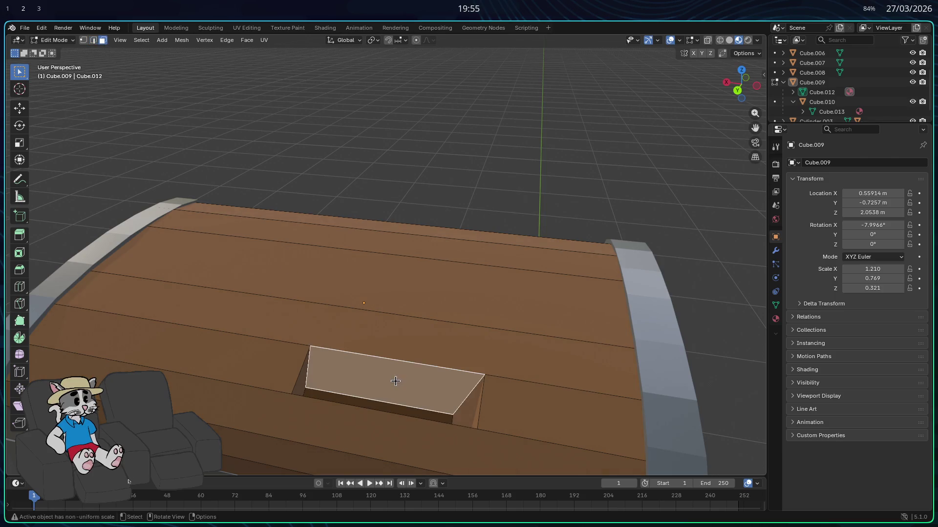
right_click(393, 380)
click(357, 348)
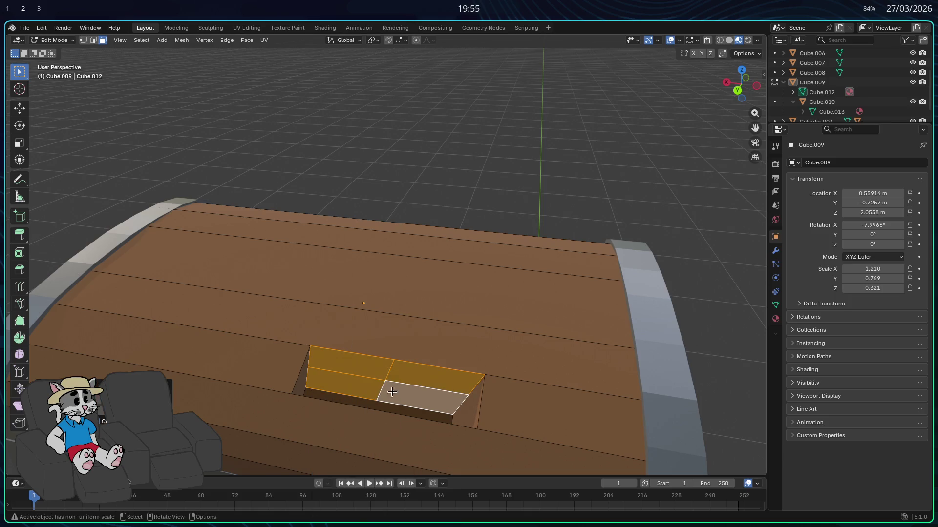
click(379, 389)
key(e)
key(g)
key(x)
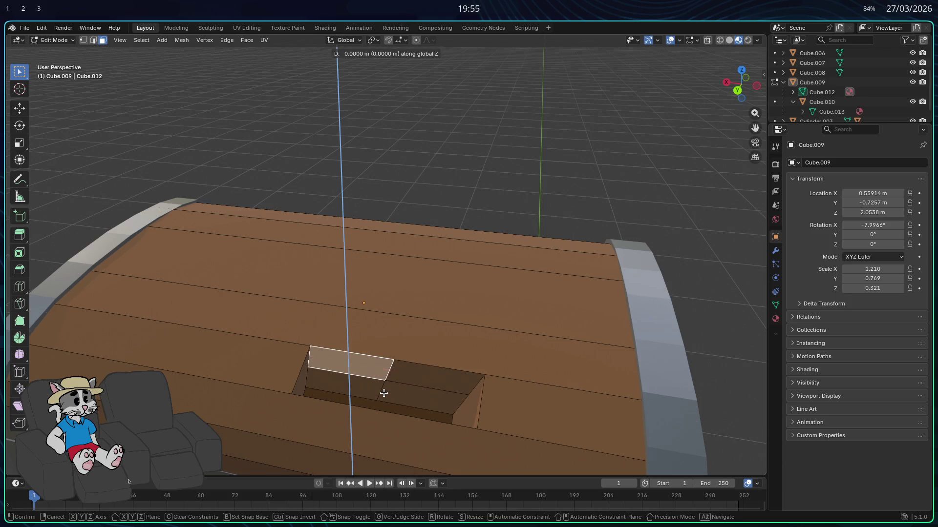
key(z)
click(397, 404)
middle_drag(398, 404, 356, 382)
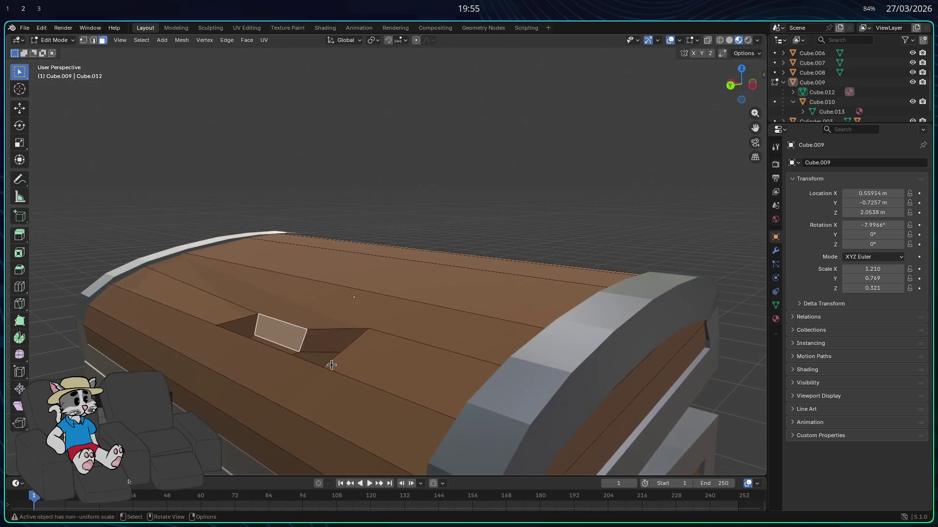
- Adjust the piece's height, undo, then edge-slide it along the plank
key(g)
key(z)
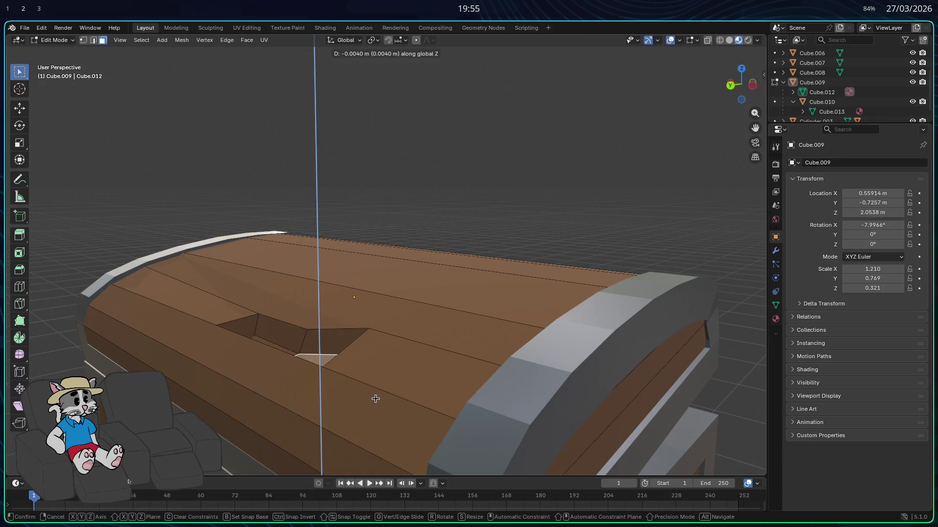
click(375, 398)
middle_drag(375, 398, 374, 402)
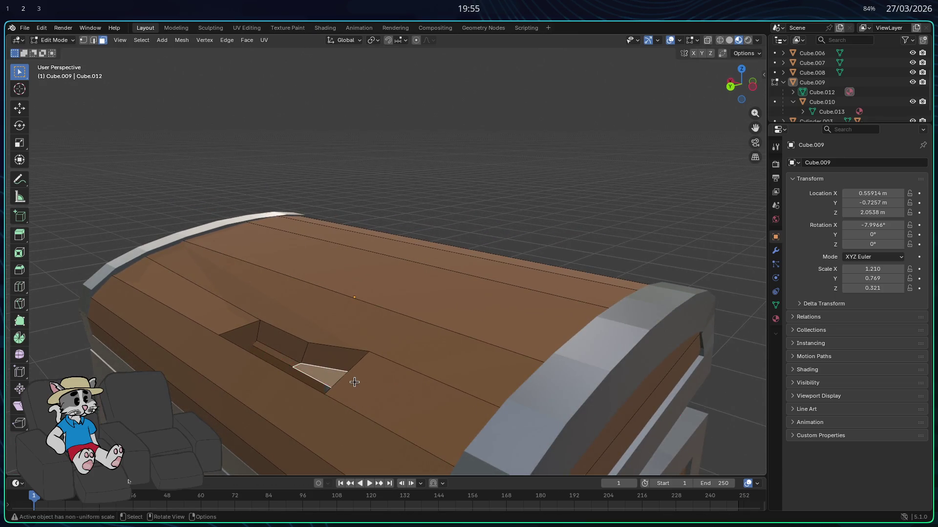
key(ctrl+z)
key(g)
key(z)
key(g)
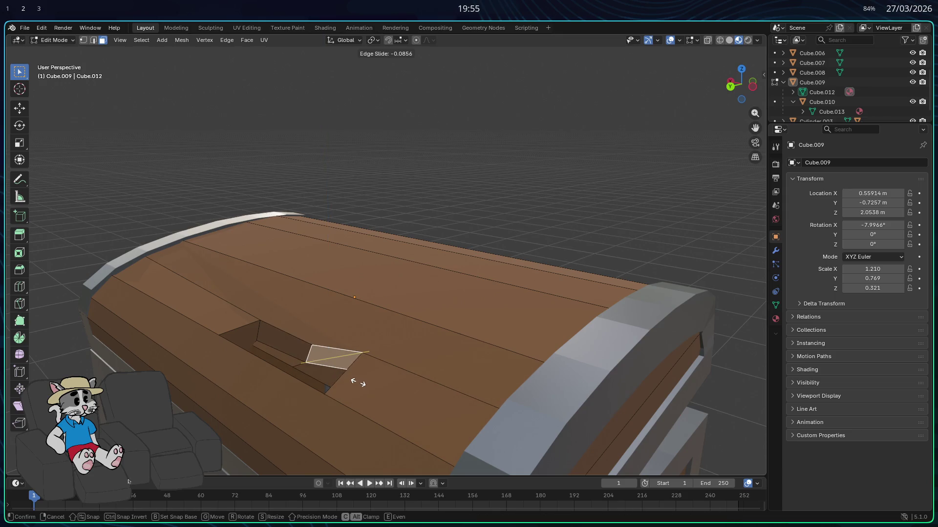
click(360, 377)
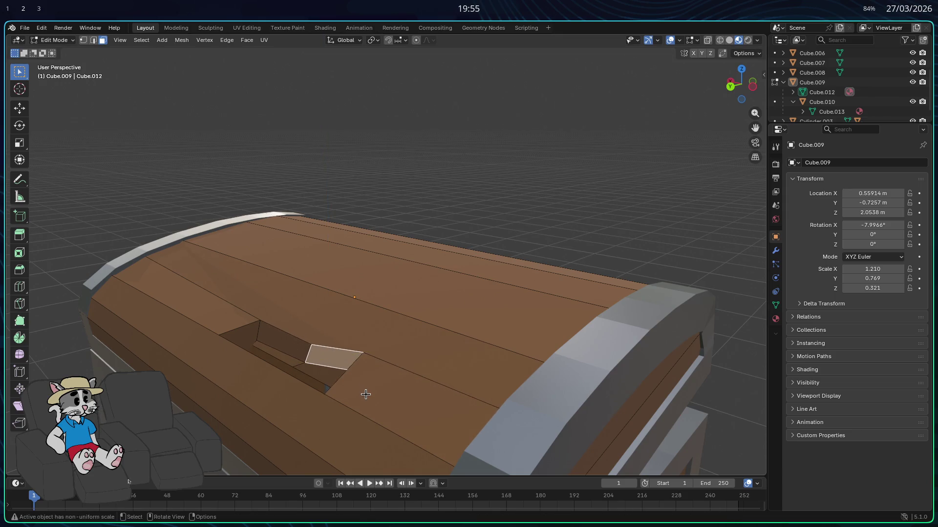
- Shift the piece along Y and X into a tilted broken-plank fragment partly covering the gap
key(g)
key(y)
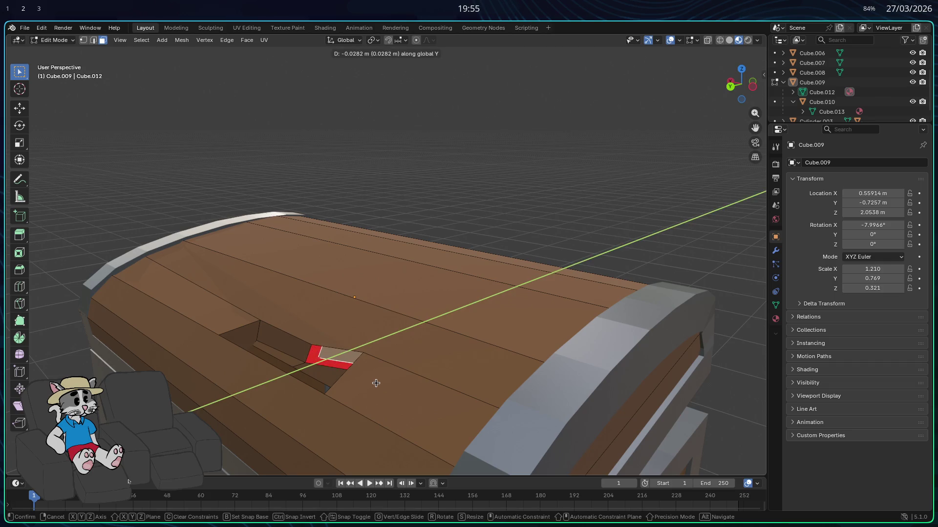
click(367, 385)
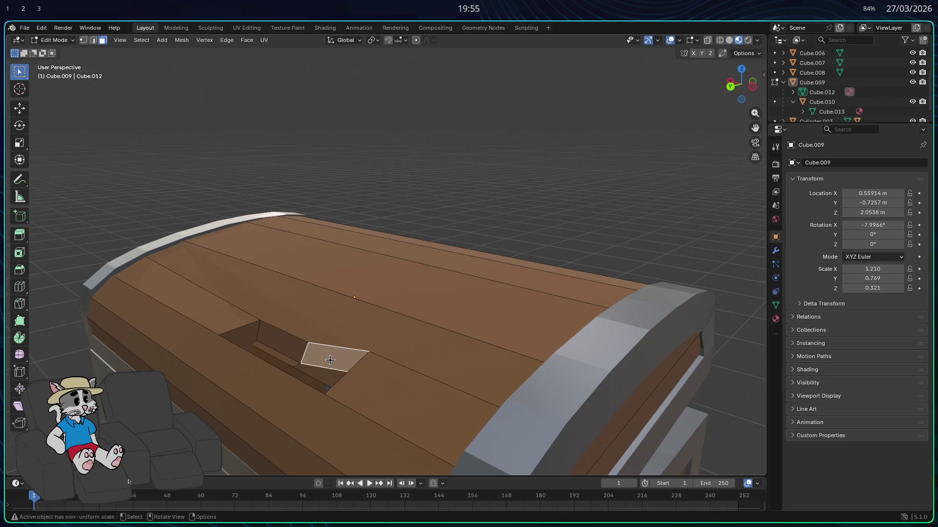
key(g)
key(x)
click(343, 382)
mouse_move(343, 382)
middle_down()
mouse_move(378, 398)
mouse_move(414, 392)
mouse_move(353, 361)
middle_up()
- Subdivide the slot's top edge and the long plank edge above it
click(393, 376)
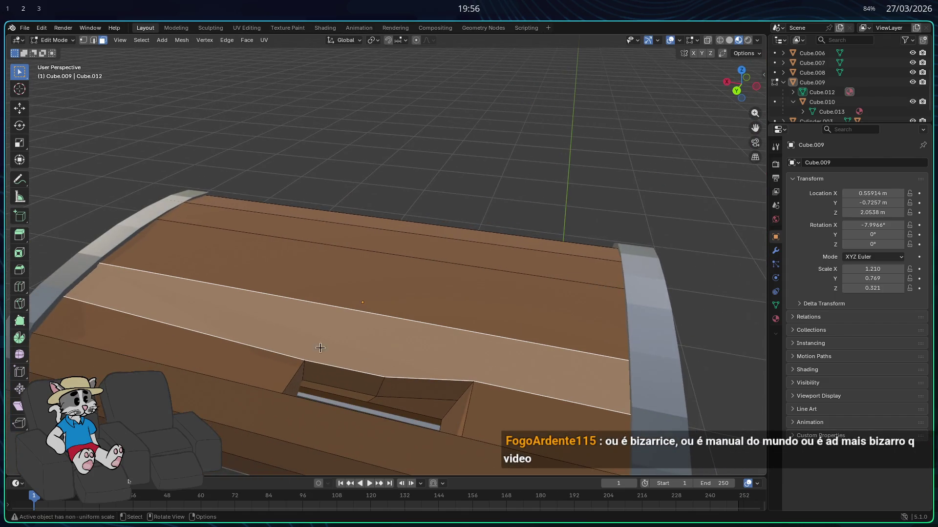
key(2)
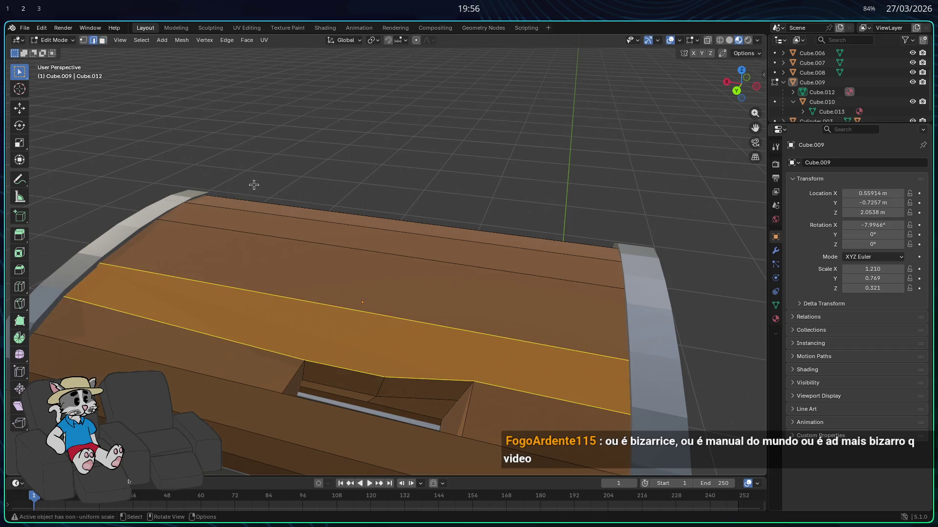
click(308, 360)
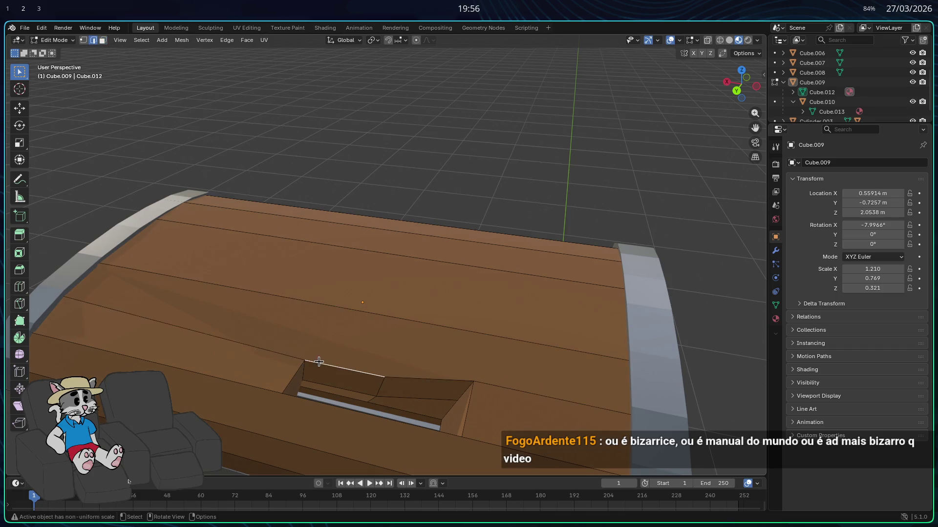
shift+click(395, 318)
right_click(394, 319)
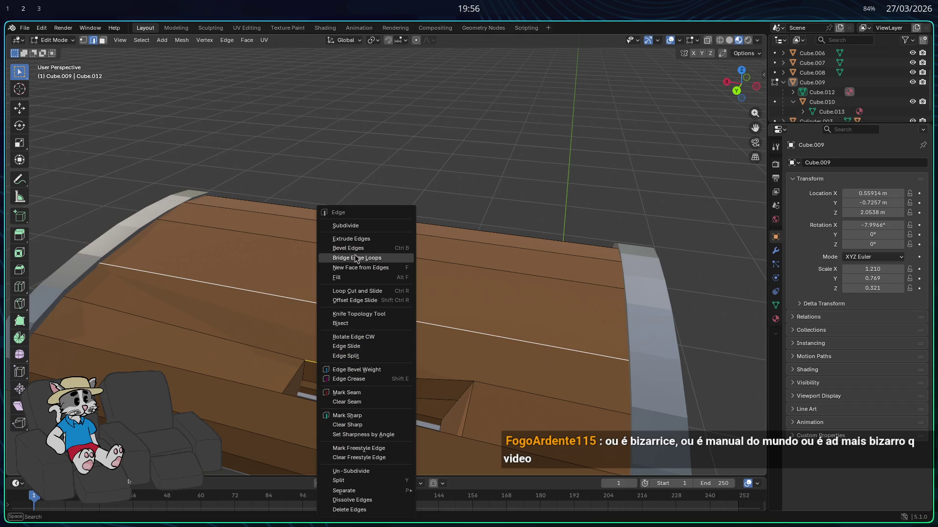
click(355, 226)
- Try a triangular fill and undo it, then bring up delete options on the plank face beside the cut
click(307, 355)
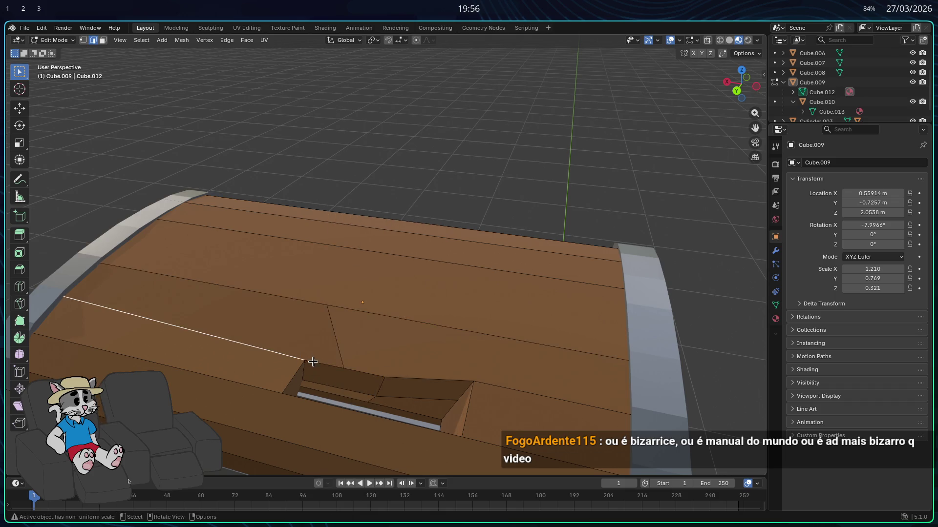
right_click(332, 329)
click(294, 224)
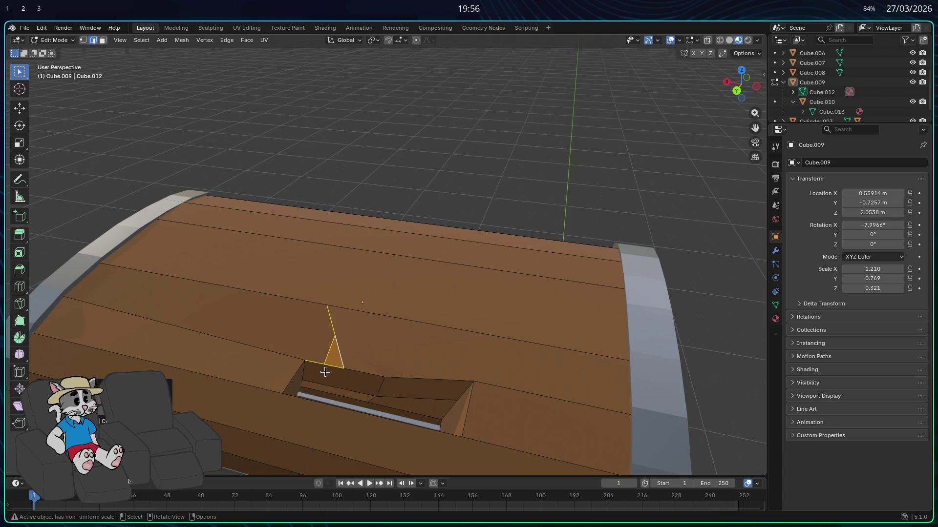
key(ctrl+z)
shift+click(292, 356)
middle_drag(294, 323, 285, 328)
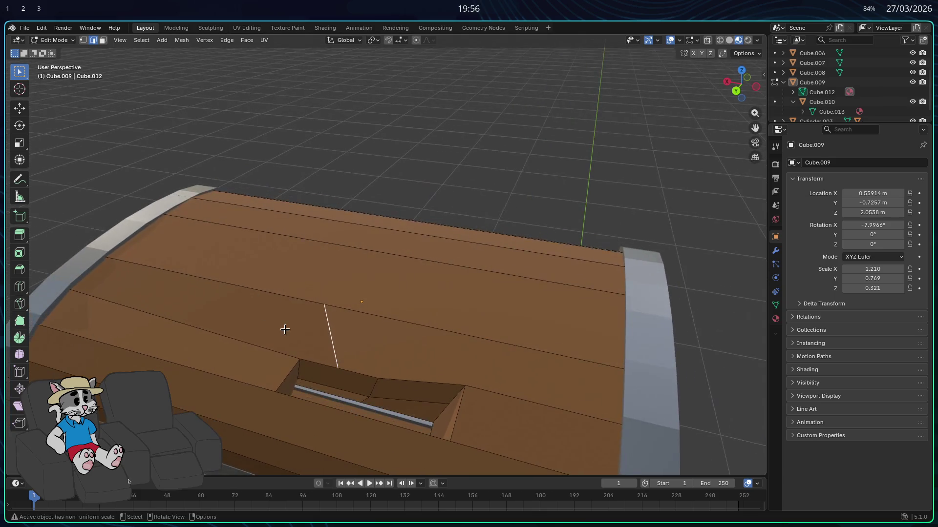
click(103, 40)
click(249, 336)
key(x)
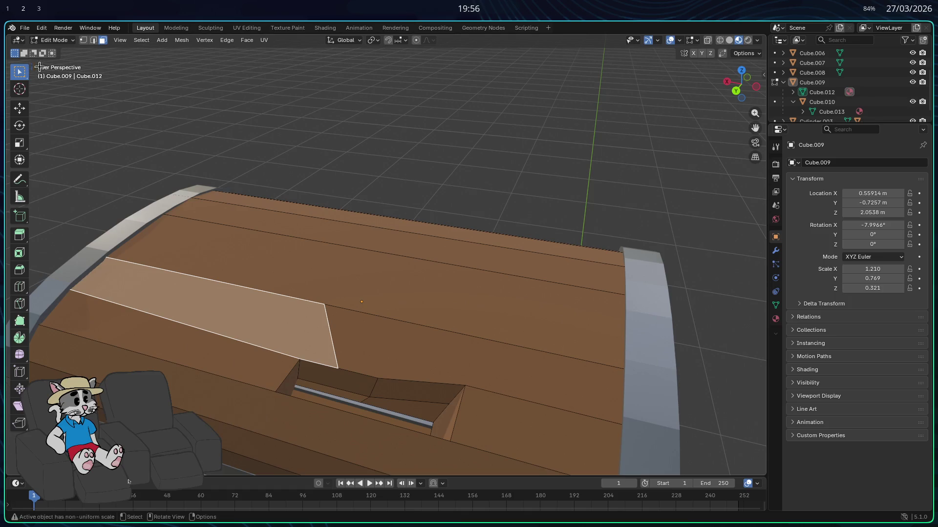
- Subdivide two more plank edges with Ctrl+E, outlining a trapezoid patch beside the slot
click(93, 40)
click(242, 341)
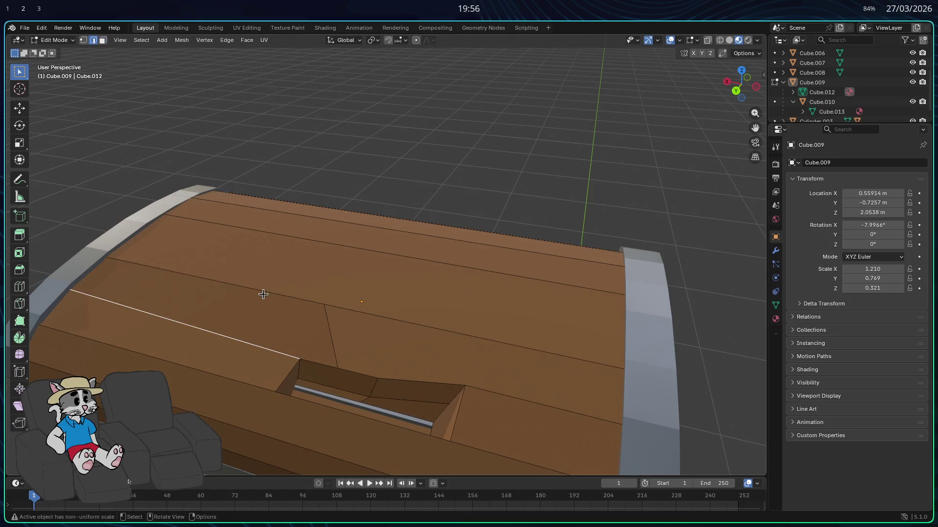
shift+click(261, 293)
key(ctrl+e)
click(216, 229)
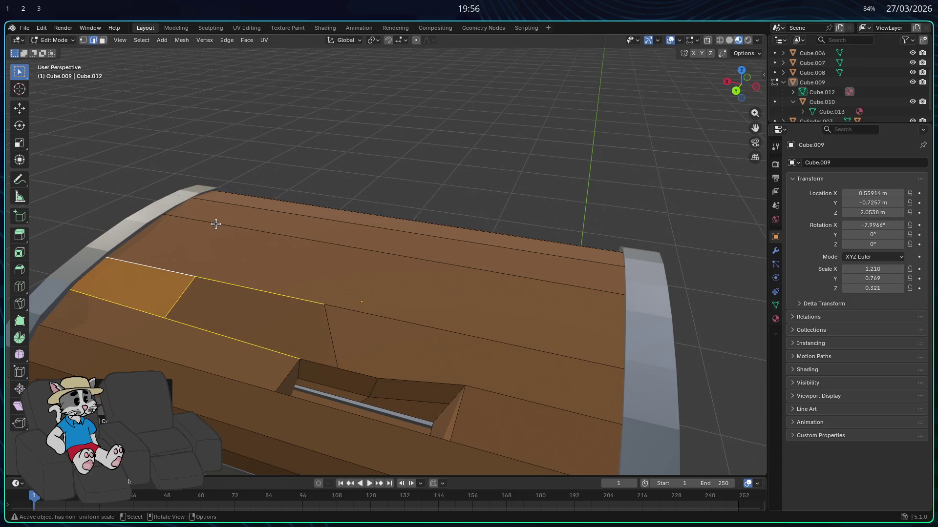
mouse_move(220, 242)
middle_down()
mouse_move(265, 278)
mouse_move(188, 277)
middle_up()
- Apply a face operation to the plank face beside the gap and inspect it from the side
click(102, 40)
click(265, 333)
right_click(261, 335)
click(262, 330)
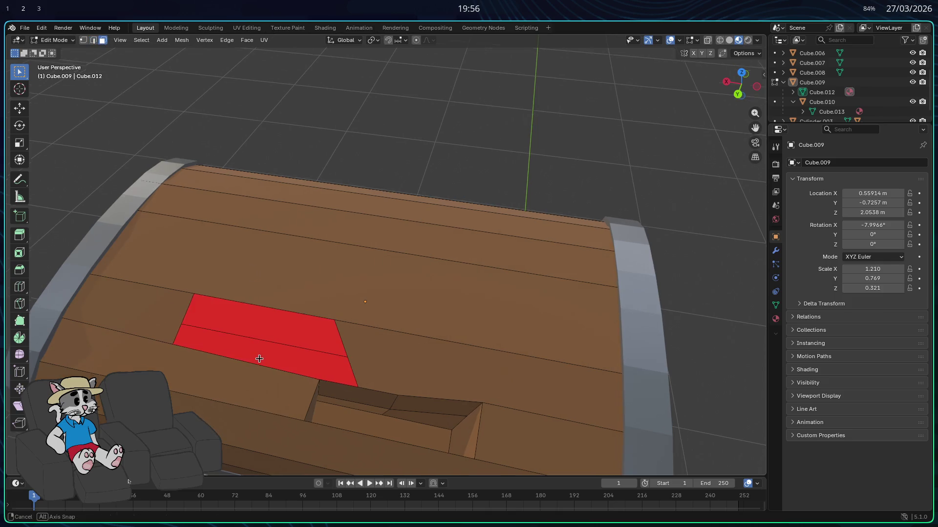
middle_drag(258, 358, 233, 181)
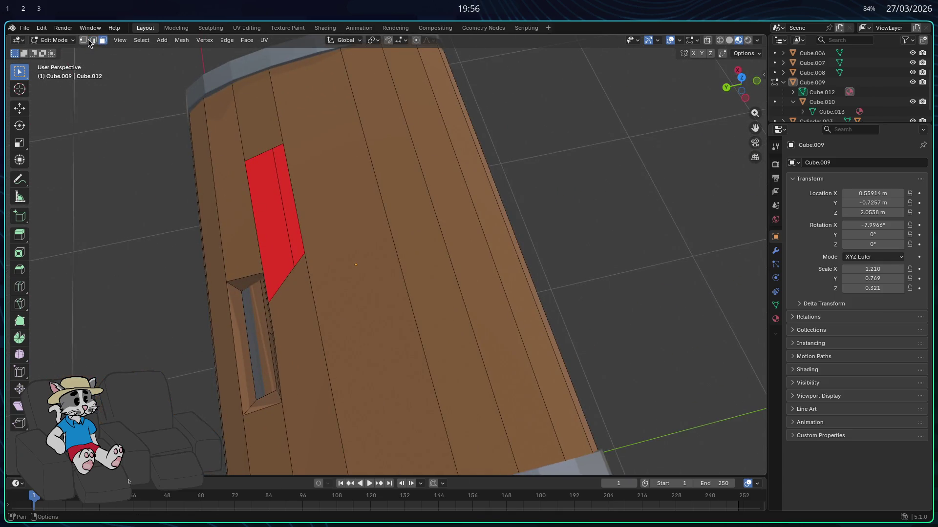
mouse_move(247, 199)
middle_down()
mouse_move(327, 206)
mouse_move(281, 210)
mouse_move(294, 127)
mouse_move(246, 145)
mouse_move(212, 138)
mouse_move(393, 272)
middle_up()
right_click(301, 205)
- Subdivide the red edge loop via Ctrl+E and examine the recess from low angles
mouse_move(446, 350)
middle_down()
mouse_move(438, 394)
mouse_move(387, 393)
mouse_move(412, 403)
mouse_move(291, 337)
mouse_move(210, 324)
mouse_move(234, 360)
mouse_move(351, 389)
mouse_move(303, 376)
mouse_move(343, 397)
mouse_move(503, 369)
mouse_move(519, 331)
mouse_move(474, 342)
middle_up()
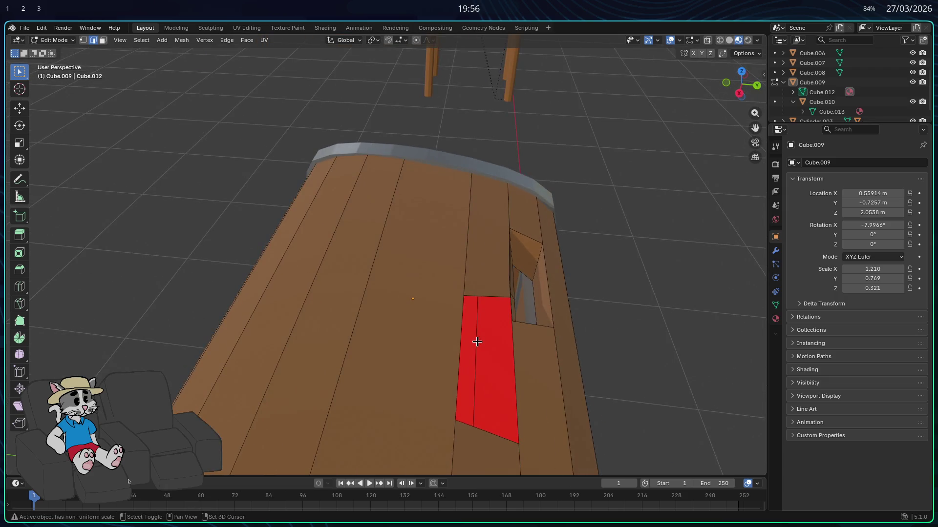
key(ctrl+e)
click(427, 226)
mouse_move(430, 229)
middle_down()
mouse_move(509, 334)
mouse_move(509, 274)
mouse_move(464, 266)
mouse_move(400, 342)
mouse_move(334, 381)
mouse_move(300, 379)
mouse_move(374, 385)
mouse_move(374, 398)
mouse_move(329, 368)
mouse_move(195, 358)
mouse_move(157, 329)
mouse_move(241, 349)
mouse_move(246, 335)
middle_up()
mouse_move(237, 306)
middle_down()
mouse_move(350, 336)
mouse_move(414, 368)
mouse_move(545, 384)
middle_up()
- Delete the face at the bottom of the red plank beside the gap
right_click(548, 377)
click(544, 310)
middle_drag(544, 310, 598, 394)
click(548, 393)
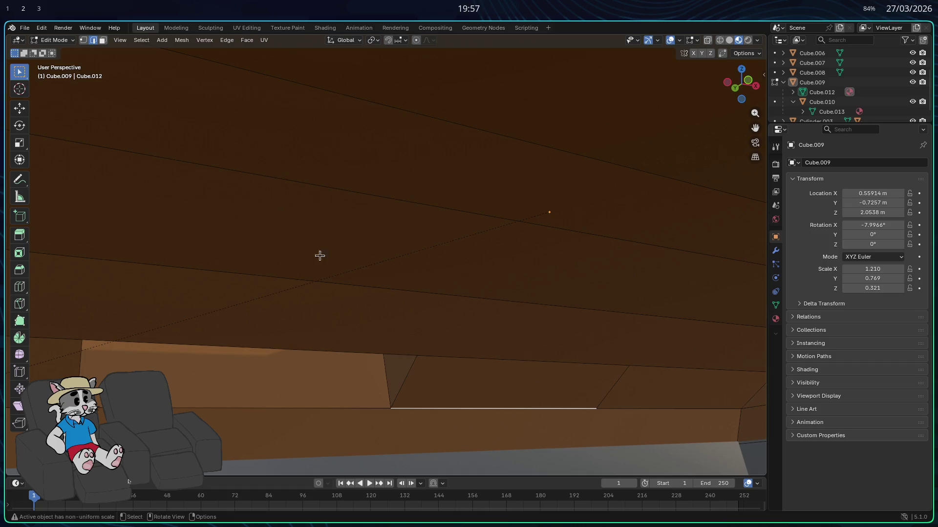
click(102, 42)
click(454, 379)
key(x)
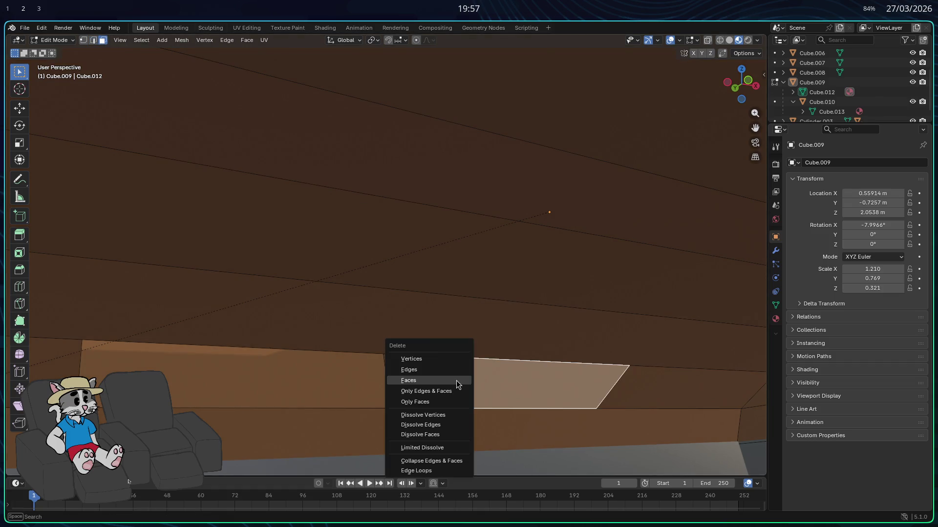
click(436, 380)
mouse_move(449, 383)
middle_down()
mouse_move(547, 421)
mouse_move(511, 392)
mouse_move(591, 390)
mouse_move(615, 374)
middle_up()
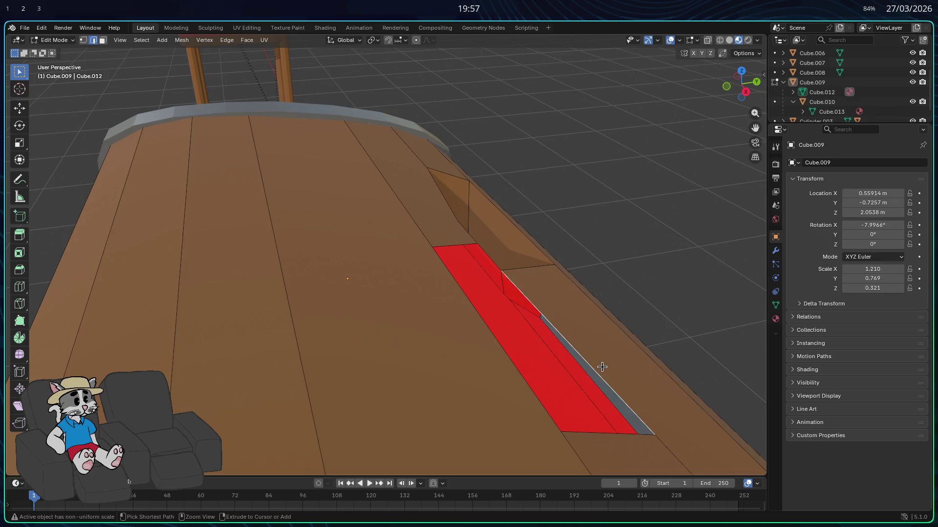
mouse_move(599, 367)
middle_down()
mouse_move(629, 321)
mouse_move(428, 354)
mouse_move(254, 326)
mouse_move(234, 289)
middle_up()
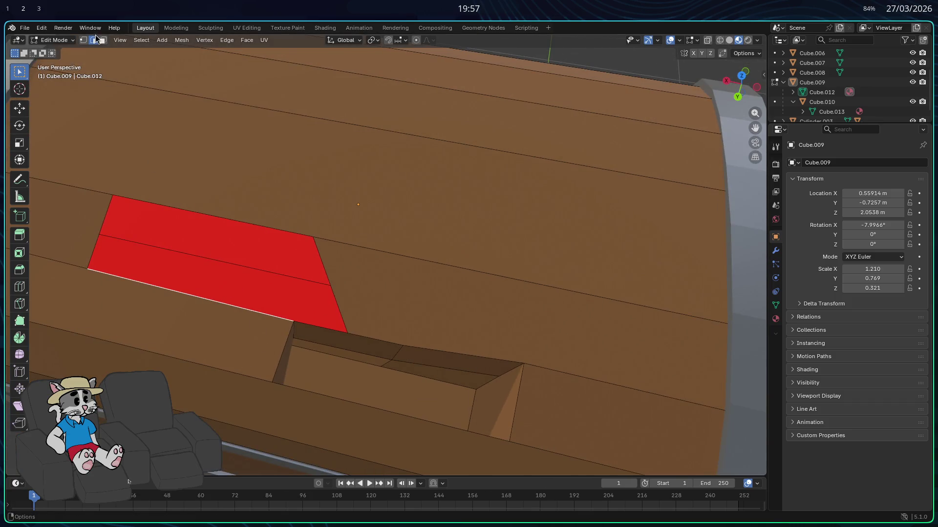
- Join the long upper and lower edges of the red face with a diagonal cut
click(202, 271)
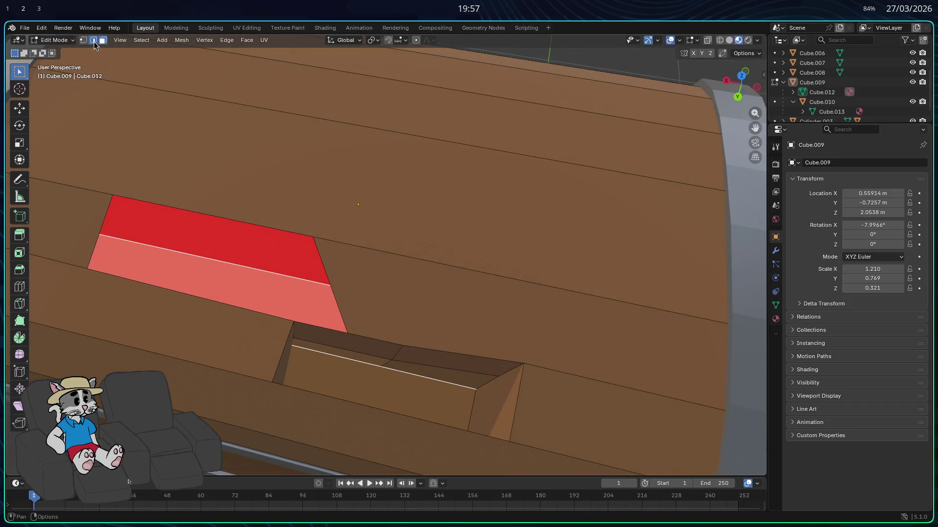
click(93, 40)
mouse_move(303, 303)
middle_down()
mouse_move(168, 208)
mouse_move(130, 215)
mouse_move(421, 286)
mouse_move(445, 324)
mouse_move(605, 337)
middle_up()
shift+click(596, 289)
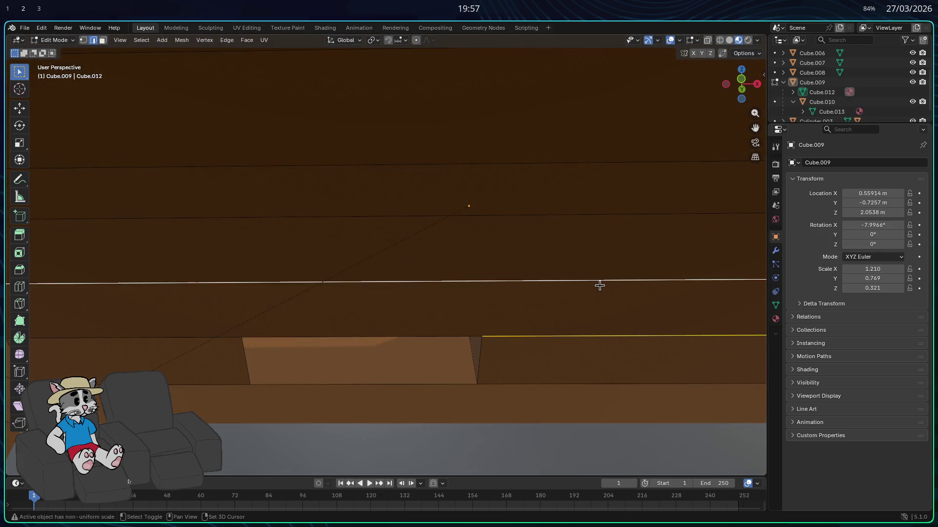
right_click(599, 286)
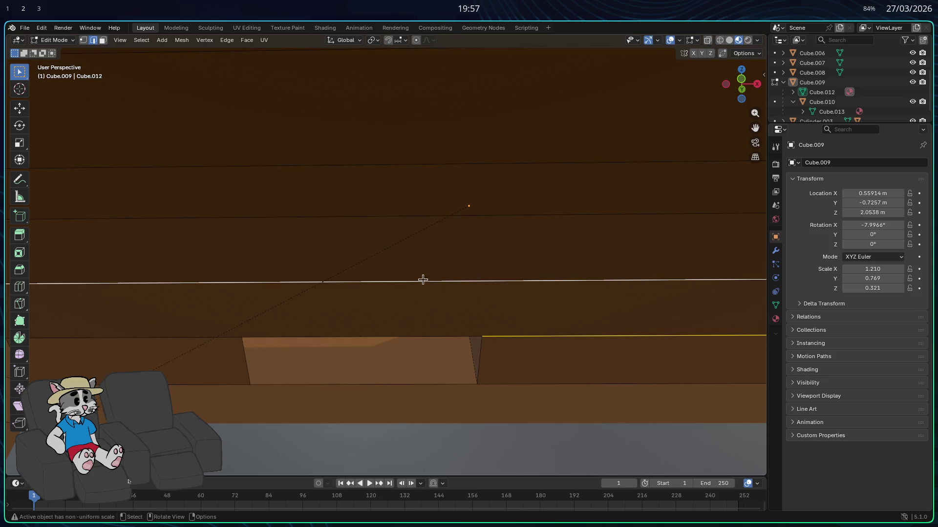
right_click(551, 324)
click(328, 335)
shift+click(406, 282)
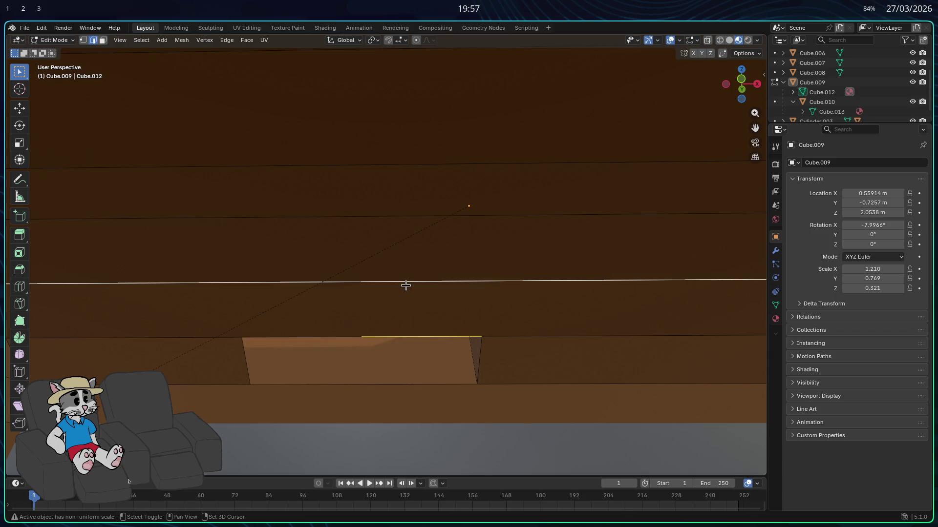
right_click(406, 285)
click(363, 227)
- Extrude the cut face and delete it to open the stepped hole through the planks
mouse_move(363, 225)
middle_down()
mouse_move(442, 341)
mouse_move(609, 429)
mouse_move(264, 349)
mouse_move(273, 365)
mouse_move(320, 350)
mouse_move(292, 342)
mouse_move(308, 348)
mouse_move(371, 337)
mouse_move(380, 296)
mouse_move(378, 334)
middle_up()
right_click(442, 342)
click(425, 341)
key(x)
click(380, 297)
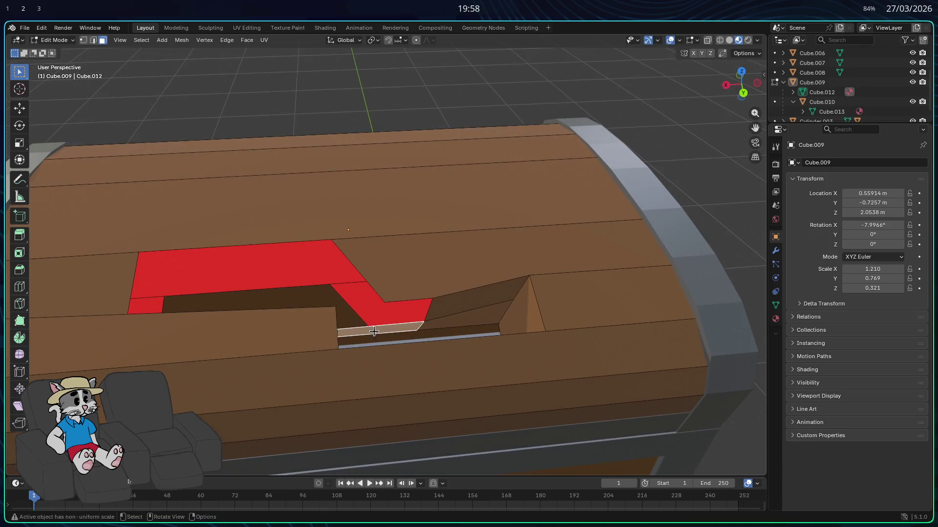
- Delete the selected edges at the gap so the break steps downward
right_click(373, 331)
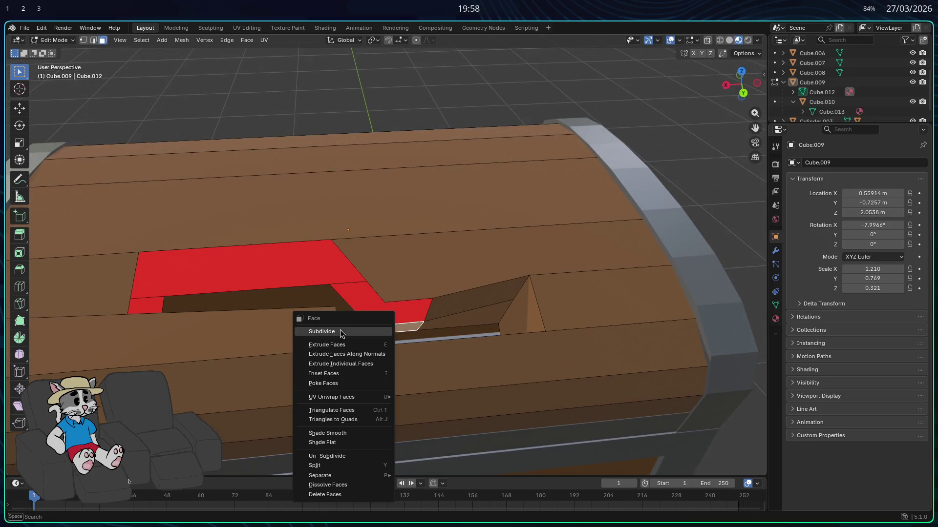
click(410, 323)
key(x)
middle_drag(373, 326, 424, 311)
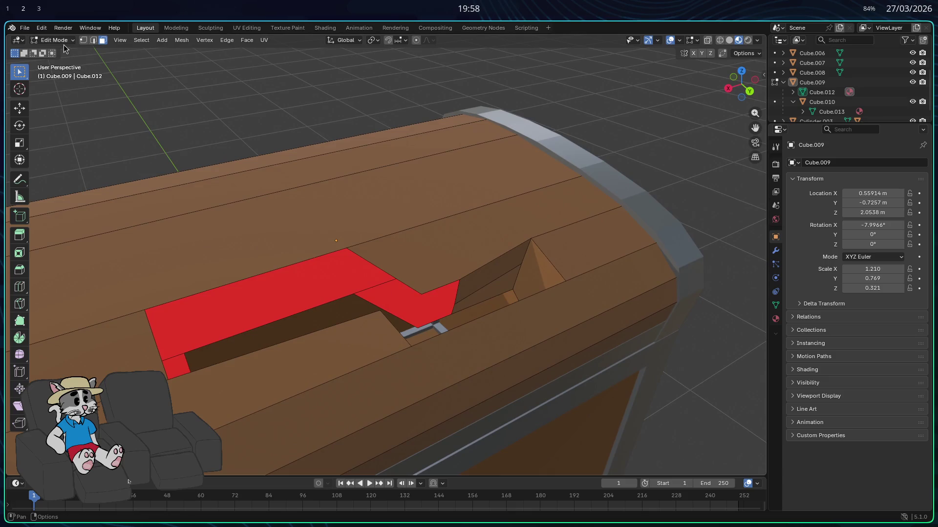
mouse_move(482, 291)
middle_down()
mouse_move(439, 303)
mouse_move(331, 286)
mouse_move(423, 285)
middle_up()
key(x)
click(430, 292)
key(x)
click(332, 287)
- Delete the faces around the edge below the gap, leaving a zigzag strip of red faces
click(422, 286)
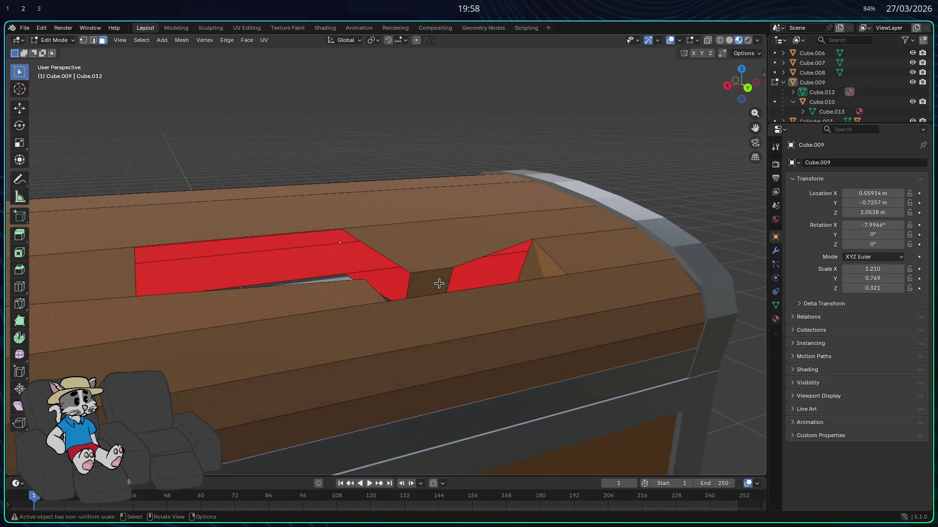
key(x)
click(397, 294)
middle_drag(397, 294, 497, 299)
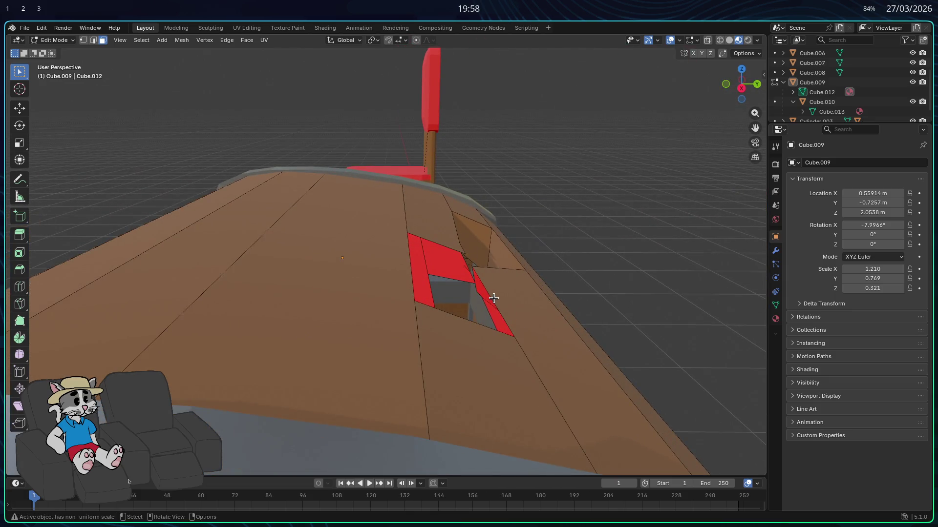
mouse_move(436, 303)
middle_down()
mouse_move(389, 308)
mouse_move(406, 313)
middle_up()
click(464, 289)
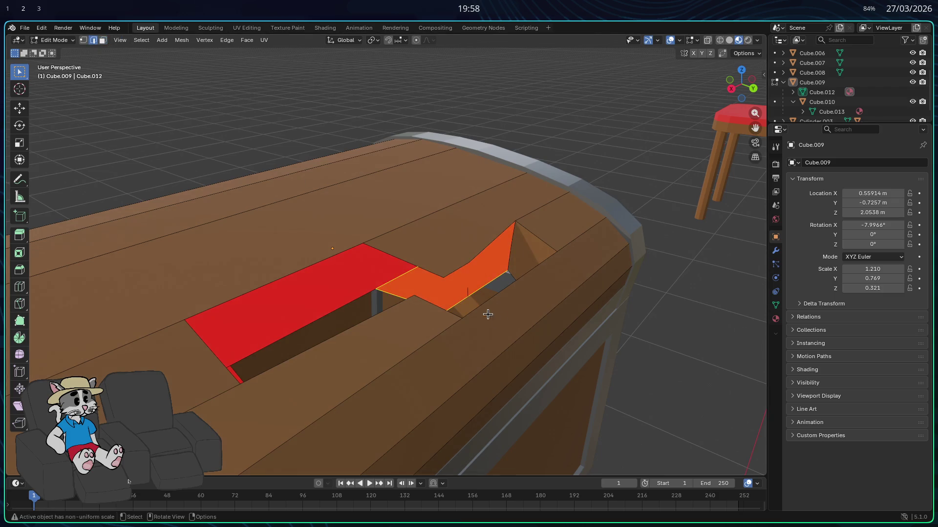
key(x)
click(444, 286)
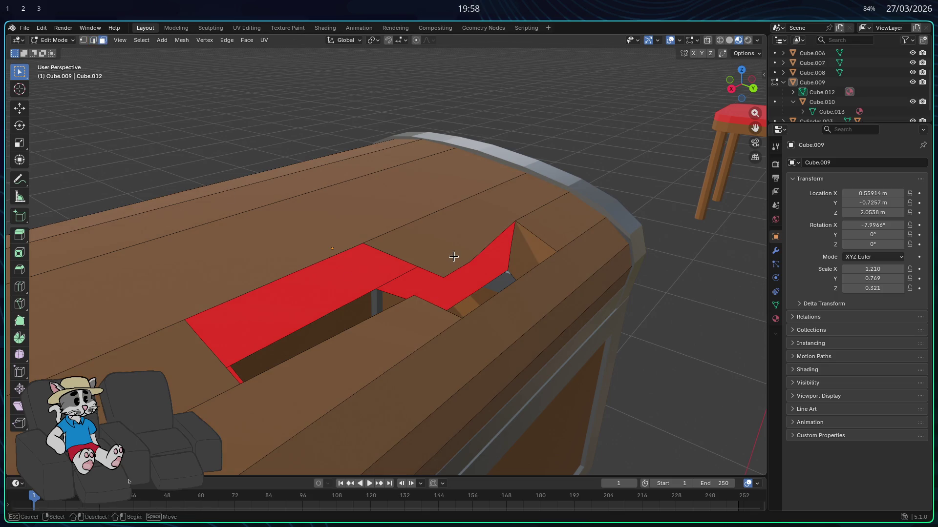
middle_drag(467, 259, 391, 269)
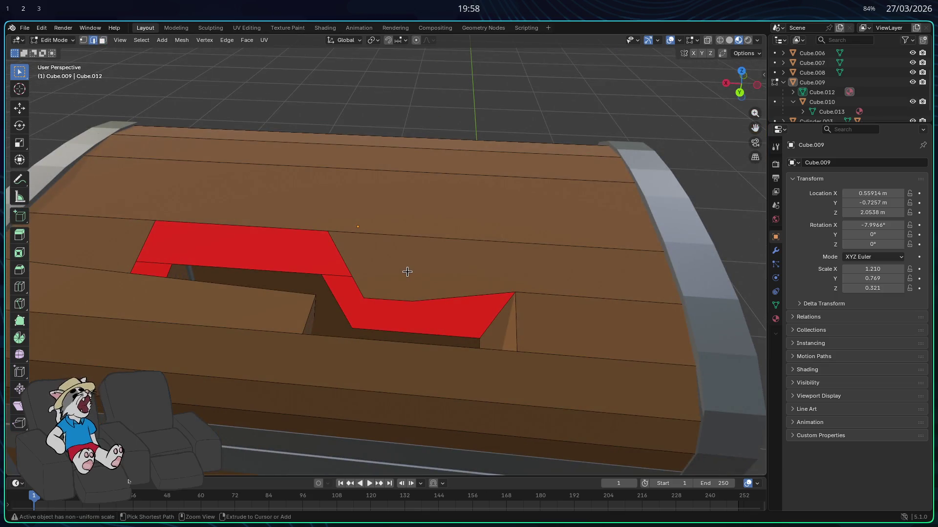
- Undo the zigzag edits, delete the sloped and flat faces beside the gap, and fill one new face
key(ctrl+z)
key(ctrl+z)
key(ctrl+z)
key(ctrl+z)
key(ctrl+z)
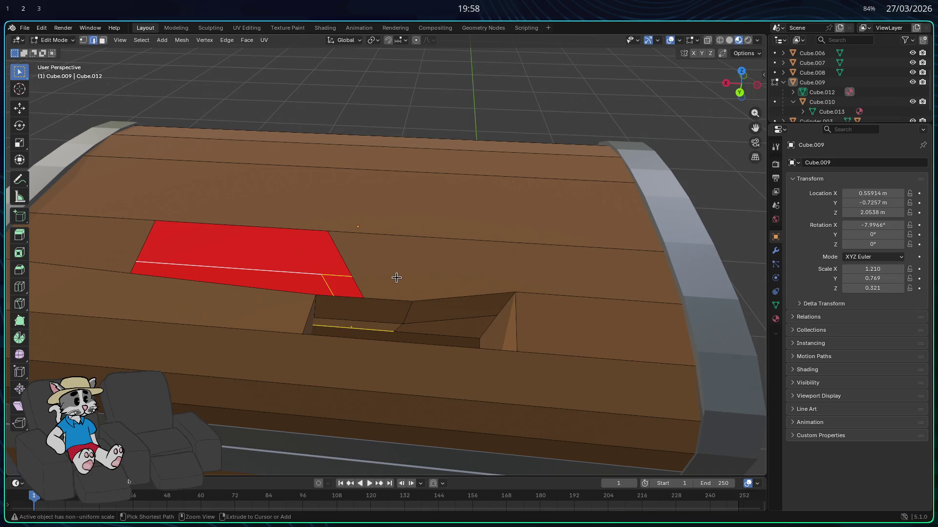
middle_drag(397, 278, 423, 314)
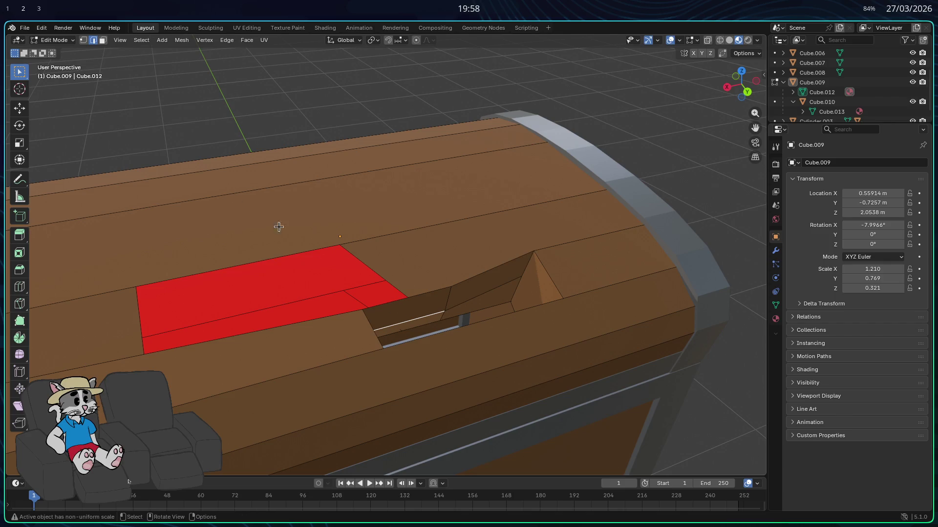
click(479, 314)
key(x)
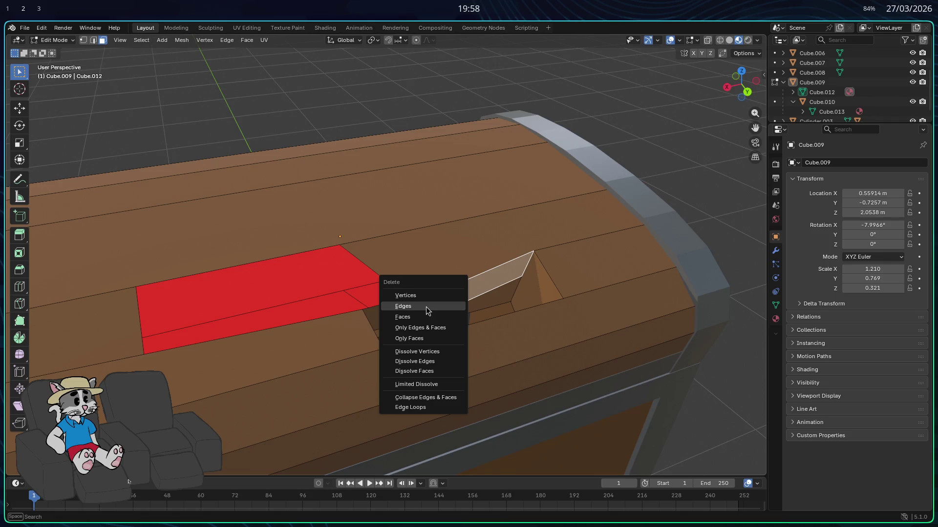
click(425, 317)
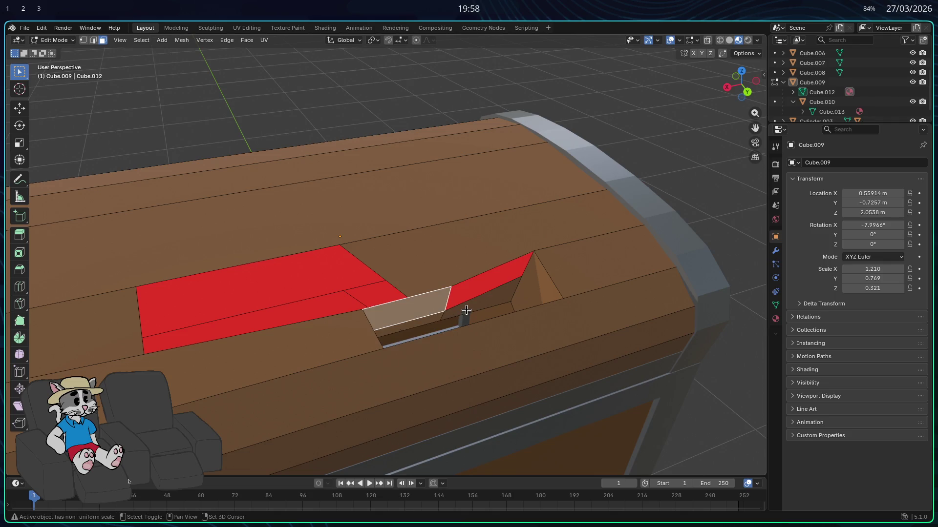
key(ctrl+z)
shift+click(410, 312)
key(x)
click(403, 320)
key(f)
- Select the long edge across the lid and a second edge for beveling
mouse_move(385, 317)
middle_down()
mouse_move(392, 293)
mouse_move(458, 304)
middle_up()
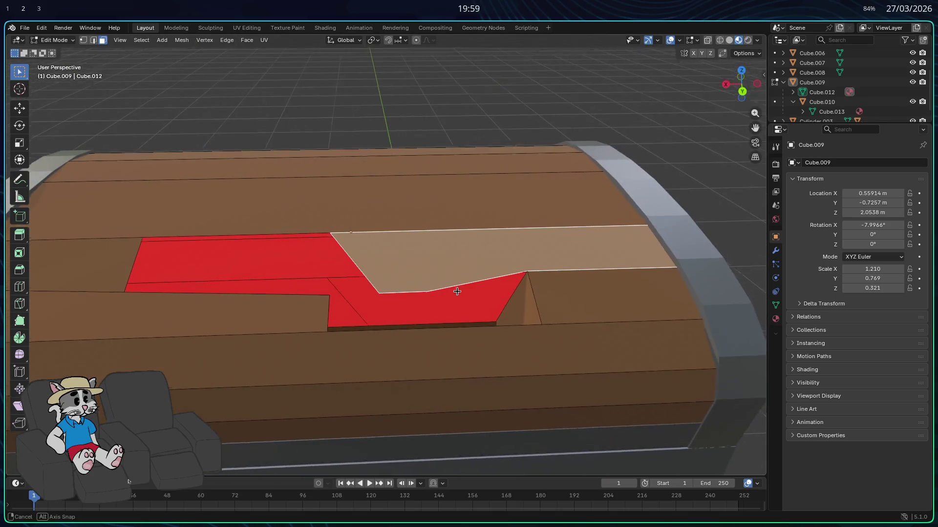
click(93, 40)
click(490, 329)
shift+click(510, 275)
right_click(510, 276)
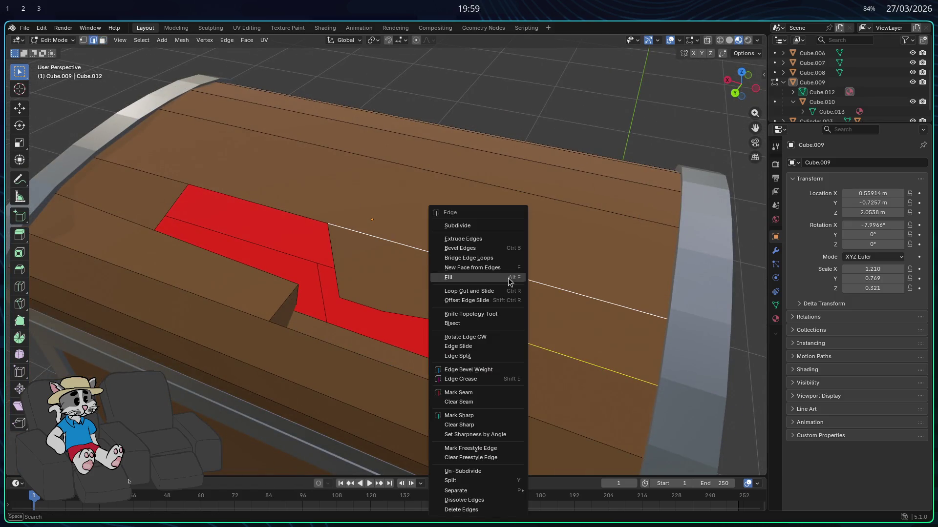
click(473, 249)
middle_drag(523, 298, 530, 313)
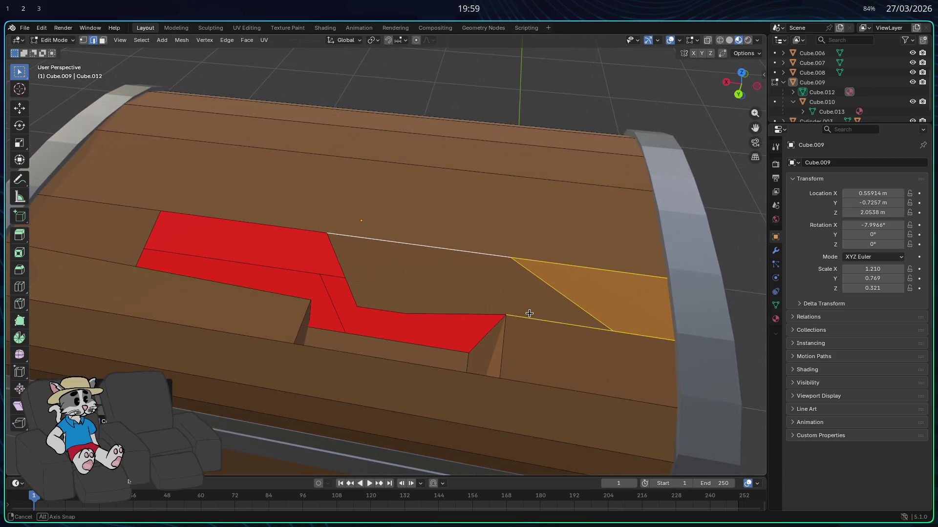
key(ctrl+z)
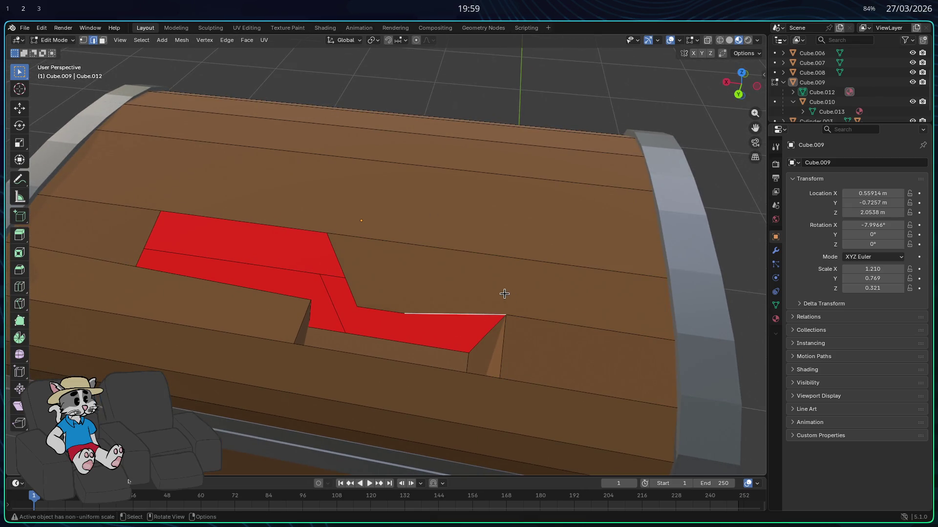
mouse_move(492, 316)
middle_down()
mouse_move(414, 263)
mouse_move(503, 274)
middle_up()
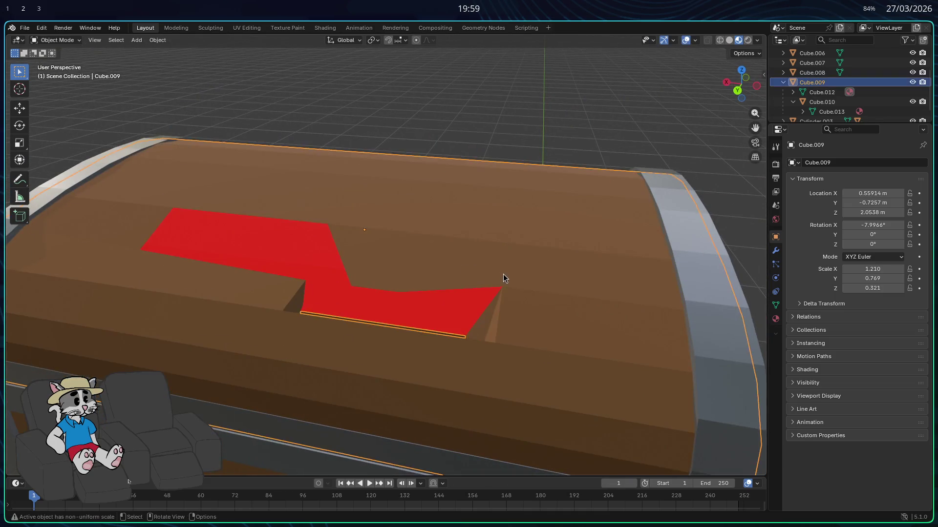
click(410, 274)
mouse_move(410, 274)
middle_down()
mouse_move(369, 323)
mouse_move(442, 294)
middle_up()
key(x)
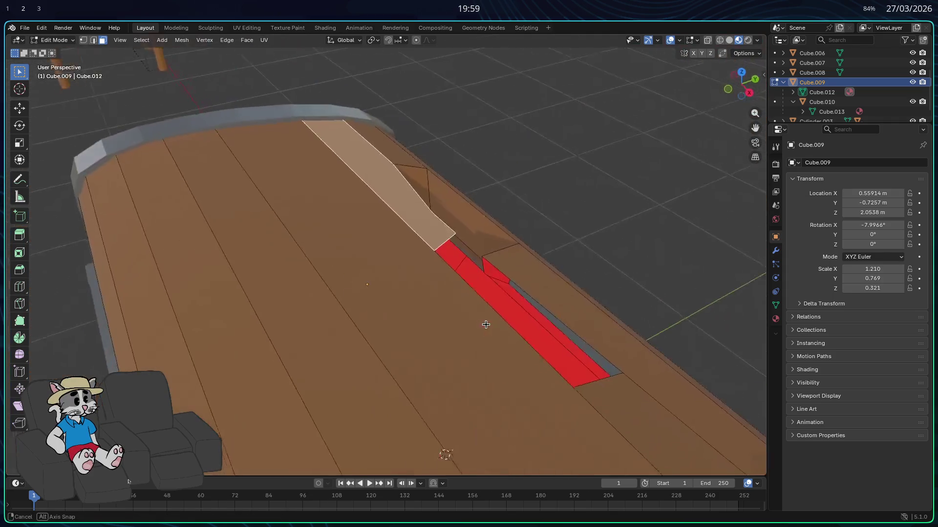
middle_drag(442, 294, 529, 308)
click(530, 290)
click(92, 41)
click(512, 282)
middle_drag(496, 279, 303, 245)
click(335, 275)
mouse_move(335, 273)
middle_down()
mouse_move(269, 271)
mouse_move(353, 288)
mouse_move(300, 306)
mouse_move(279, 293)
mouse_move(299, 272)
mouse_move(266, 269)
mouse_move(299, 244)
mouse_move(315, 266)
mouse_move(349, 257)
middle_up()
key(alt+a)
mouse_move(361, 307)
middle_down()
mouse_move(308, 310)
mouse_move(271, 273)
mouse_move(252, 324)
mouse_move(159, 156)
middle_up()
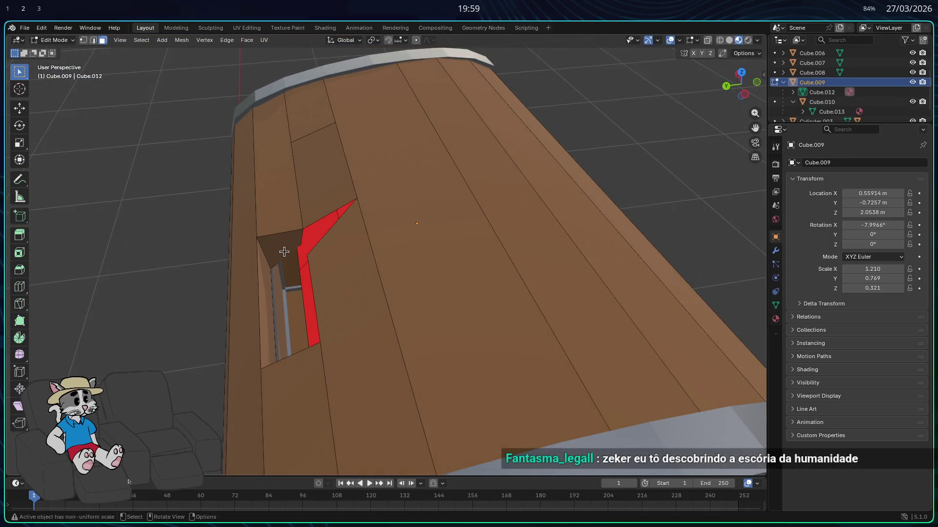
- Delete the selected gap faces and fill the opening between the red walls with a face
key(x)
middle_drag(282, 321, 504, 229)
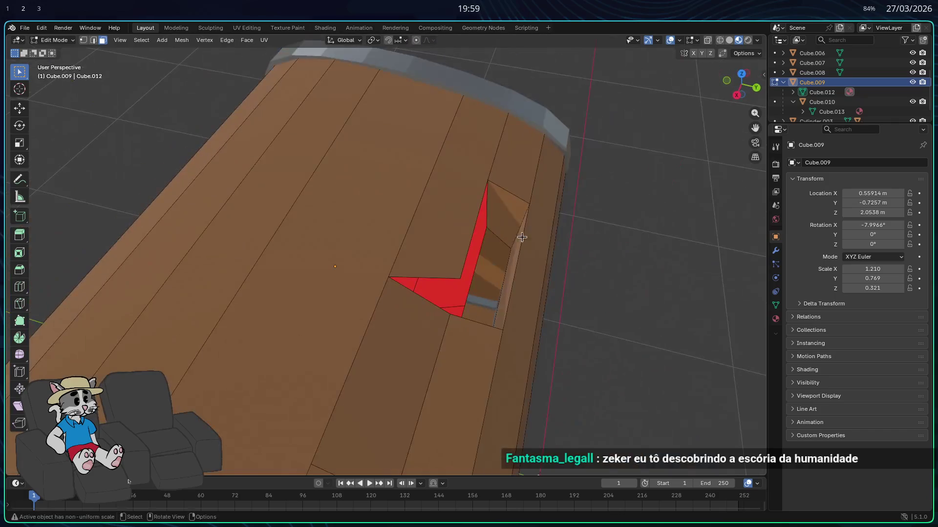
key(x)
click(504, 226)
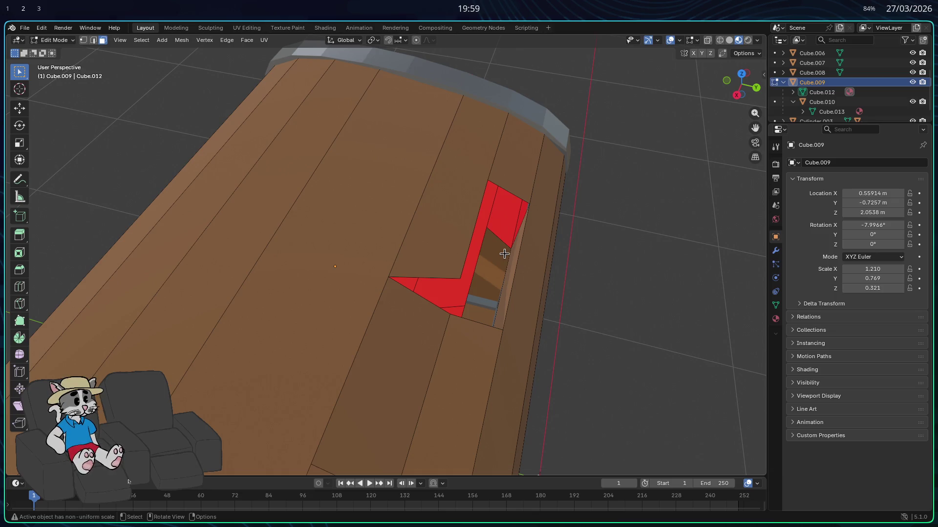
middle_drag(571, 268, 517, 256)
mouse_move(351, 214)
middle_down()
mouse_move(427, 240)
mouse_move(498, 302)
mouse_move(442, 330)
mouse_move(299, 325)
mouse_move(300, 286)
middle_up()
key(f)
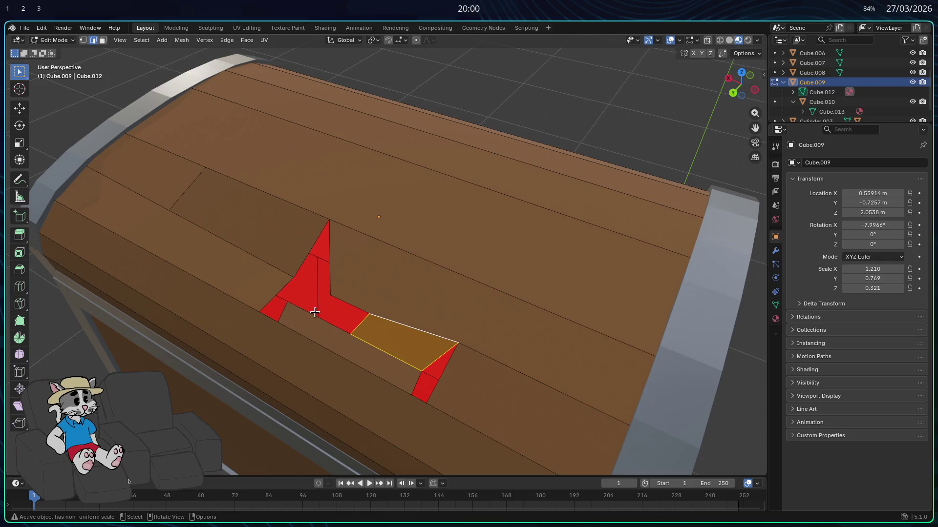
- Bridge a face between the red triangle's edges, then undo the unwanted face
mouse_move(304, 312)
middle_down()
mouse_move(349, 337)
mouse_move(329, 330)
mouse_move(310, 270)
mouse_move(367, 278)
mouse_move(346, 307)
middle_up()
click(311, 270)
click(353, 268)
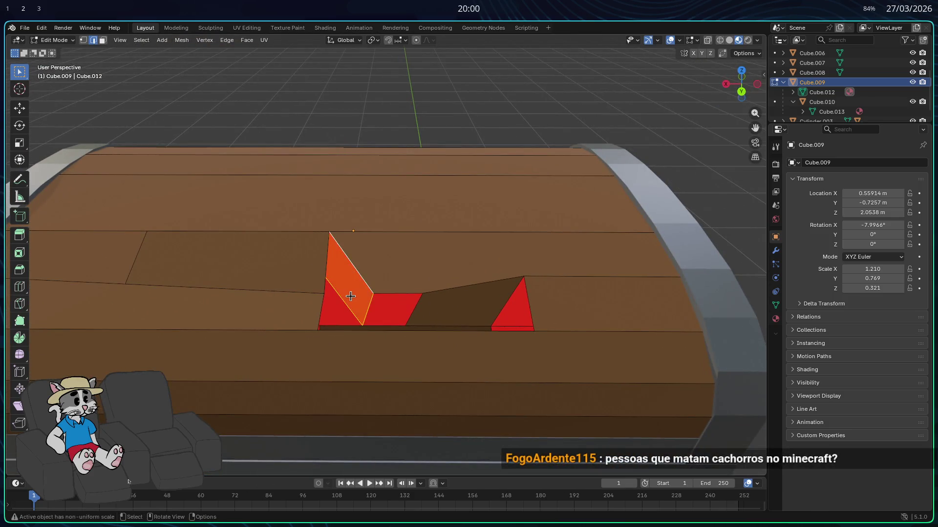
middle_drag(353, 267, 312, 295)
click(313, 294)
click(298, 302)
middle_drag(307, 276, 655, 308)
scroll(433, 293, down, 3)
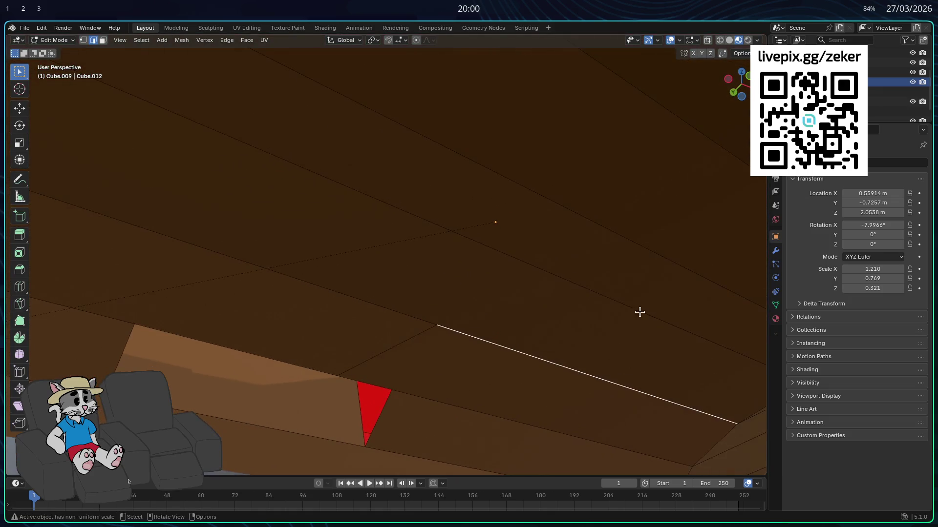
shift+click(502, 351)
right_click(503, 352)
click(473, 223)
key(ctrl+z)
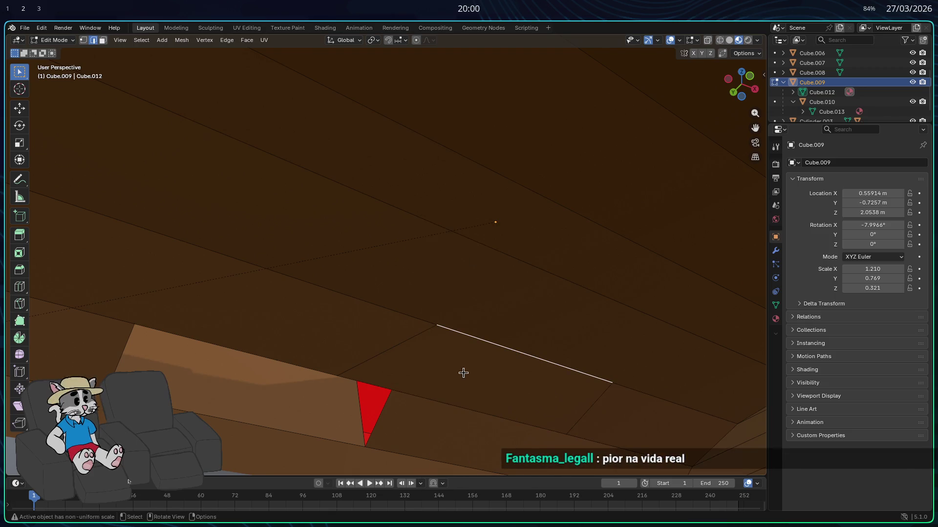
middle_drag(461, 371, 552, 441)
scroll(312, 356, down, 3)
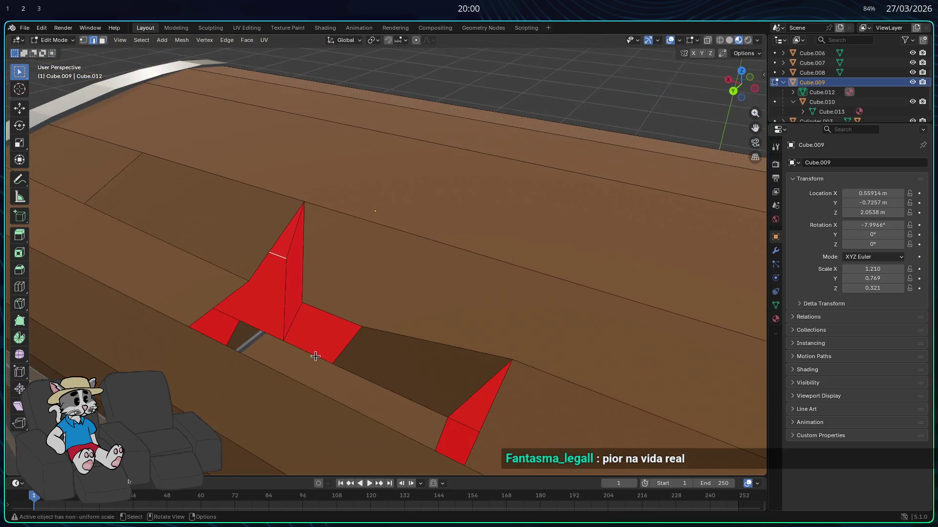
- Delete the red fin face at the gap's left end
click(240, 225)
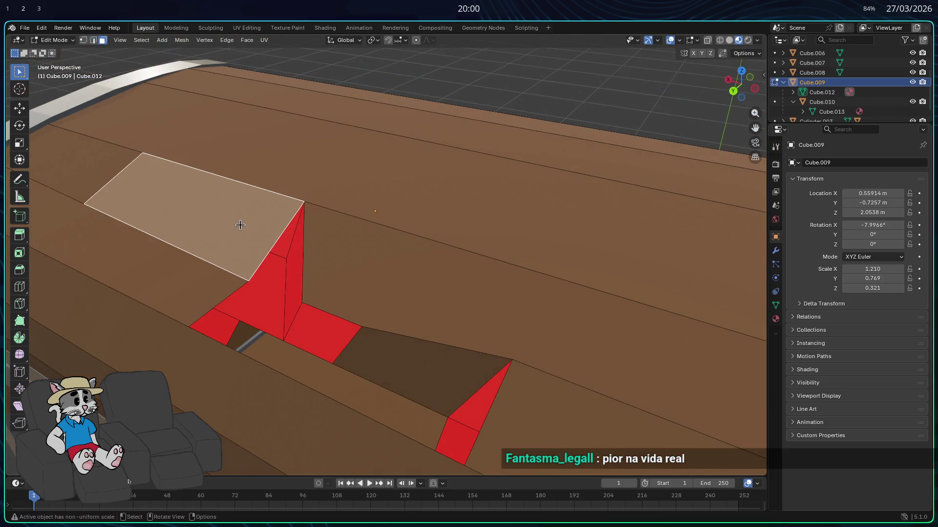
click(264, 316)
middle_drag(264, 316, 264, 304)
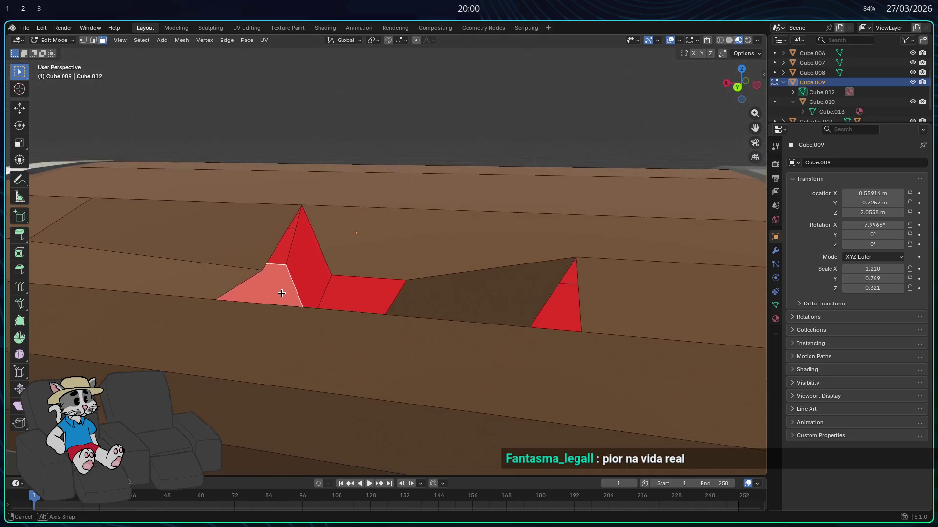
key(x)
click(250, 304)
middle_drag(251, 305, 254, 303)
scroll(178, 237, up, 3)
scroll(318, 291, down, 2)
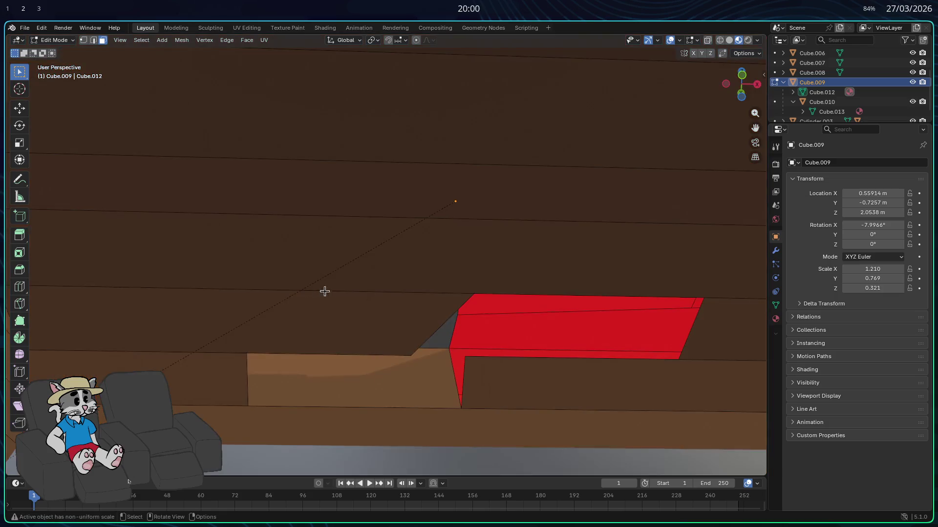
middle_drag(318, 291, 378, 300)
- Delete the triangle face at the hole, leaving a triangular notch in the lid
key(2)
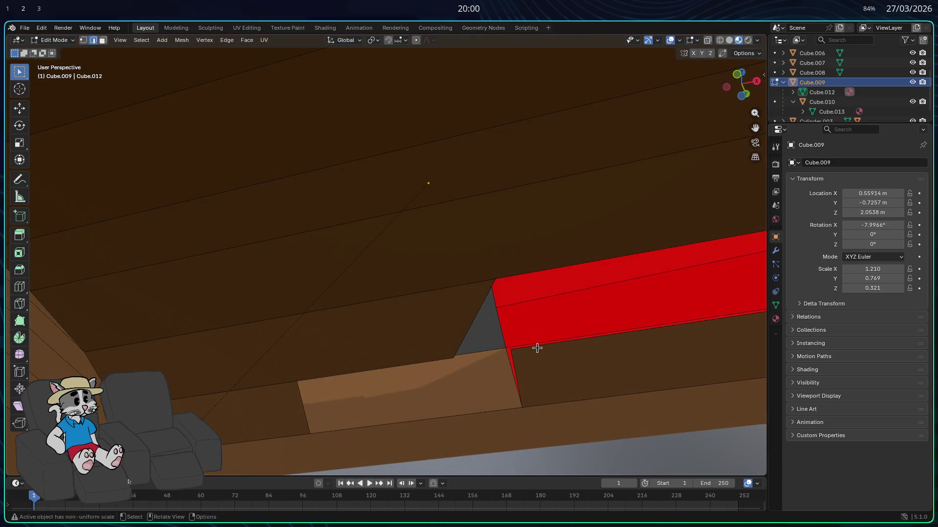
middle_drag(526, 274, 583, 436)
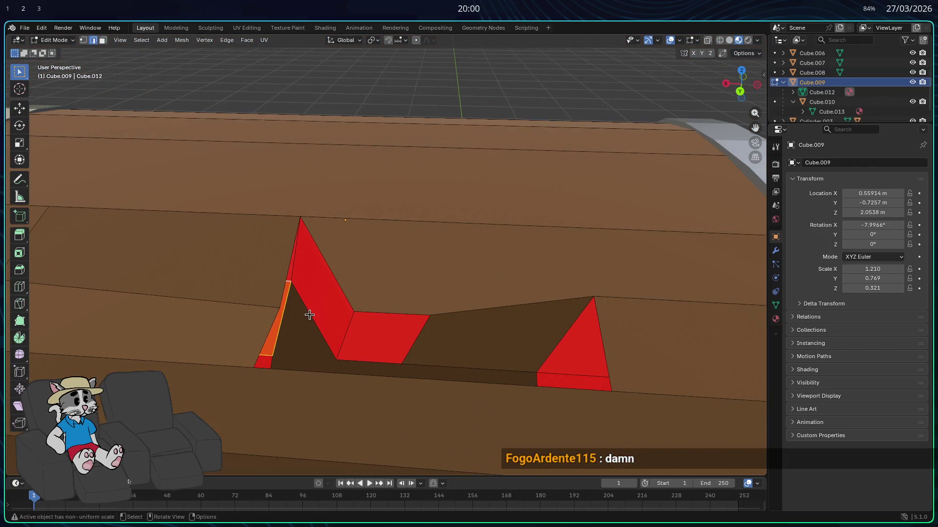
click(310, 315)
click(334, 283)
middle_drag(335, 283, 282, 283)
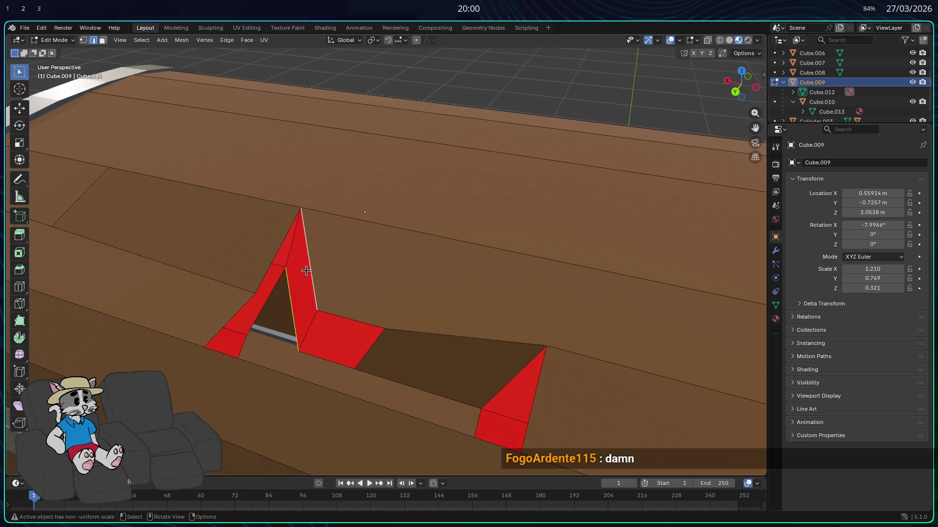
shift+click(307, 250)
middle_drag(306, 250, 308, 268)
click(102, 39)
click(321, 265)
key(x)
click(303, 265)
mouse_move(303, 266)
middle_down()
mouse_move(313, 274)
mouse_move(299, 284)
middle_up()
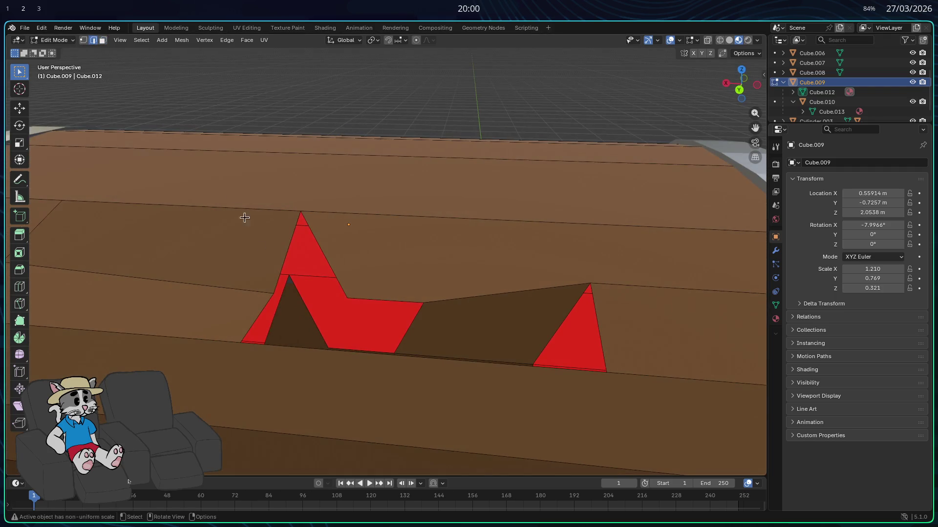
- Fill the triangular hole with a slanted face, trying and cancelling a vertical move of the red edge
shift+click(282, 273)
key(f)
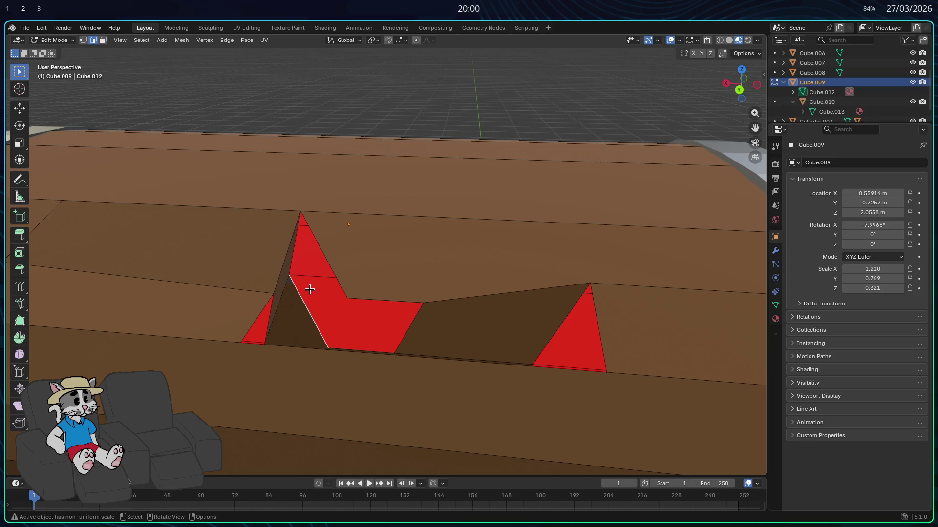
shift+click(324, 250)
middle_drag(324, 250, 352, 359)
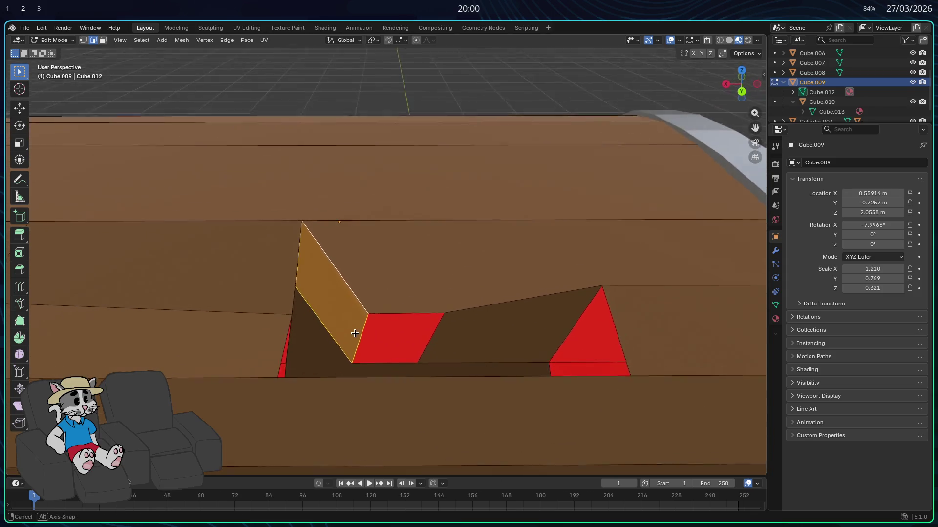
click(379, 321)
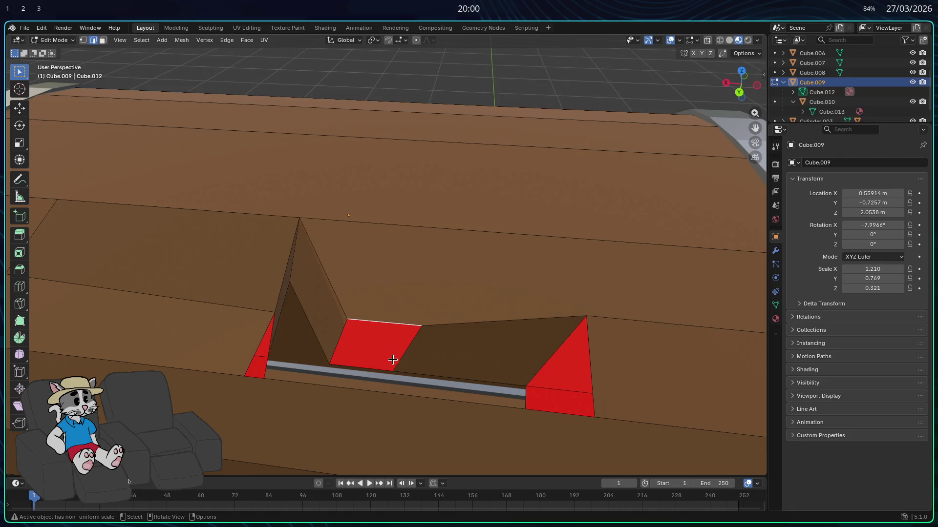
key(g)
key(z)
key(Escape)
mouse_move(395, 322)
middle_down()
mouse_move(324, 345)
mouse_move(246, 292)
middle_up()
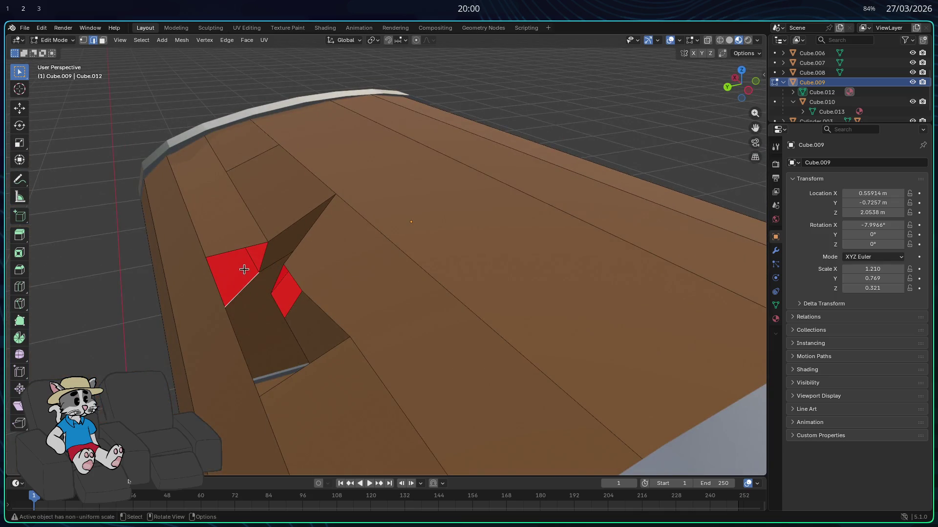
- Orbit around the notch checking its wall and red faces
shift+click(233, 251)
mouse_move(233, 250)
middle_down()
mouse_move(415, 315)
mouse_move(562, 340)
mouse_move(563, 290)
middle_up()
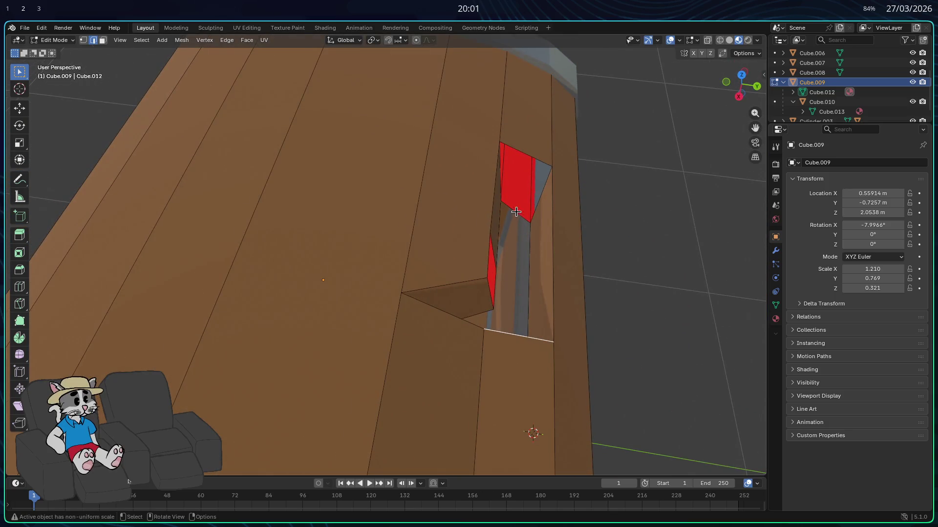
shift+click(529, 169)
mouse_move(530, 170)
middle_down()
mouse_move(536, 219)
mouse_move(437, 361)
middle_up()
click(435, 344)
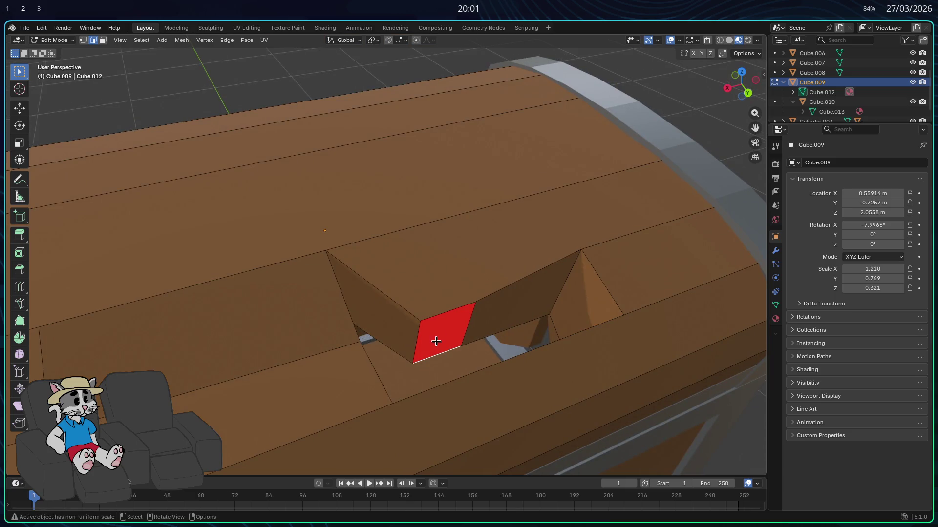
shift+click(437, 315)
mouse_move(437, 316)
middle_down()
mouse_move(465, 325)
mouse_move(342, 319)
middle_up()
click(473, 326)
scroll(407, 329, down, 5)
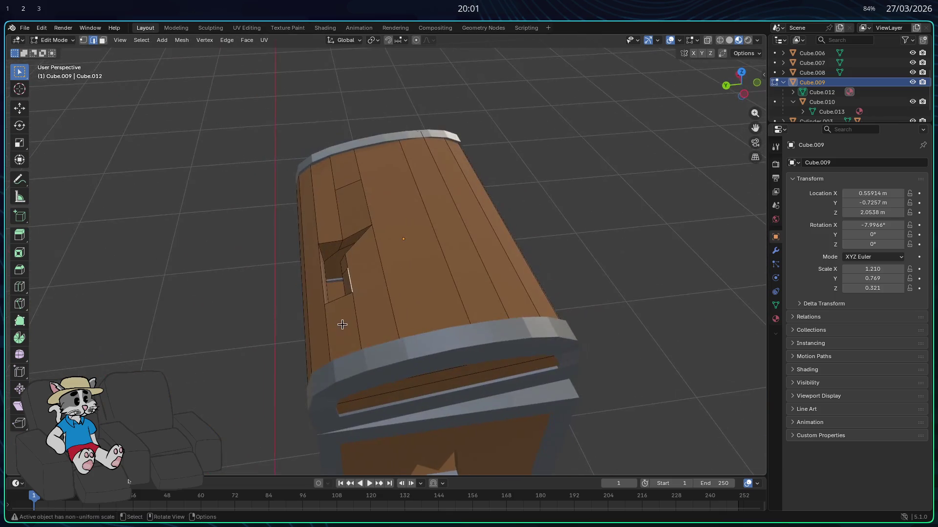
- Return to Object Mode, deselect the lid and view the whole chest
key(Tab)
click(567, 251)
mouse_move(553, 222)
middle_down()
mouse_move(567, 252)
mouse_move(531, 298)
middle_up()
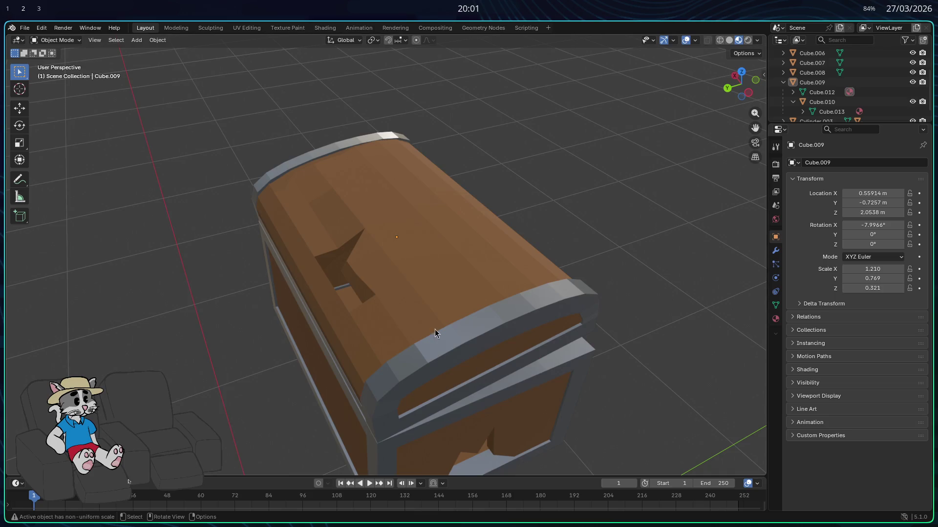
scroll(362, 272, up, 2)
scroll(372, 285, up, 2)
scroll(410, 298, up, 2)
- Select the notch's bottom face in Edit Mode and shift it along X, then freely, to a new spot
key(Tab)
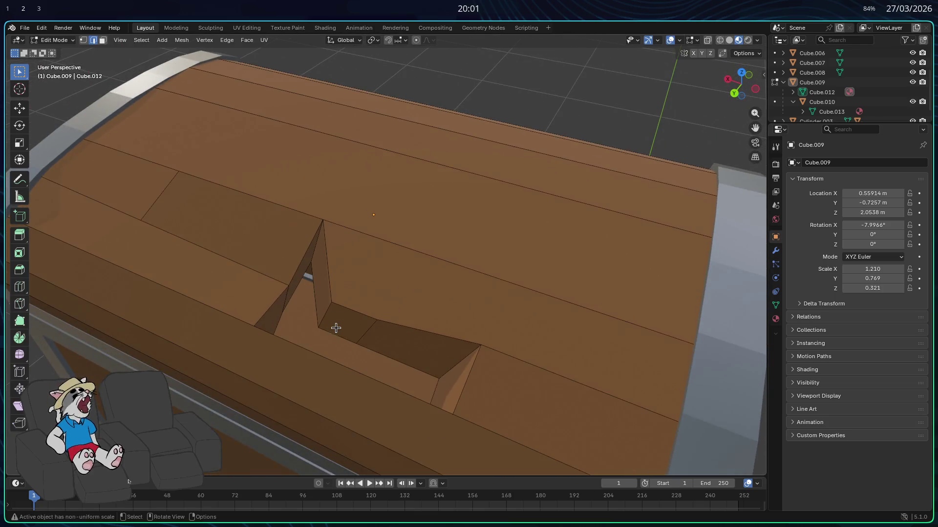
click(345, 326)
scroll(356, 323, up, 1)
key(Tab)
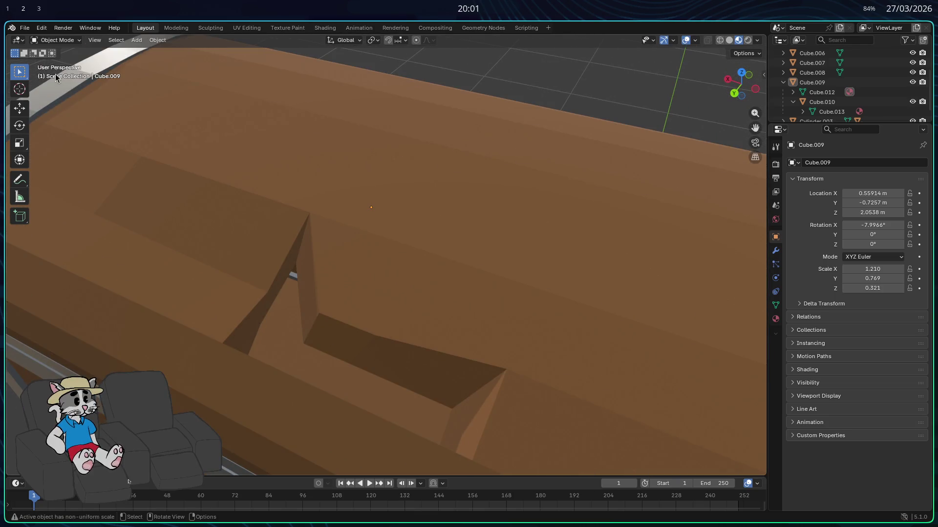
key(Tab)
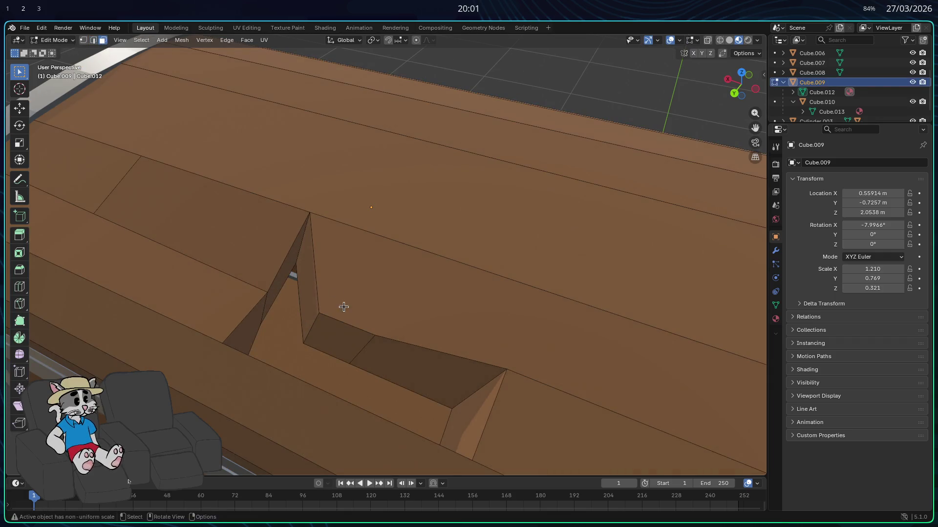
click(355, 326)
key(g)
key(x)
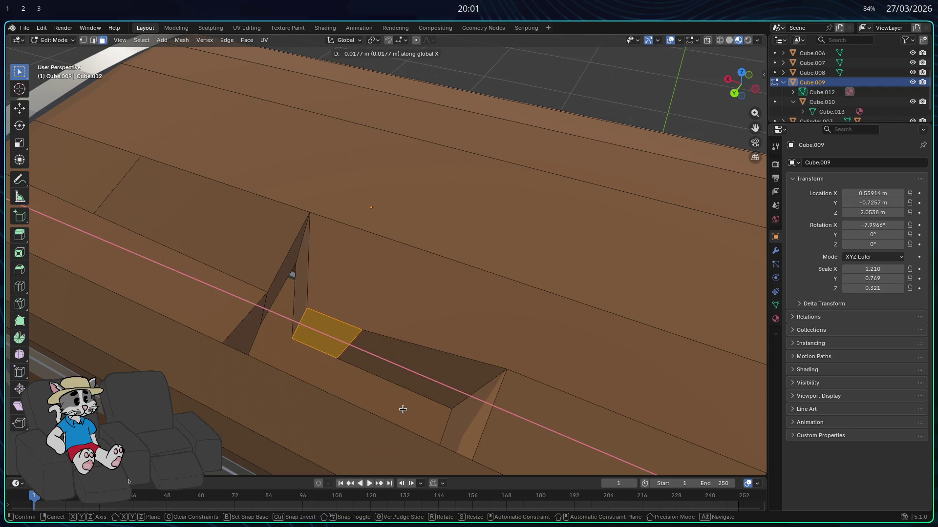
click(402, 410)
middle_drag(402, 410, 377, 414)
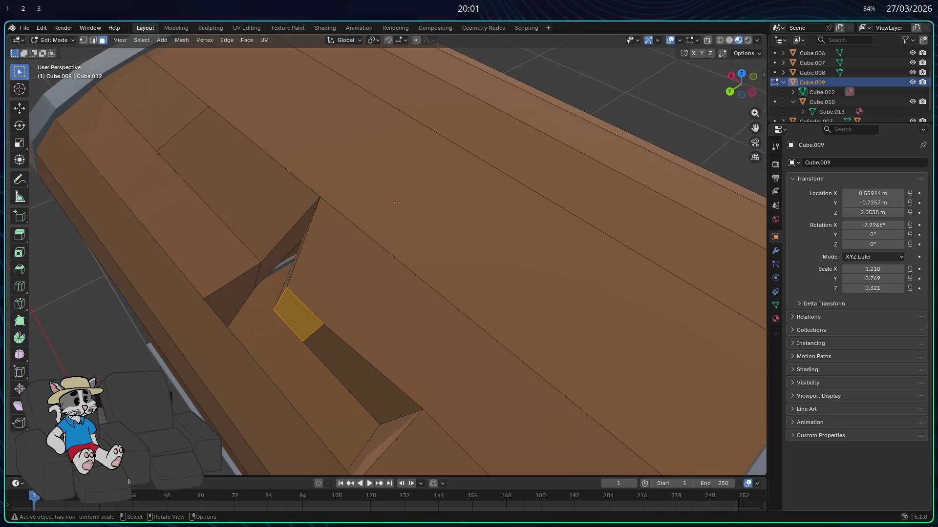
key(g)
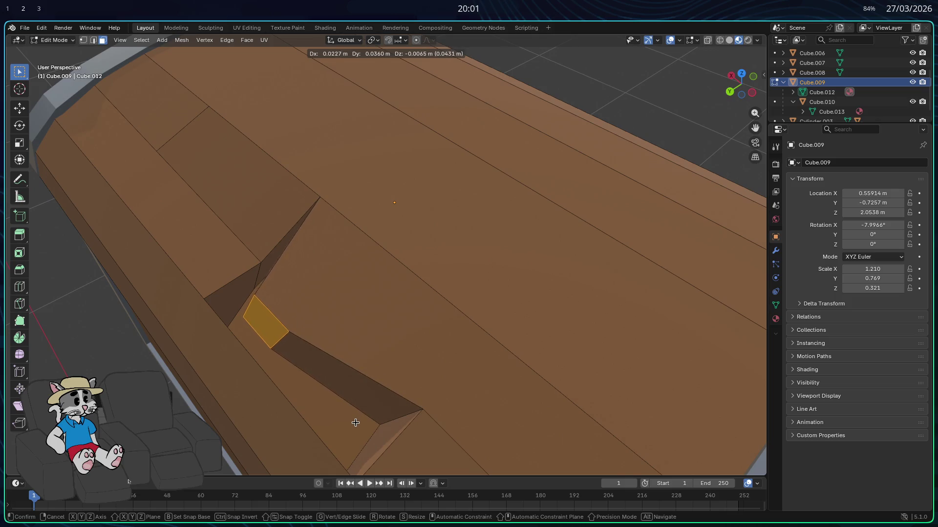
click(357, 433)
mouse_move(357, 433)
middle_down()
mouse_move(273, 339)
mouse_move(425, 398)
mouse_move(347, 413)
mouse_move(364, 381)
mouse_move(381, 389)
middle_up()
- Nudge the face along Y and tilt it about X so the hole floor sits irregularly
key(g)
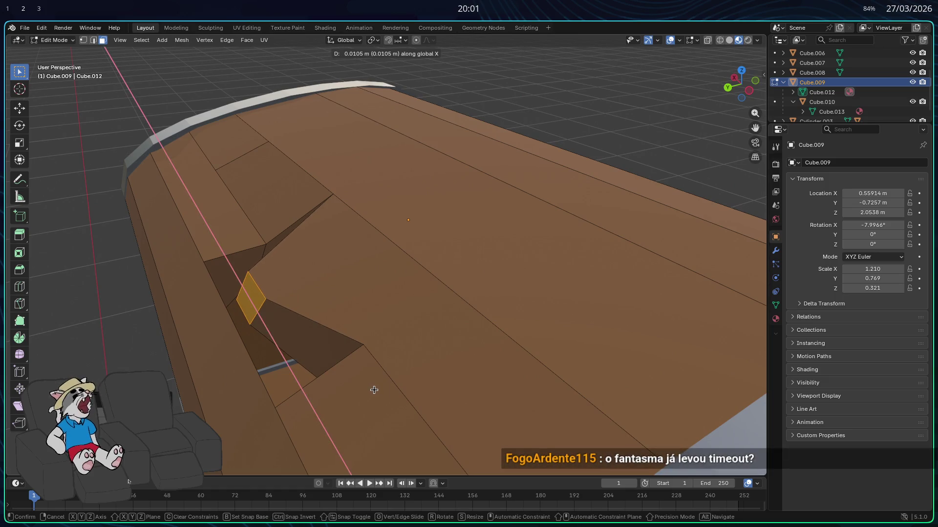
key(y)
click(363, 390)
mouse_move(362, 389)
middle_down()
mouse_move(362, 415)
mouse_move(402, 418)
mouse_move(338, 400)
middle_up()
key(g)
click(398, 420)
key(r)
key(x)
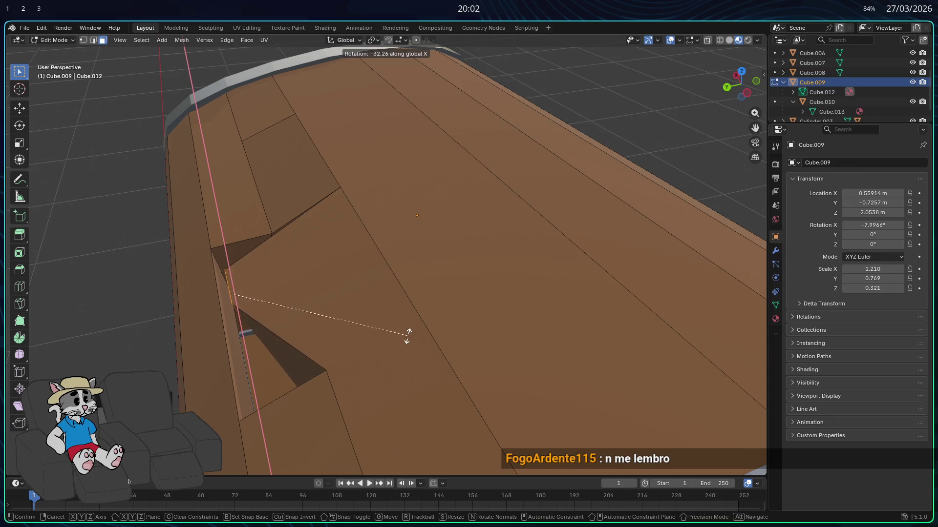
click(412, 329)
mouse_move(411, 328)
middle_down()
mouse_move(429, 301)
mouse_move(429, 313)
mouse_move(373, 321)
mouse_move(212, 318)
mouse_move(341, 331)
mouse_move(300, 339)
middle_up()
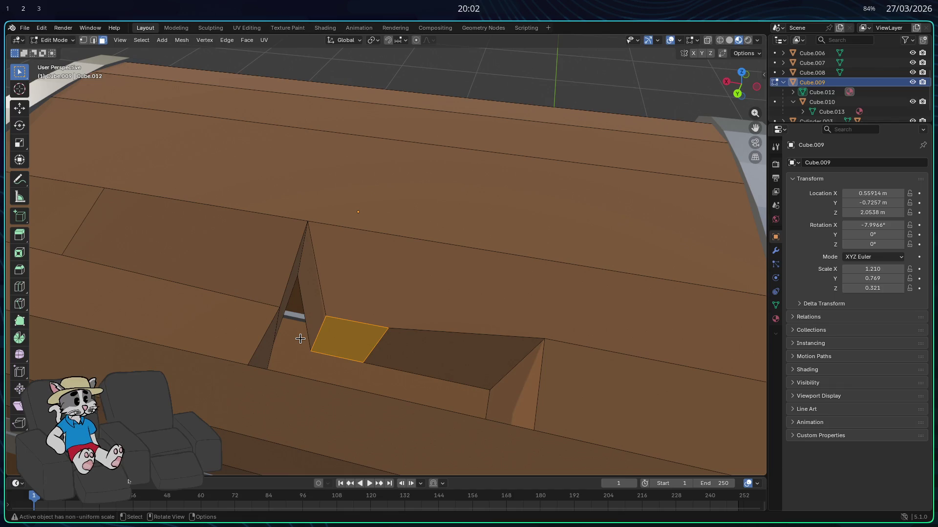
- Subdivide between the lower and upper long edges of the plank face beside the notch
middle_drag(308, 329, 462, 343)
click(526, 404)
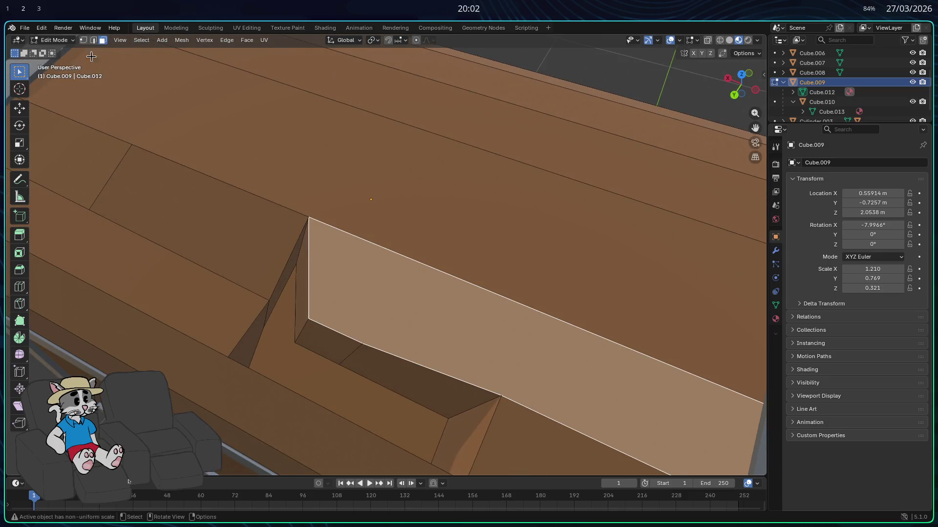
click(92, 40)
click(509, 401)
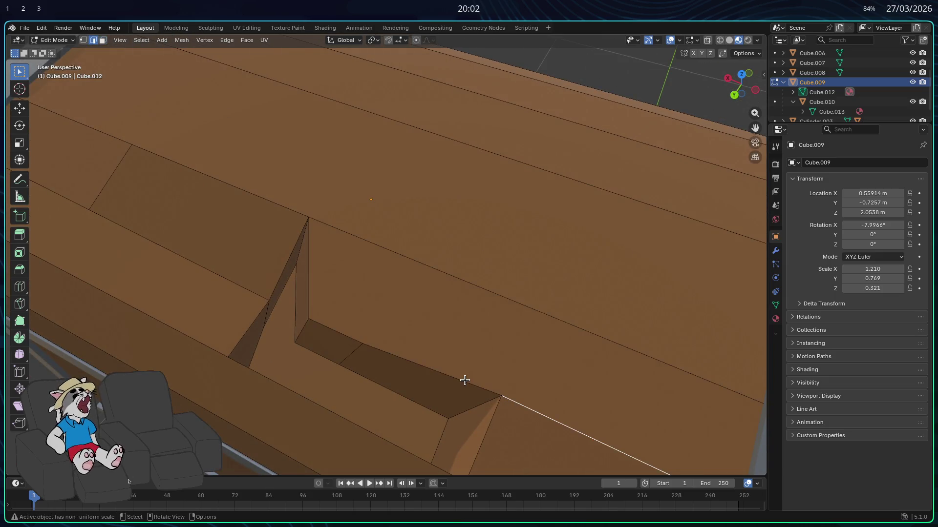
shift+click(491, 293)
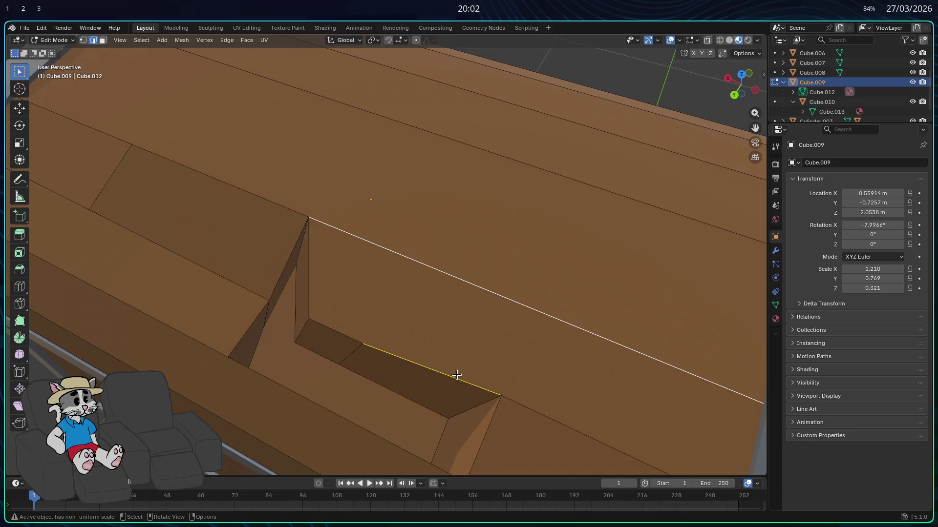
key(ctrl+e)
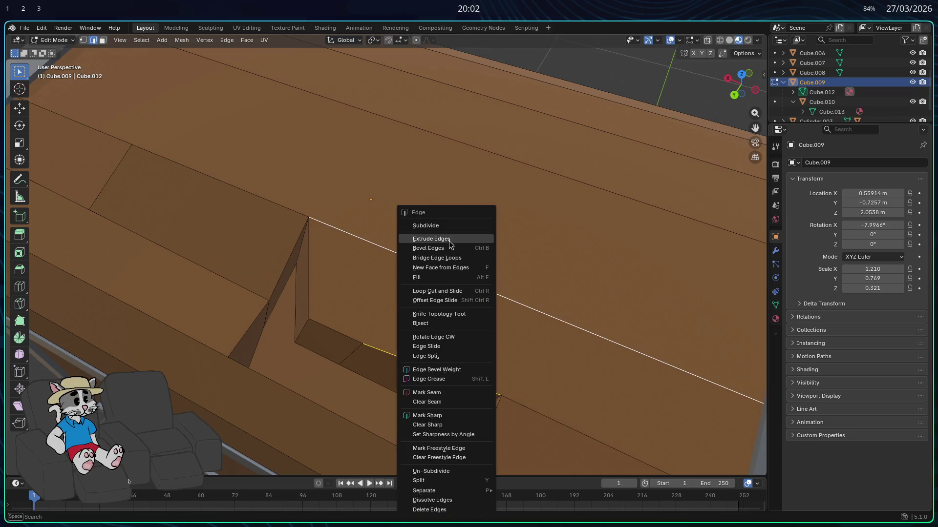
click(444, 232)
- Try moving the new vertex on the notch edge, cancel it, and clear the nearby edge selection
click(440, 383)
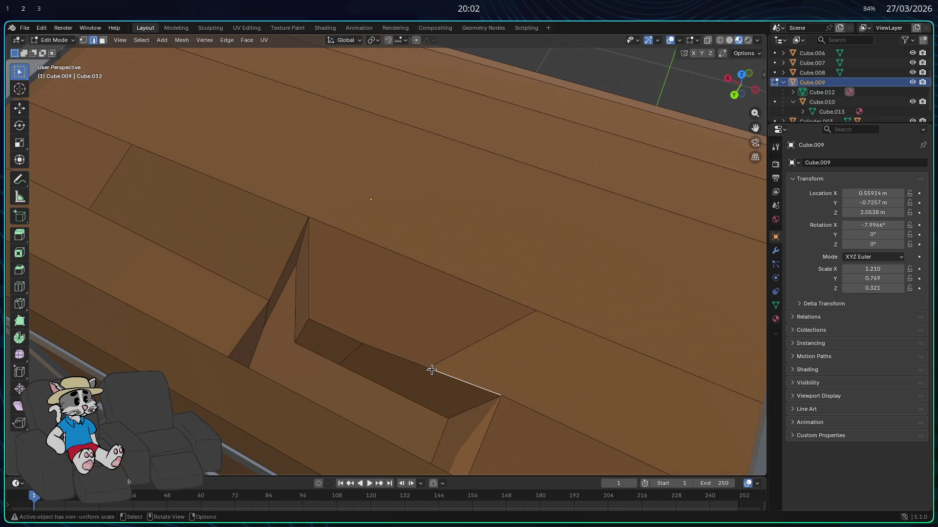
click(86, 41)
click(428, 369)
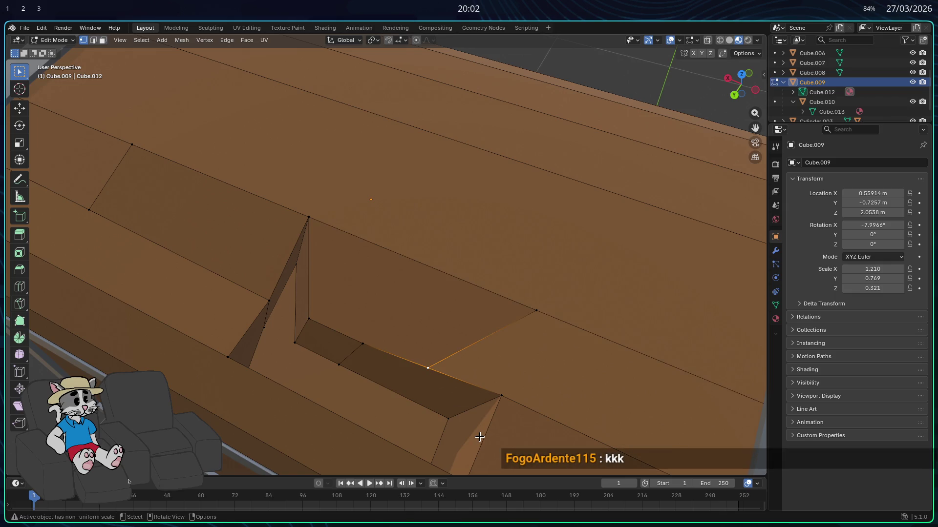
key(g)
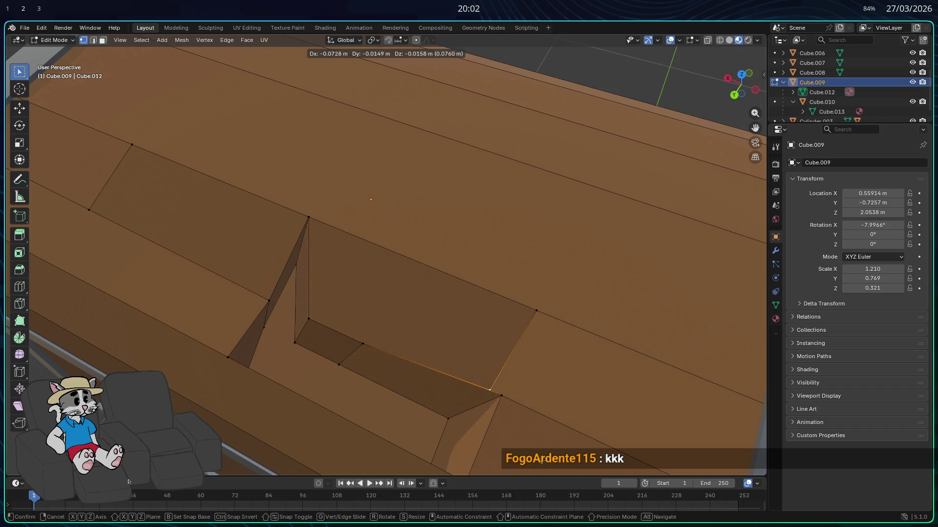
right_click(500, 396)
alt+click(501, 403)
click(499, 403)
click(83, 40)
click(535, 310)
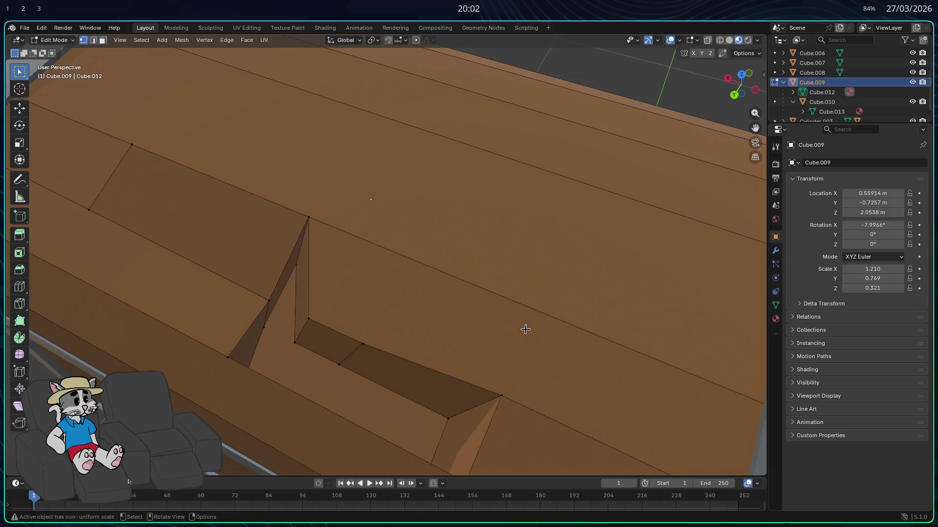
- Extrude the long upper plank edge as an experiment and apply another edge operation from the menu
click(92, 40)
click(518, 303)
right_click(493, 244)
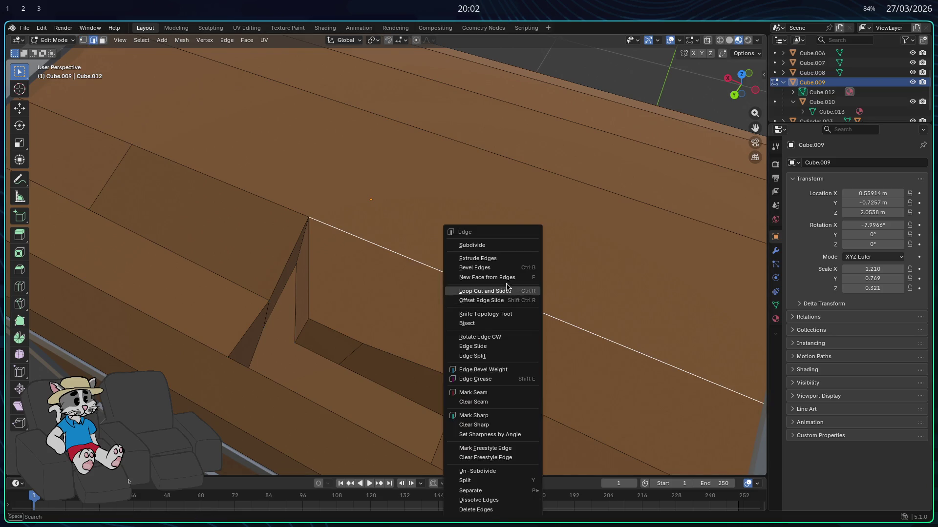
click(489, 259)
mouse_move(496, 346)
middle_down()
mouse_move(662, 231)
mouse_move(633, 256)
mouse_move(516, 241)
middle_up()
click(517, 241)
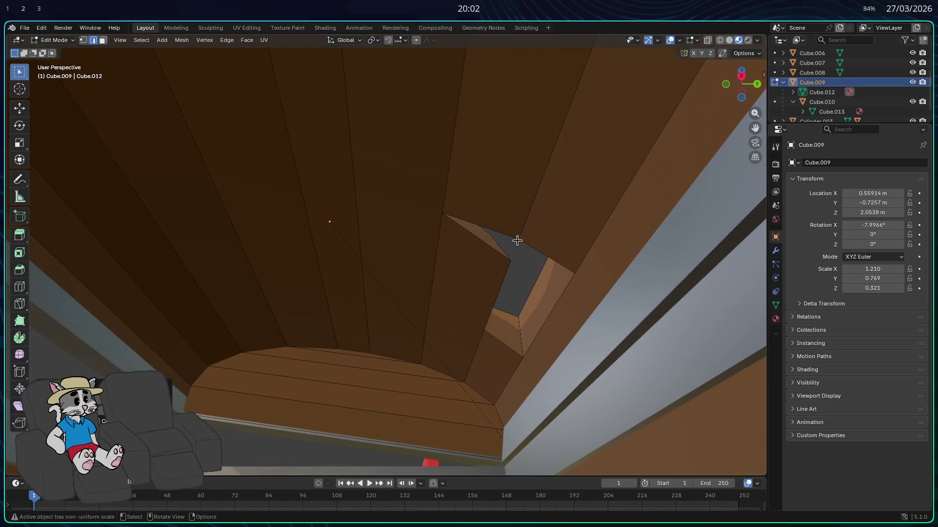
right_click(434, 268)
click(414, 247)
mouse_move(455, 279)
middle_down()
mouse_move(420, 321)
mouse_move(553, 356)
middle_up()
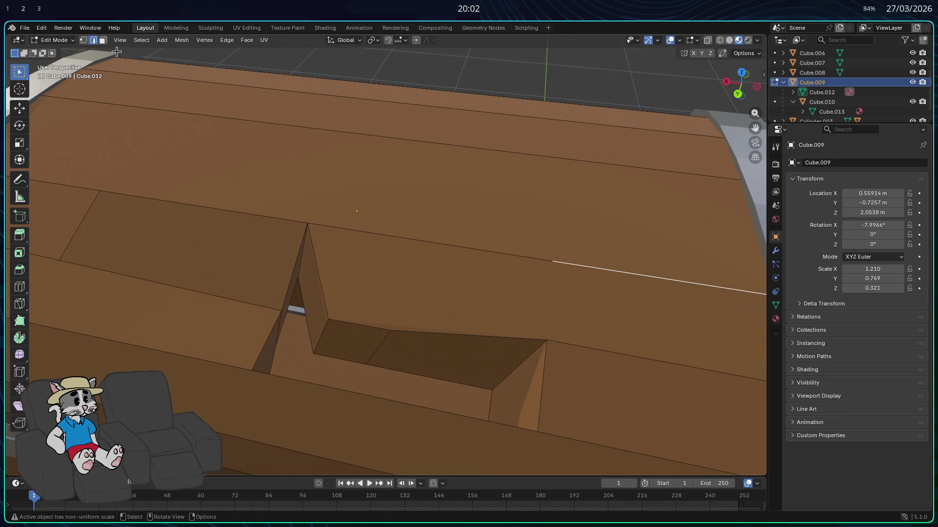
- Select a face edge and the lower notch edge, subdivide between them, then undo the cut
click(483, 248)
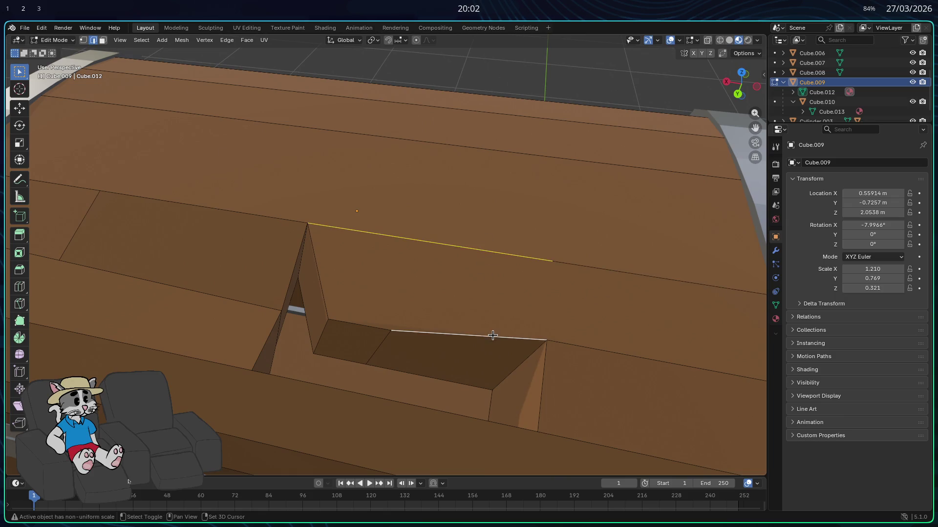
click(592, 268)
middle_drag(575, 345, 408, 351)
click(408, 351)
click(419, 290)
click(513, 323)
click(562, 298)
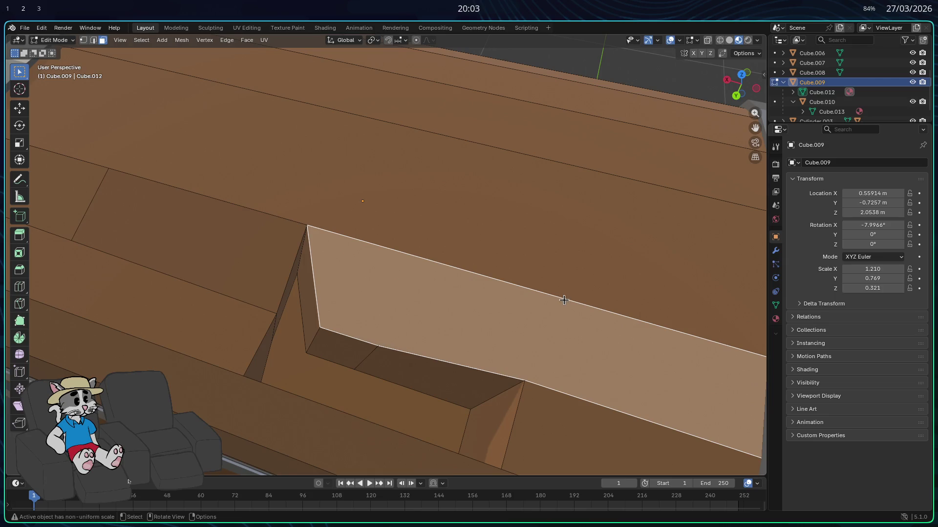
key(2)
click(572, 308)
shift+click(540, 385)
right_click(544, 360)
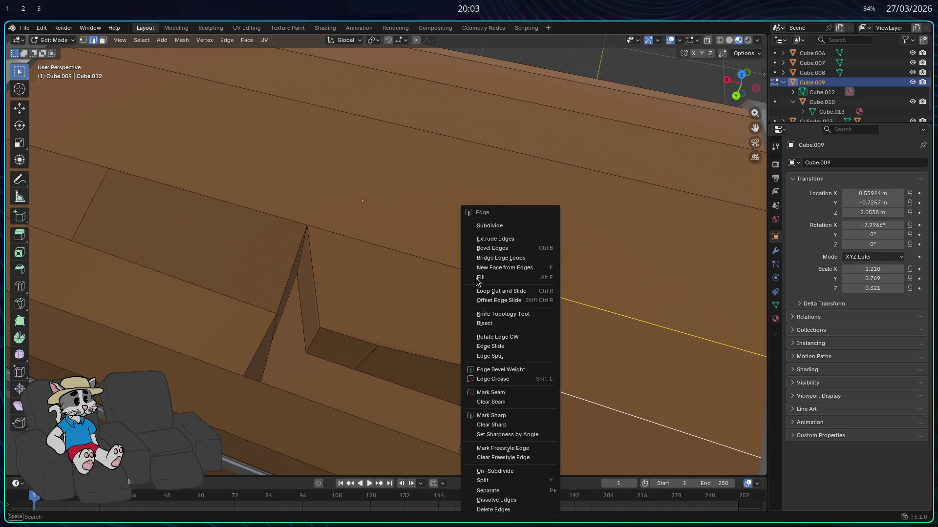
click(493, 225)
key(ctrl+z)
- Probe vertices by the notch, then bridge the notch's back edge to the upper plank edge and undo it
key(1)
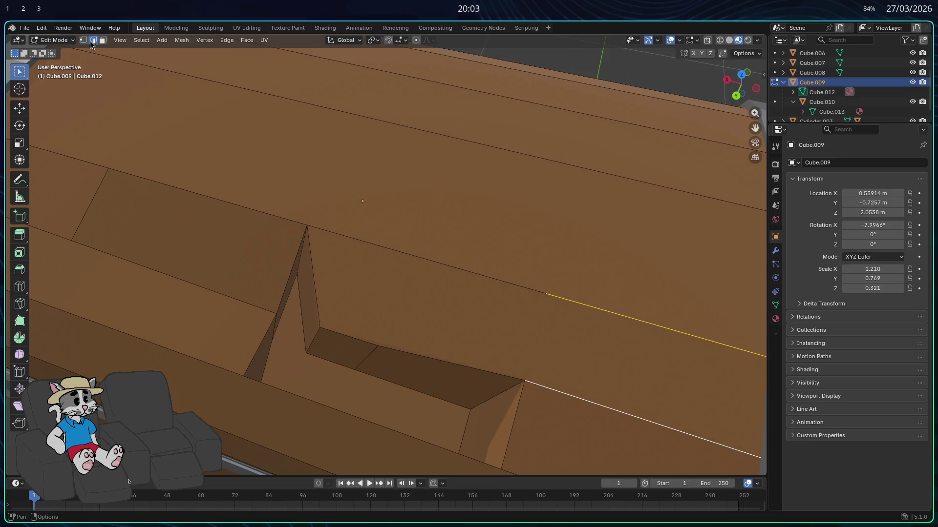
click(525, 381)
right_click(542, 293)
click(513, 296)
click(463, 370)
click(102, 39)
click(415, 343)
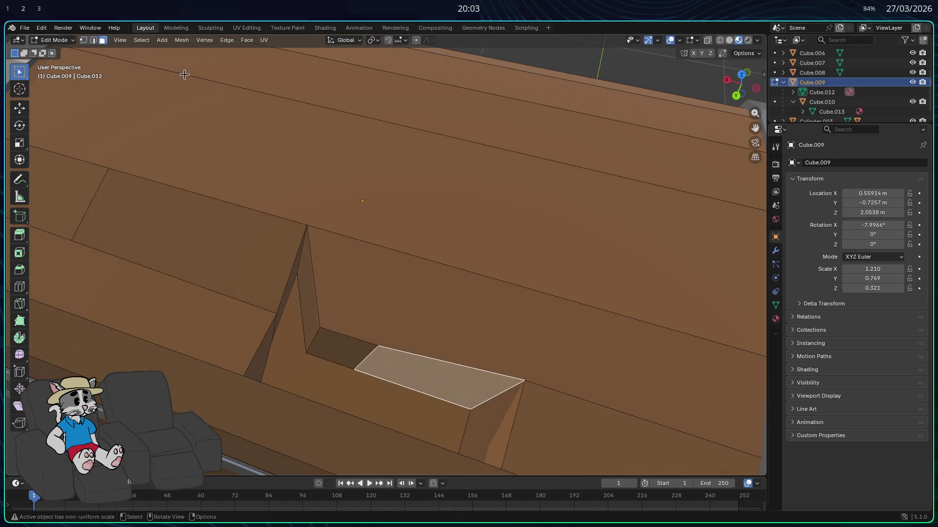
click(94, 41)
click(414, 355)
shift+click(446, 271)
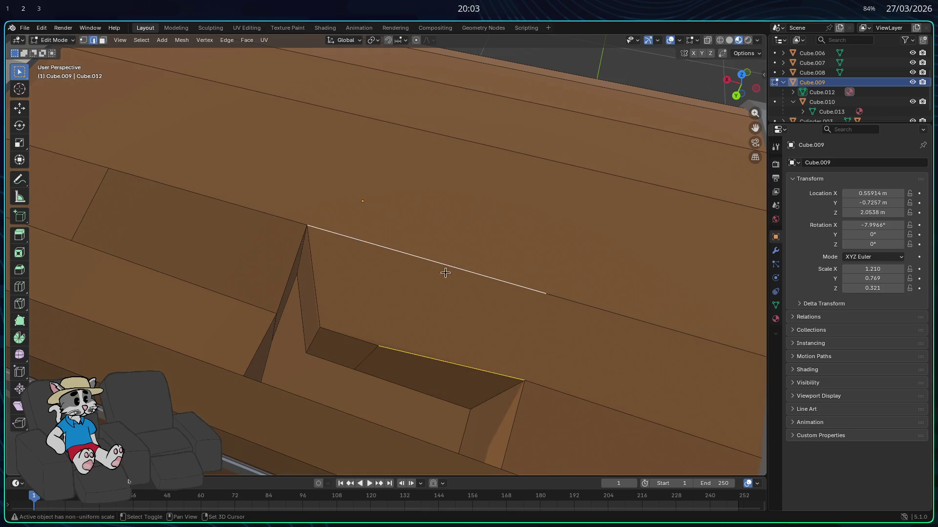
key(ctrl+e)
click(402, 277)
key(ctrl+z)
- Subdivide between the notch's lower edge and the upper edge, leaving a separate face above the opening selected
click(403, 341)
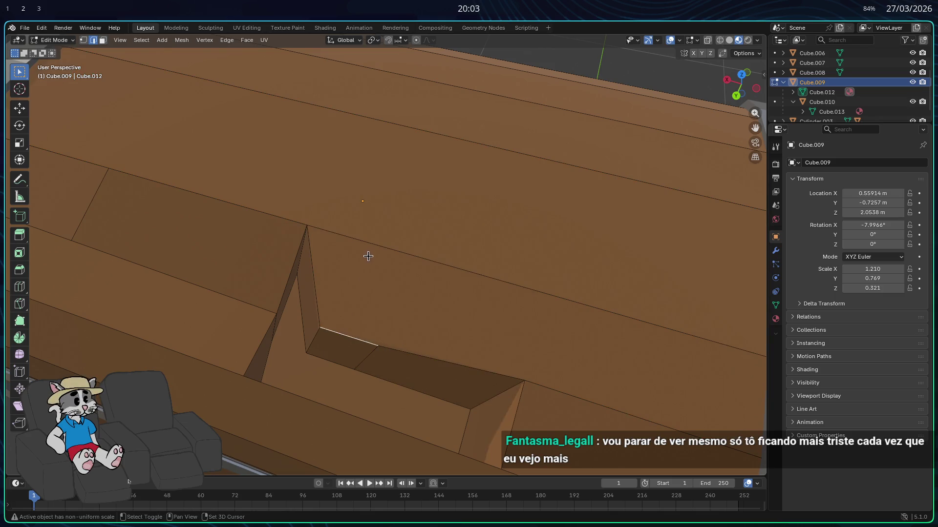
shift+click(389, 249)
key(ctrl+e)
click(351, 228)
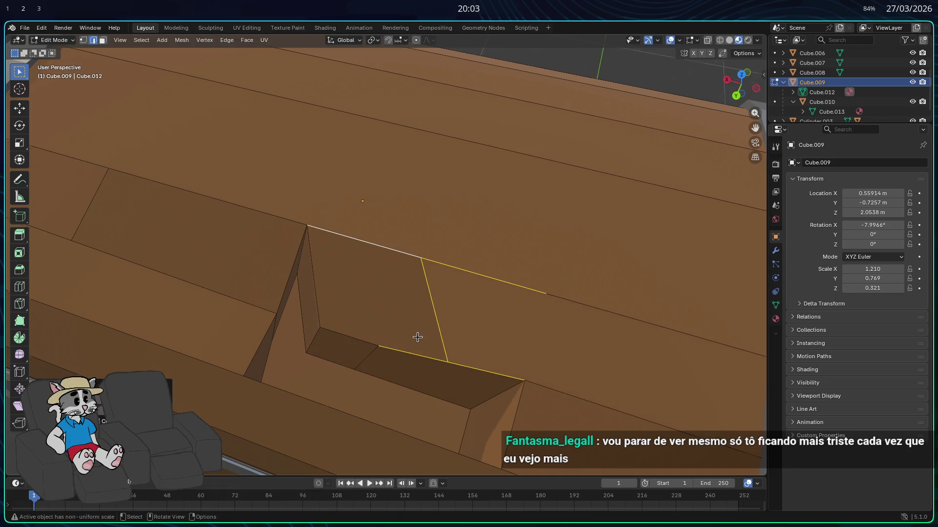
middle_drag(417, 338, 466, 309)
shift+click(438, 263)
key(ctrl+e)
click(404, 225)
mouse_move(404, 227)
middle_down()
mouse_move(417, 316)
mouse_move(334, 360)
middle_up()
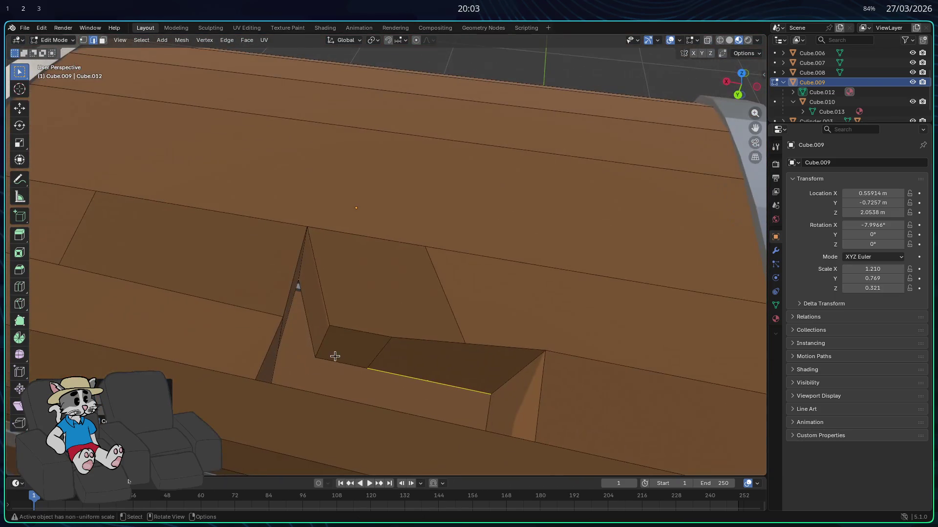
key(alt+a)
click(377, 311)
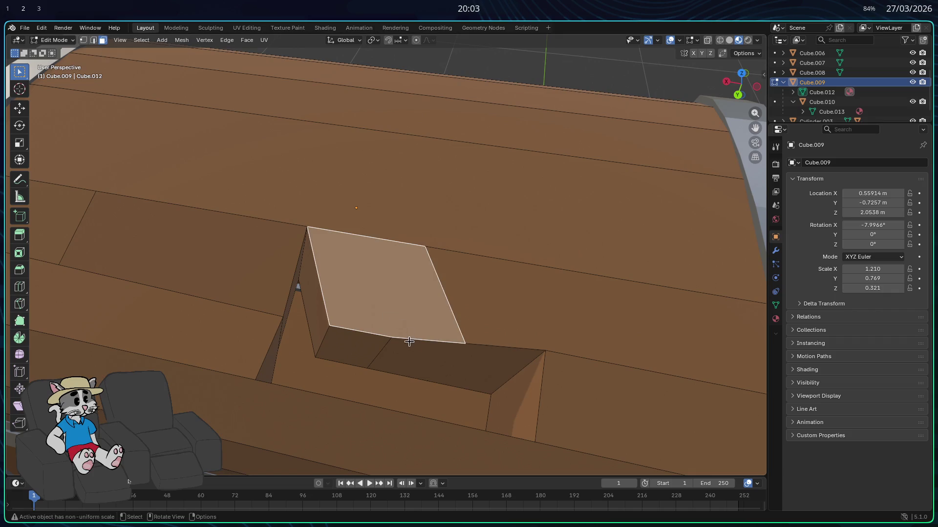
- Delete the opening's bottom face with X > Faces and look beneath at the exposed red faces
click(407, 346)
key(x)
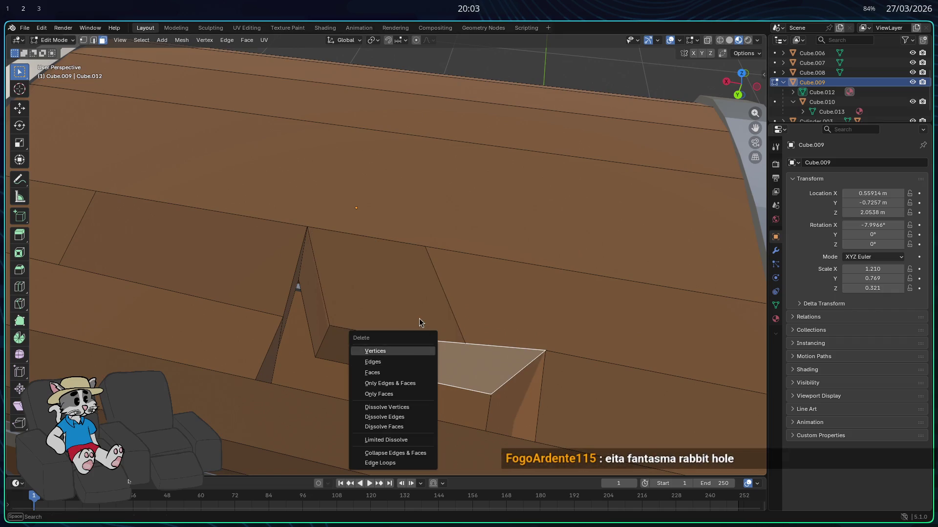
key(Escape)
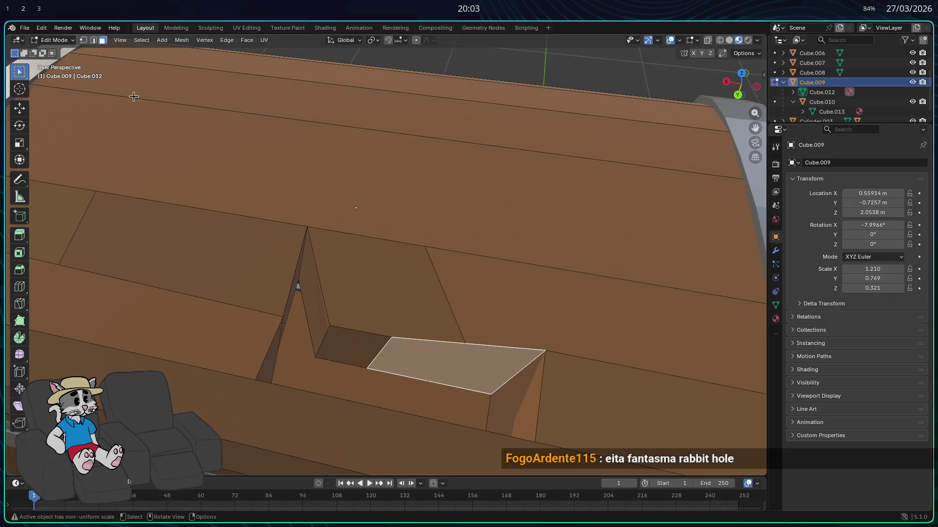
click(378, 326)
click(410, 354)
middle_drag(409, 367, 419, 368)
key(x)
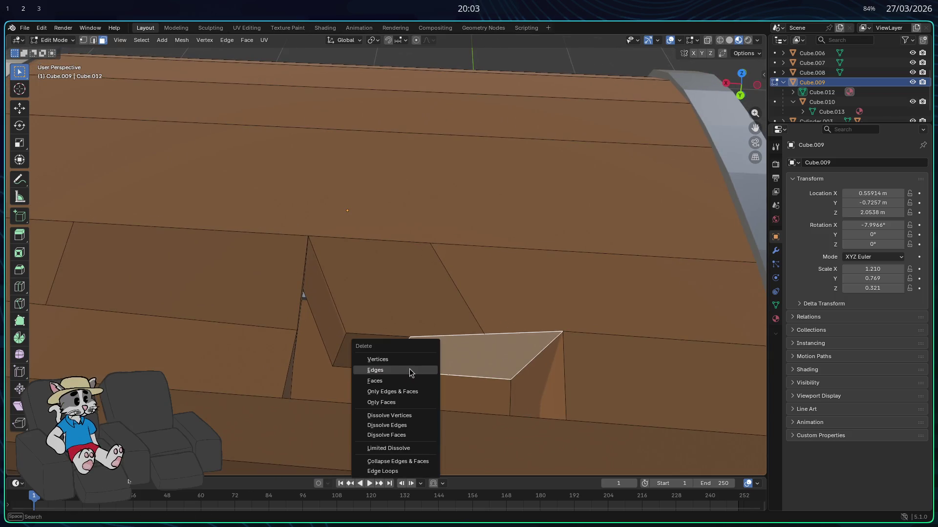
click(387, 377)
mouse_move(413, 377)
middle_down()
mouse_move(397, 326)
mouse_move(417, 303)
middle_up()
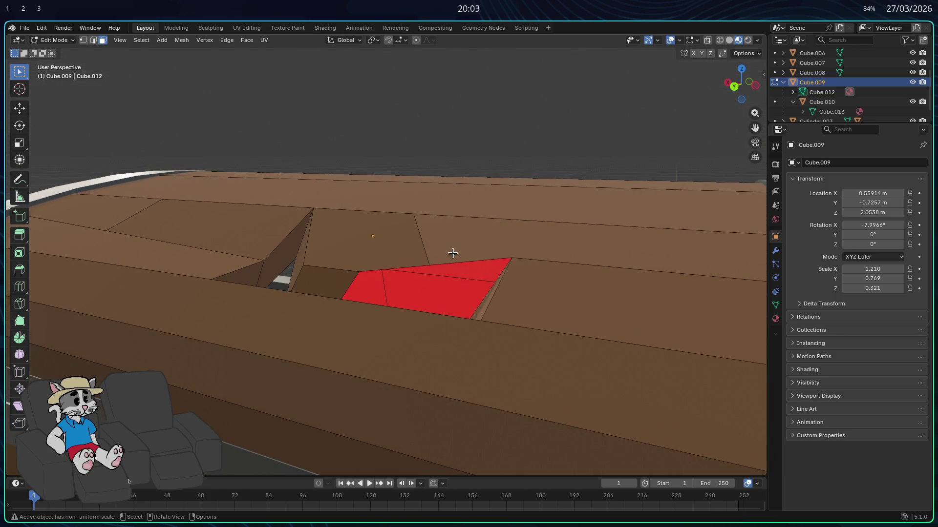
- Clear the selection, abandon a vertex extrude, and connect two vertices beside the opening with a new edge
click(452, 253)
middle_drag(452, 253, 468, 338)
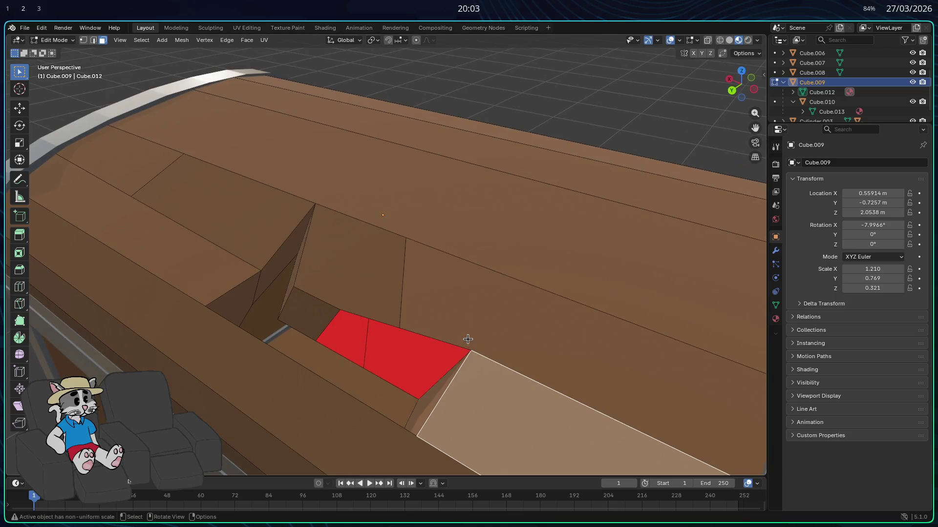
click(467, 338)
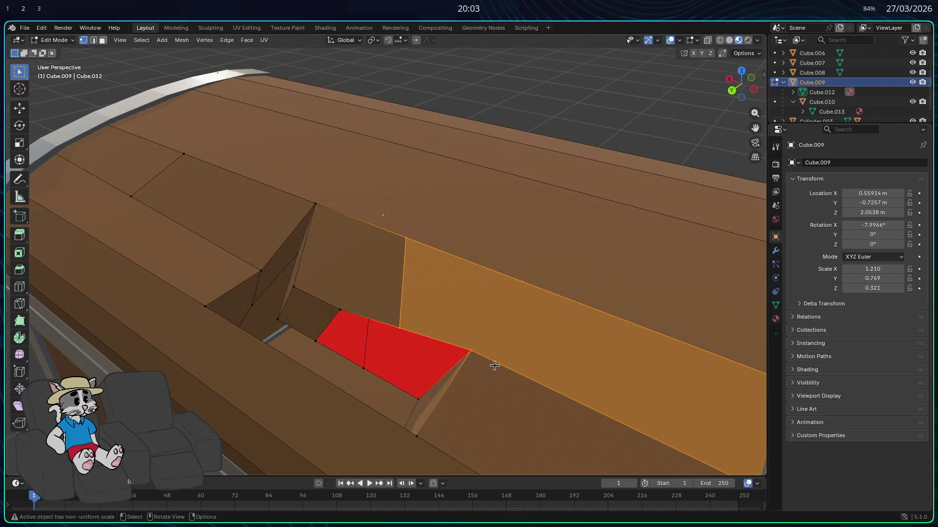
key(alt+a)
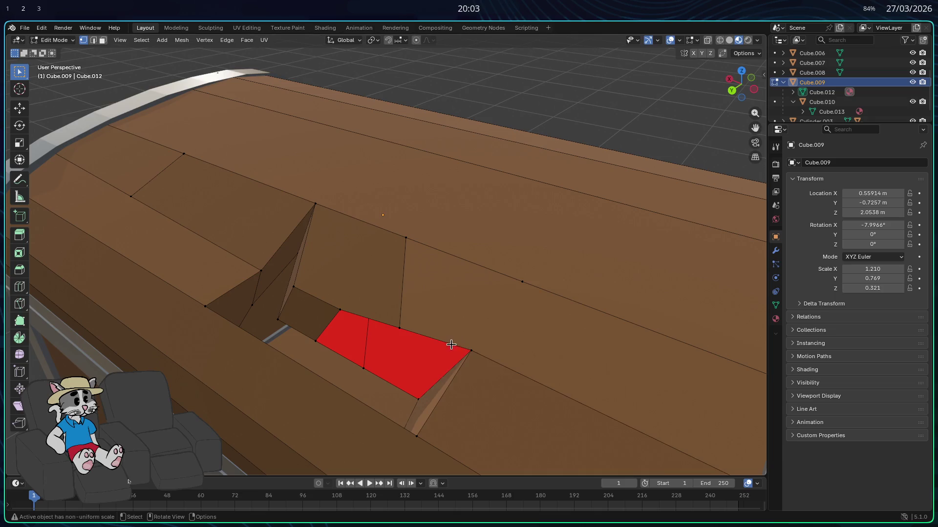
right_click(493, 286)
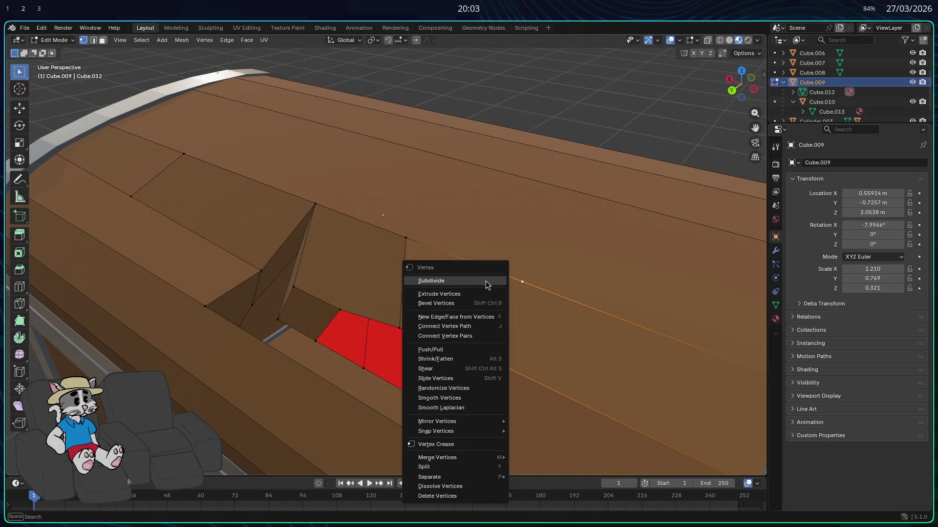
click(471, 296)
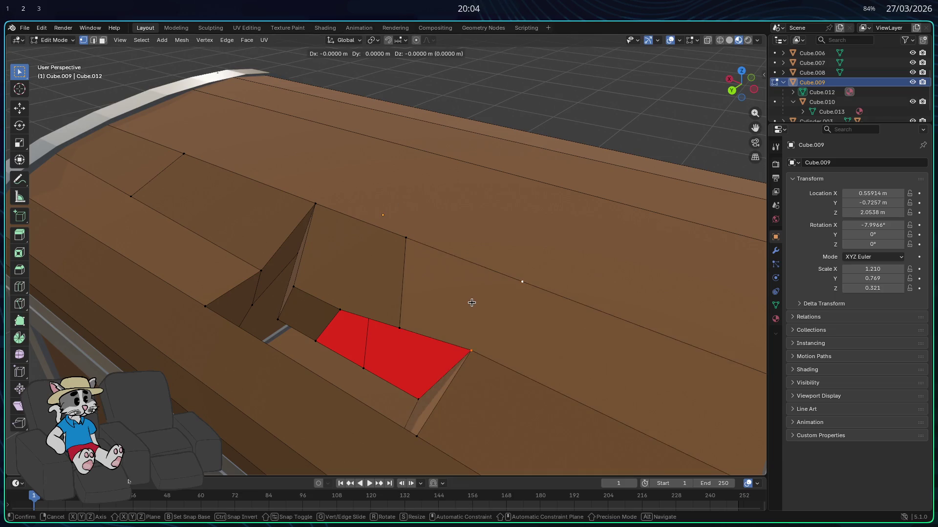
right_click(467, 324)
click(470, 352)
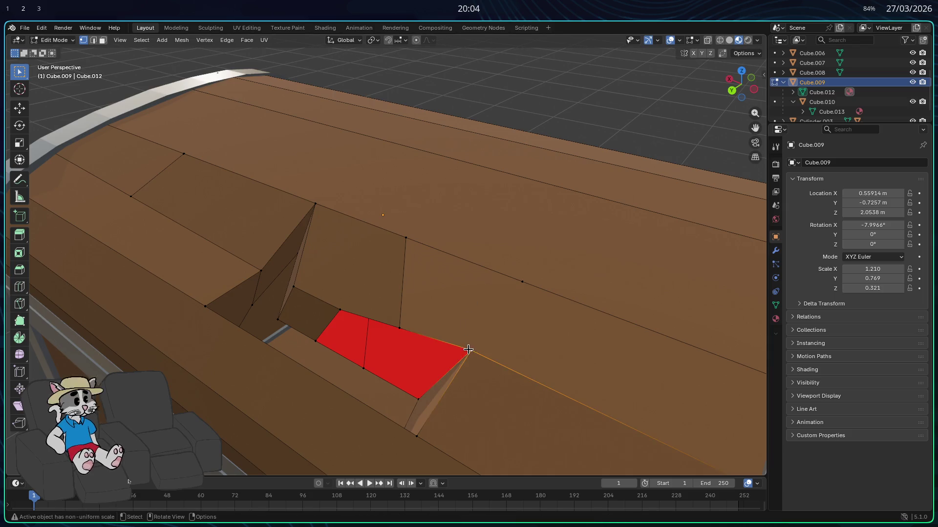
right_click(517, 285)
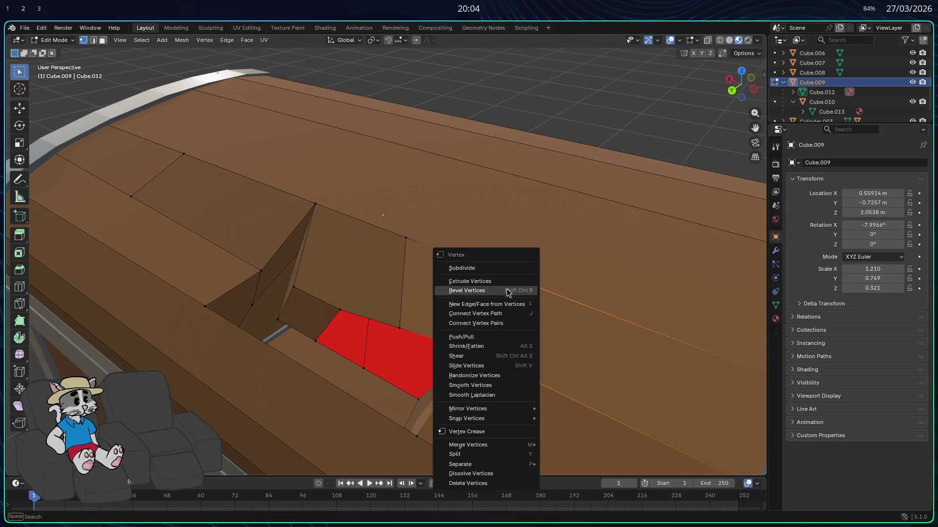
click(501, 315)
- From underneath the lid, connect another vertex pair to split the red faces further
mouse_move(480, 331)
middle_down()
mouse_move(654, 237)
mouse_move(540, 312)
mouse_move(590, 336)
middle_up()
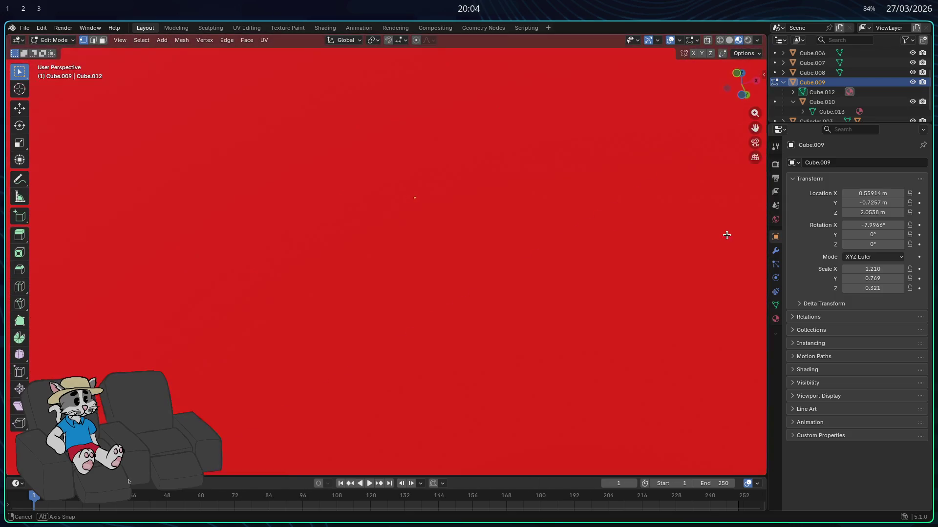
middle_drag(589, 336, 510, 356)
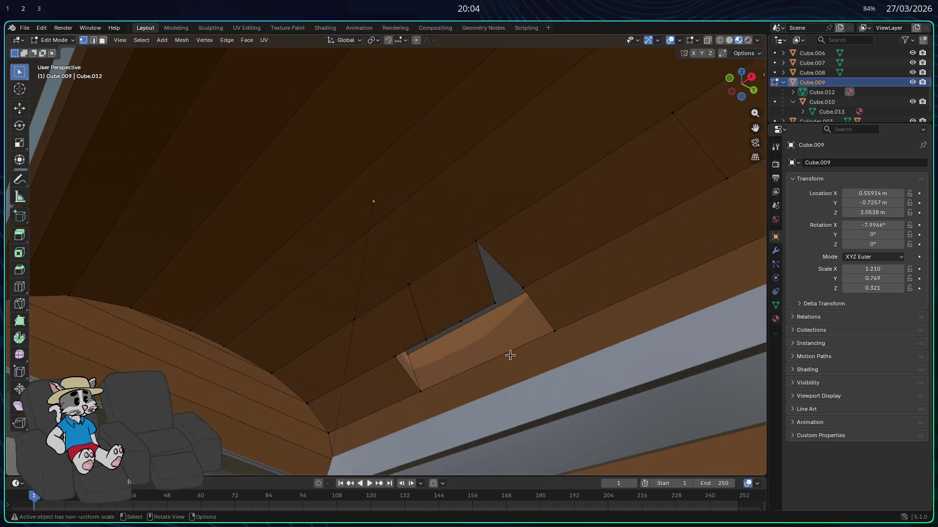
right_click(356, 321)
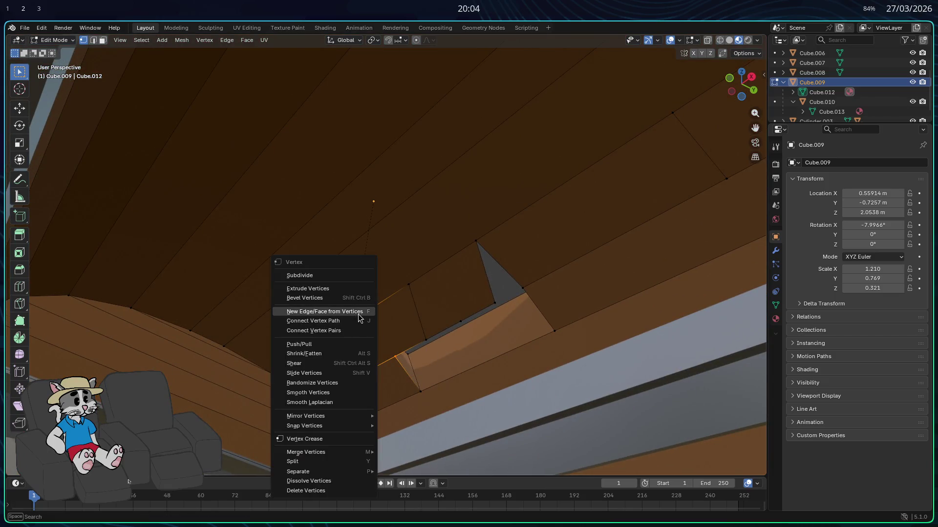
click(358, 321)
mouse_move(356, 321)
middle_down()
mouse_move(404, 351)
mouse_move(433, 328)
middle_up()
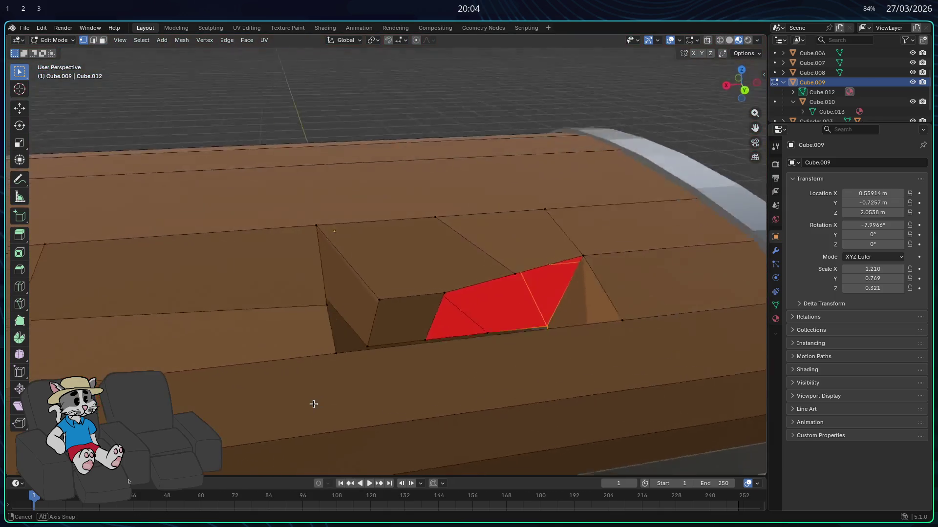
- Delete two faces beside the hole with X > Faces so the break widens
key(3)
click(483, 331)
key(x)
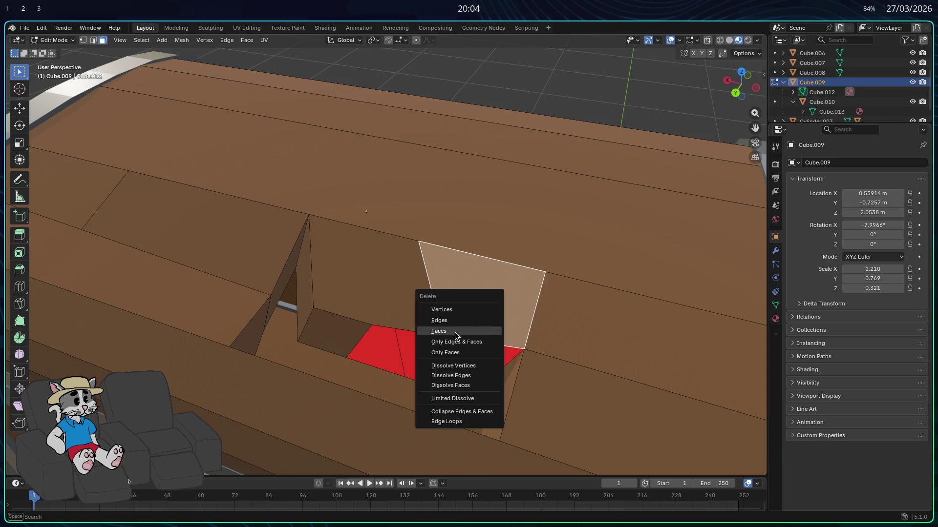
click(455, 332)
click(439, 354)
key(x)
click(440, 353)
click(481, 357)
click(130, 122)
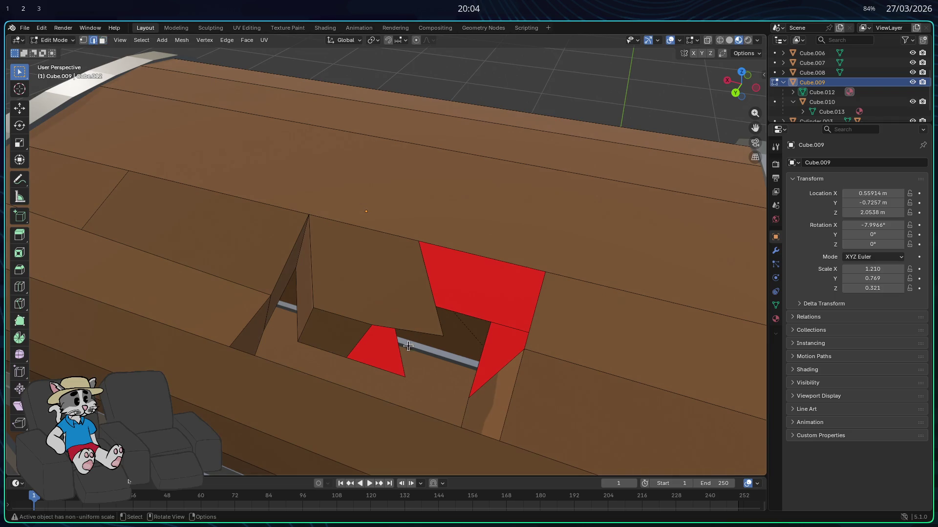
- Select the plank face, the red face and its lower border edge while inspecting the hole from several angles
click(530, 329)
middle_drag(531, 328, 430, 305)
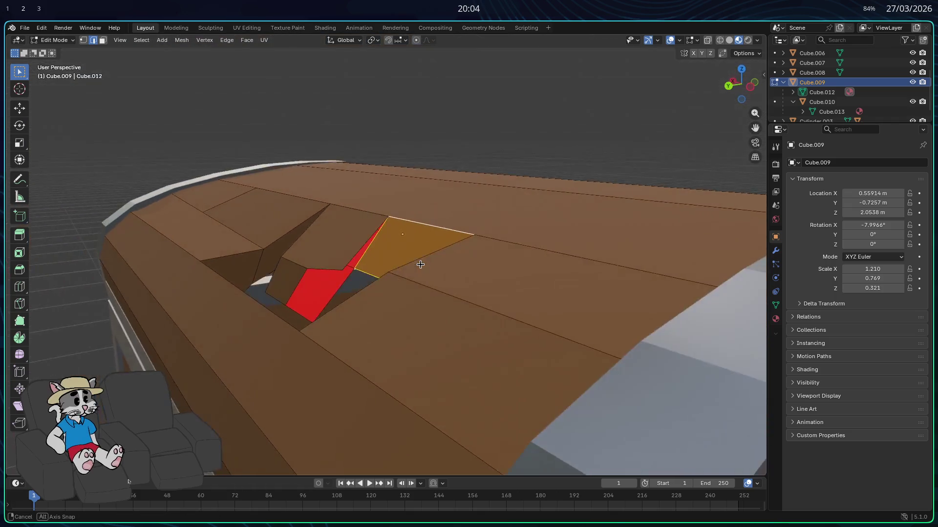
mouse_move(430, 305)
middle_down()
mouse_move(326, 292)
mouse_move(310, 335)
middle_up()
click(327, 292)
shift+click(321, 271)
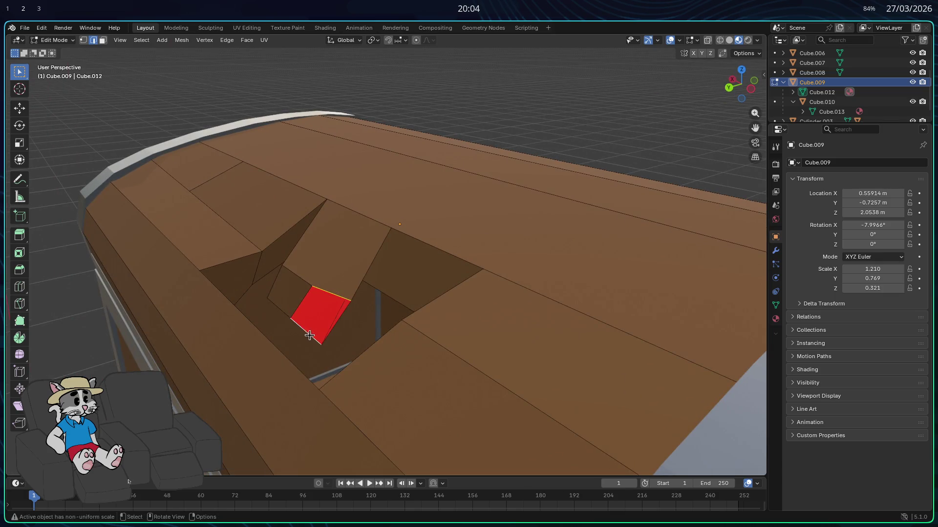
shift+click(309, 335)
middle_drag(320, 345, 291, 314)
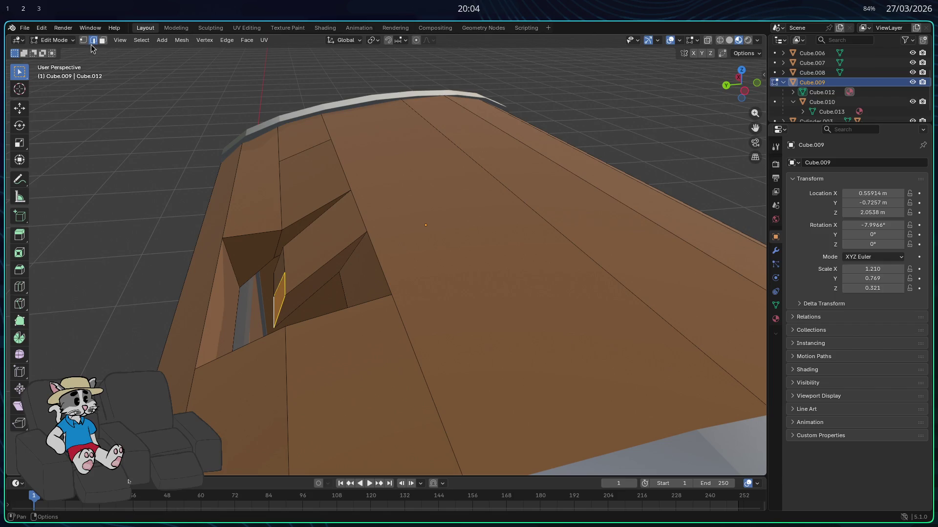
middle_drag(302, 320, 539, 381)
- Slide the selected hole edge along X, then freely a little left, then along X again
key(g)
key(z)
key(x)
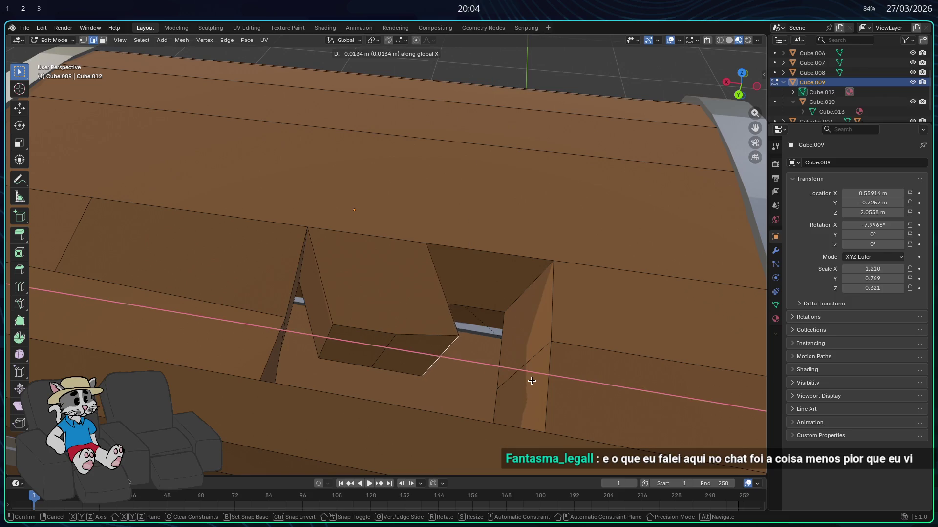
click(508, 369)
key(g)
key(y)
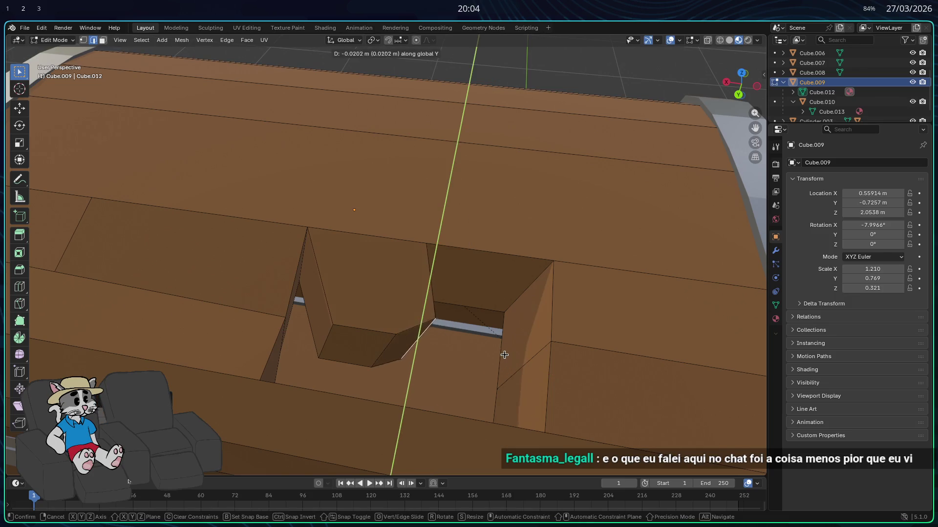
key(y)
alt+middle_drag(498, 347, 479, 350)
click(470, 352)
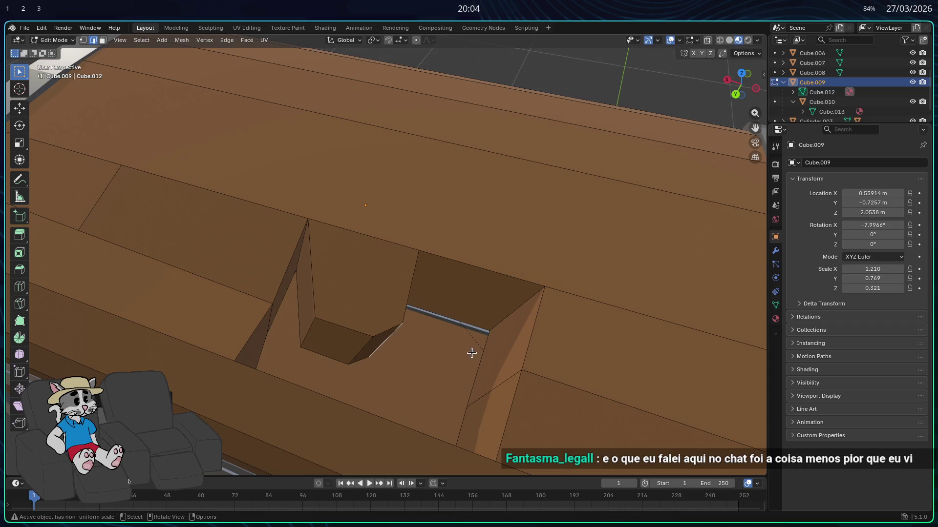
key(g)
key(x)
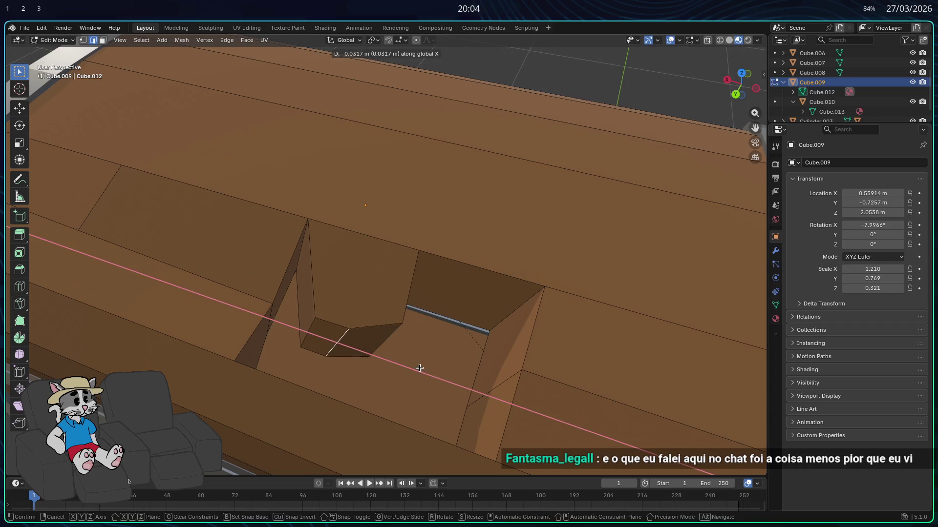
click(421, 370)
mouse_move(421, 370)
middle_down()
mouse_move(283, 315)
mouse_move(359, 359)
middle_up()
- Slide the edge further along X twice, checking the hole from a low side-on view
key(g)
key(x)
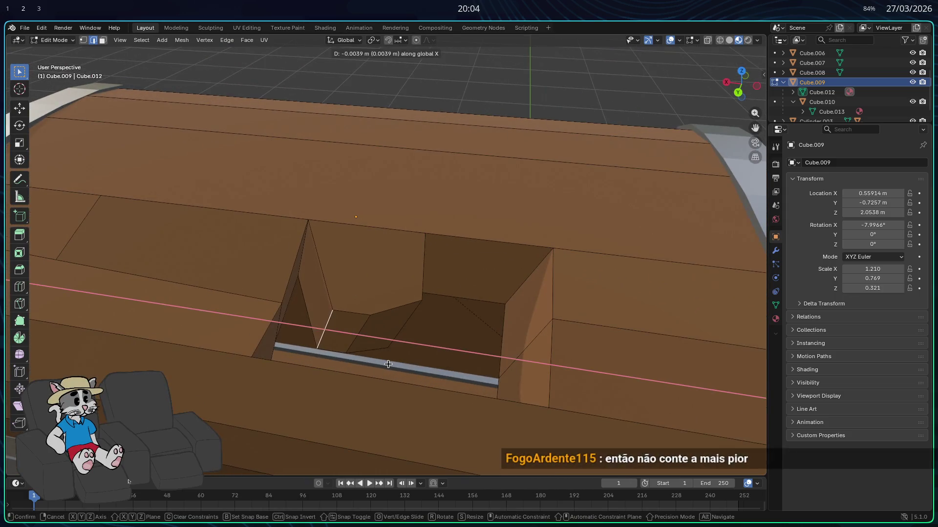
click(356, 364)
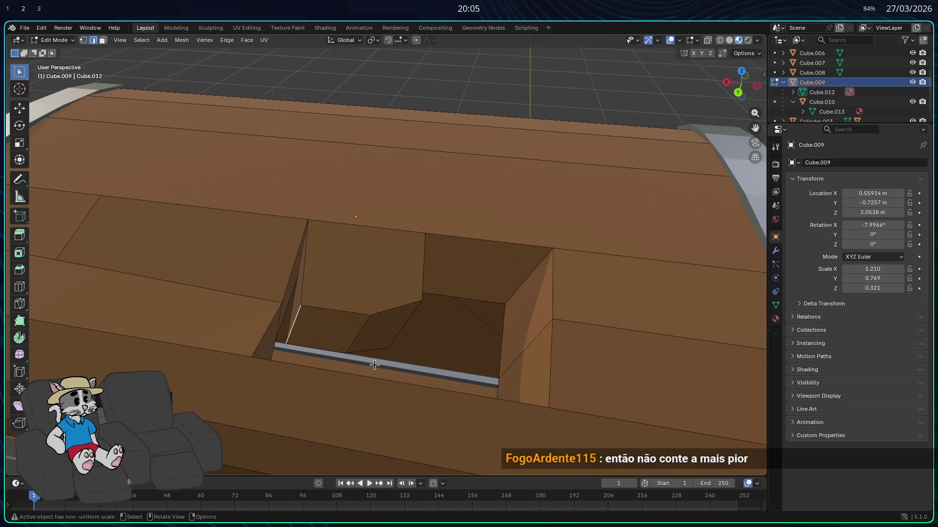
mouse_move(407, 348)
middle_down()
mouse_move(359, 350)
mouse_move(395, 335)
mouse_move(352, 321)
mouse_move(392, 335)
mouse_move(445, 303)
mouse_move(446, 318)
mouse_move(495, 313)
mouse_move(470, 363)
middle_up()
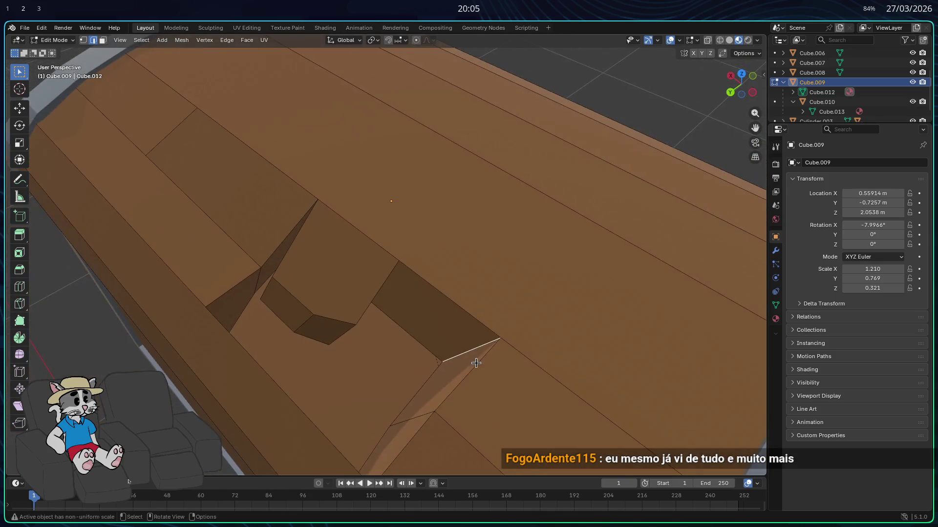
key(g)
key(x)
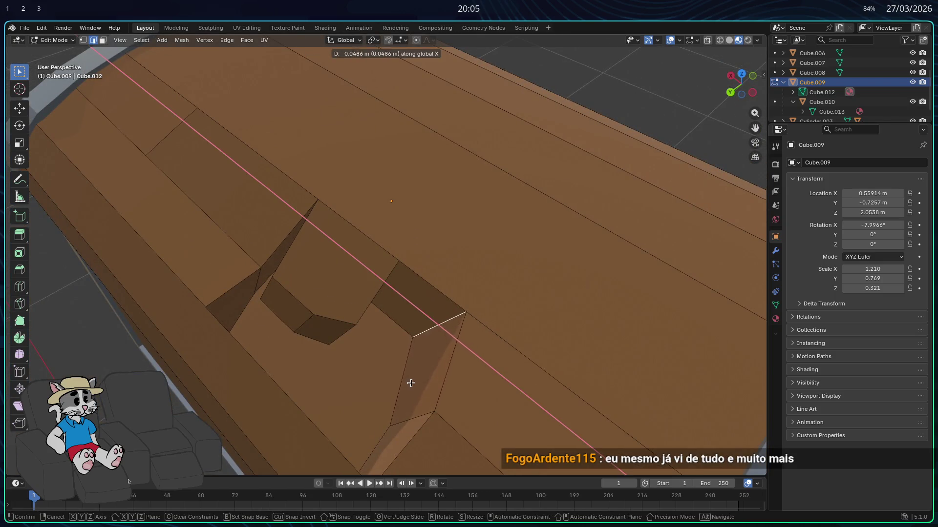
click(344, 384)
middle_drag(361, 378, 375, 318)
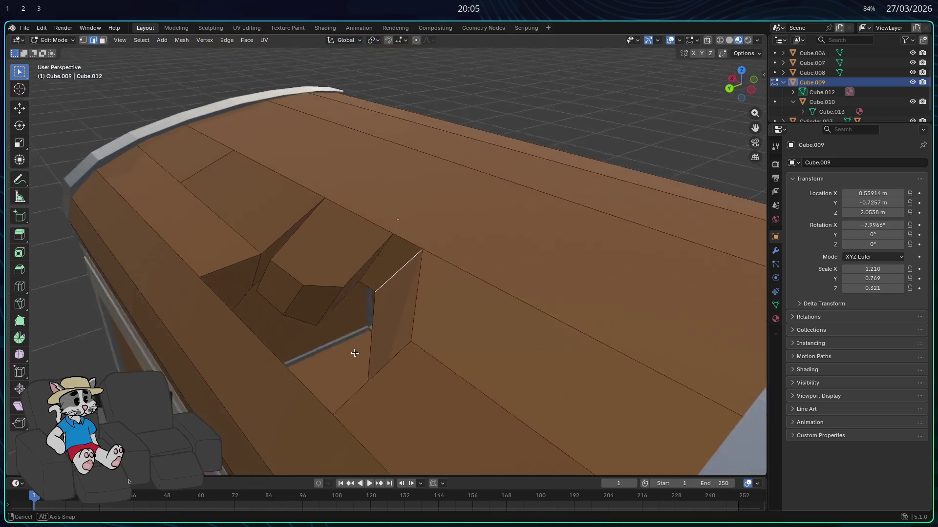
- Delete two faces on the hole's edge, moving one beside it before removing it
click(397, 247)
key(x)
click(376, 261)
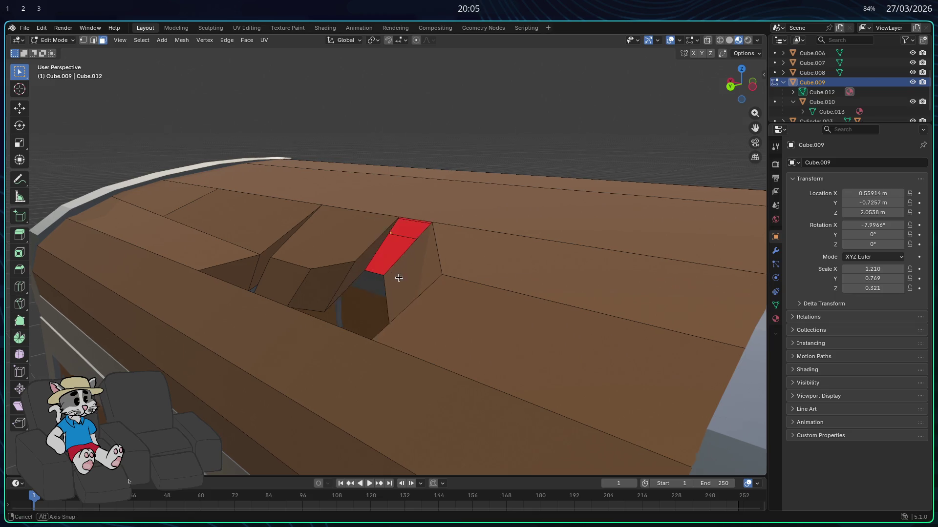
middle_drag(395, 273, 418, 272)
click(417, 280)
key(g)
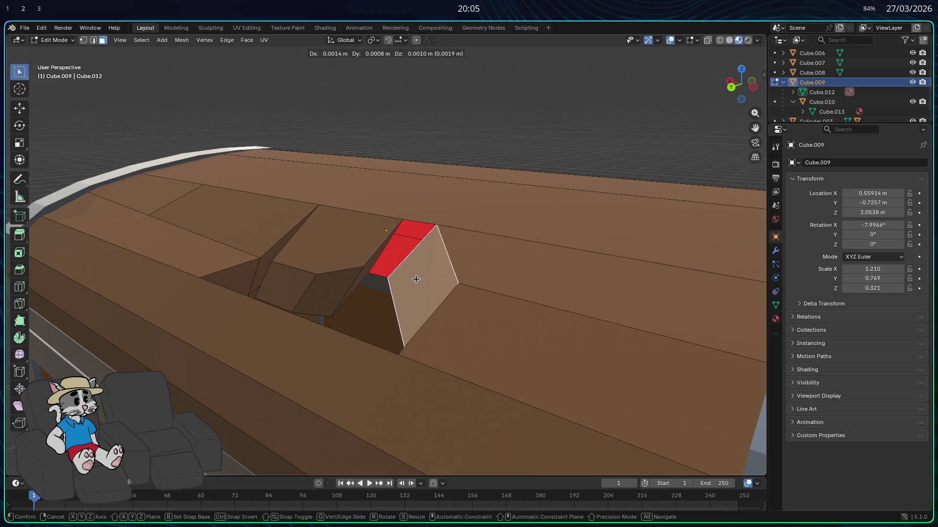
click(399, 268)
mouse_move(407, 273)
middle_down()
mouse_move(440, 293)
mouse_move(436, 246)
middle_up()
key(x)
click(438, 293)
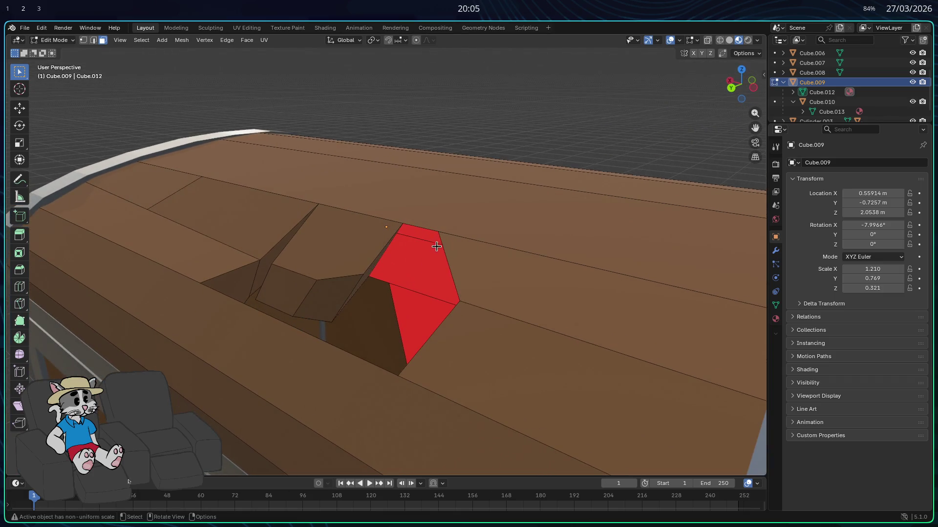
- Fix the facing of the red notch faces, then try moving the thin sliver face and cancel
middle_drag(394, 293, 391, 277)
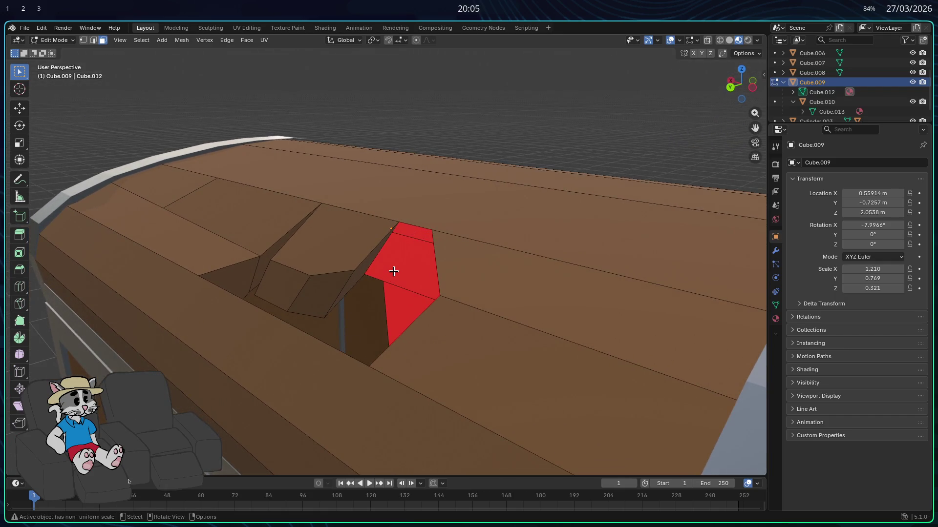
key(f)
key(f)
mouse_move(394, 270)
middle_down()
mouse_move(360, 293)
mouse_move(394, 329)
mouse_move(504, 363)
middle_up()
key(alt+a)
click(503, 363)
key(g)
key(z)
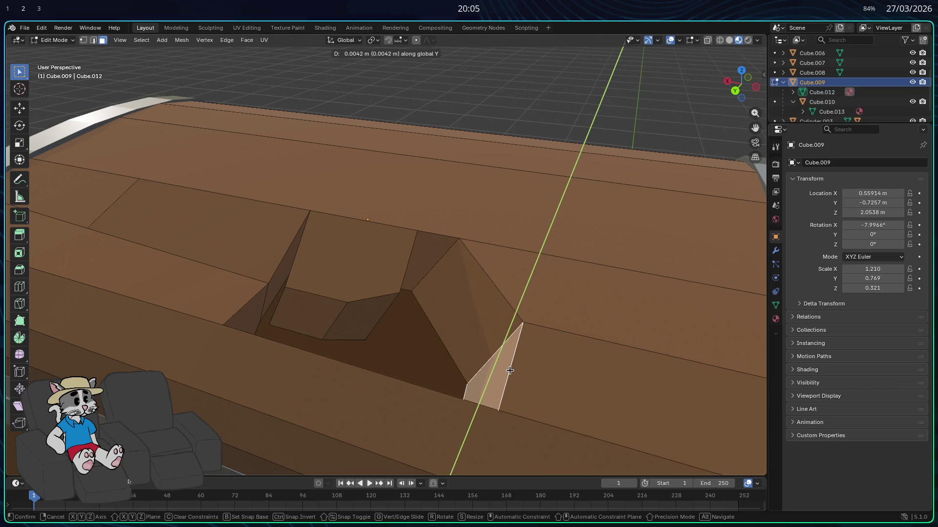
key(x)
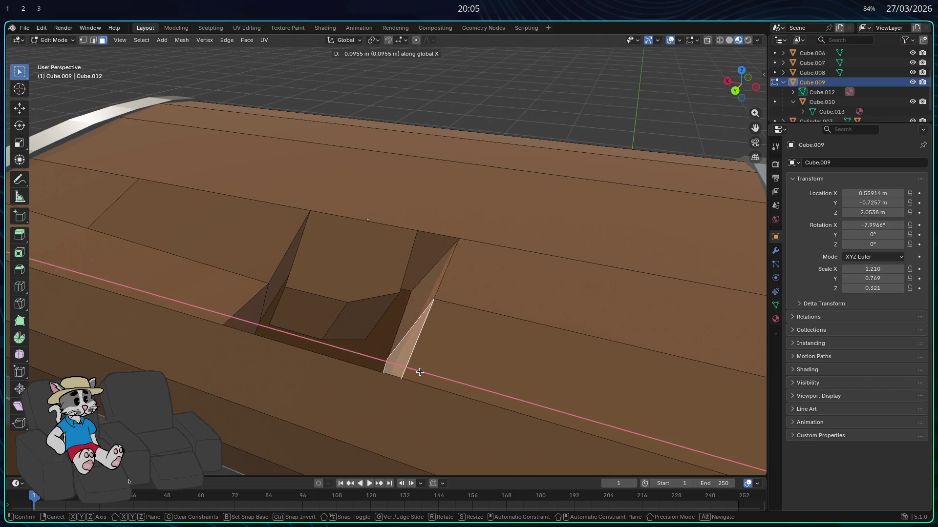
right_click(448, 248)
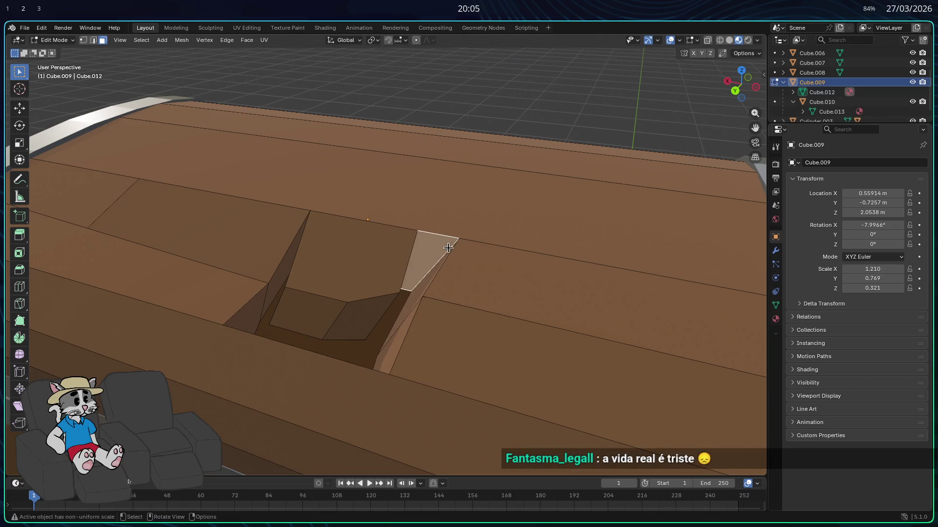
- Edge-slide the sliver's right edge without moving it, then shift it along X
click(93, 39)
click(448, 249)
key(g)
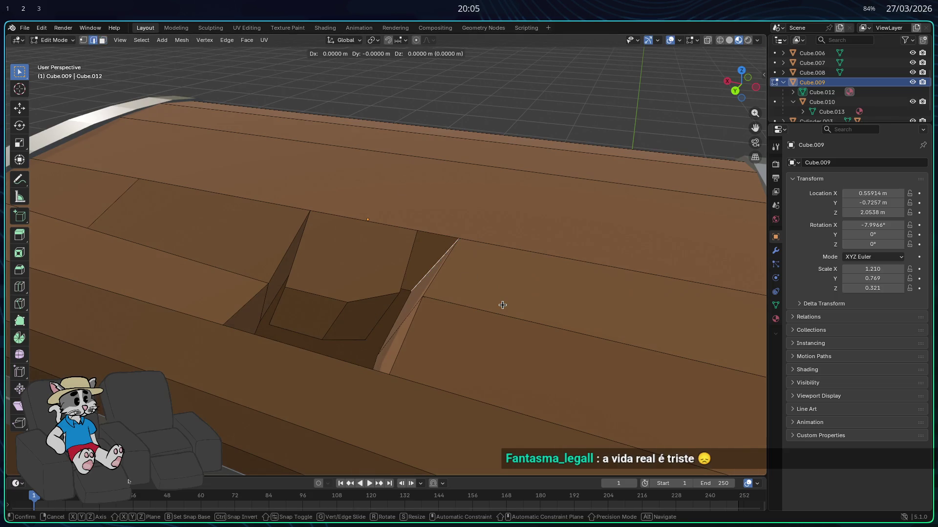
key(g)
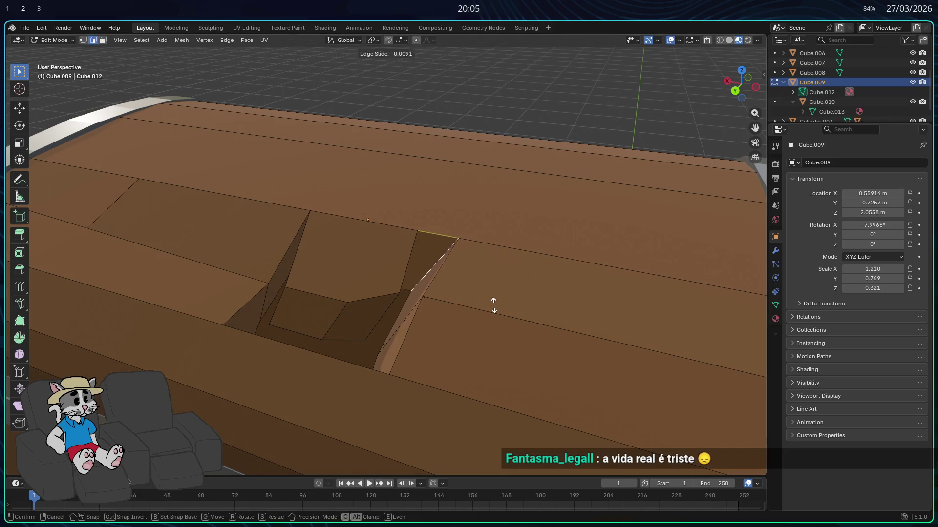
click(494, 306)
mouse_move(468, 249)
middle_down()
mouse_move(477, 260)
mouse_move(547, 267)
middle_up()
scroll(471, 266, up, 3)
scroll(527, 268, up, 2)
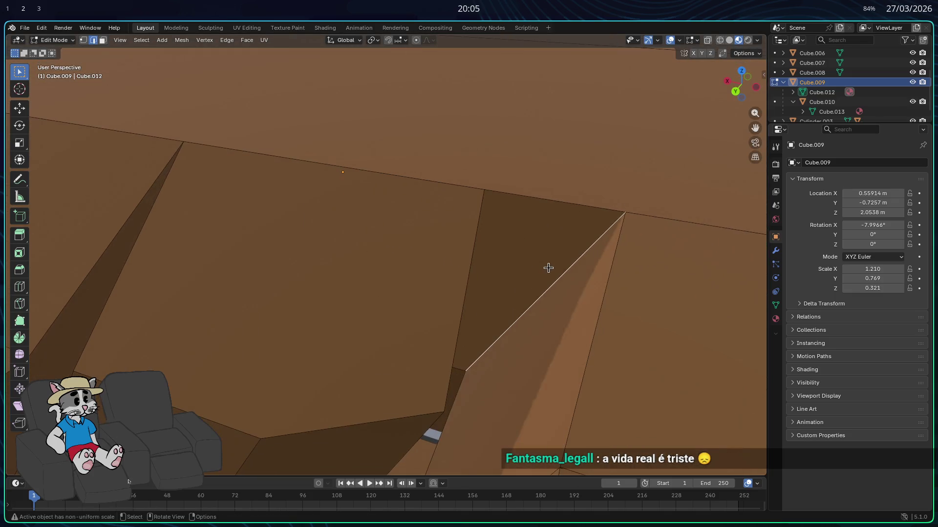
key(g)
key(y)
key(x)
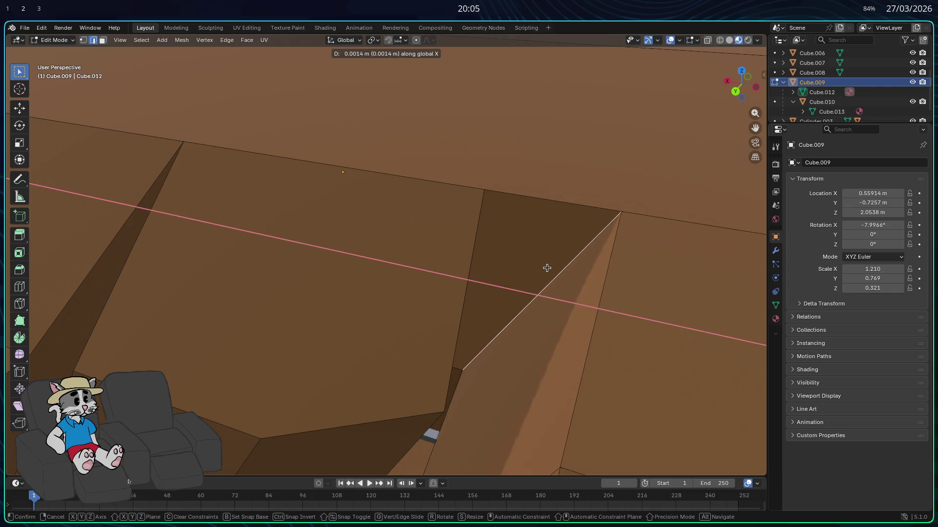
click(536, 268)
middle_drag(538, 266, 528, 269)
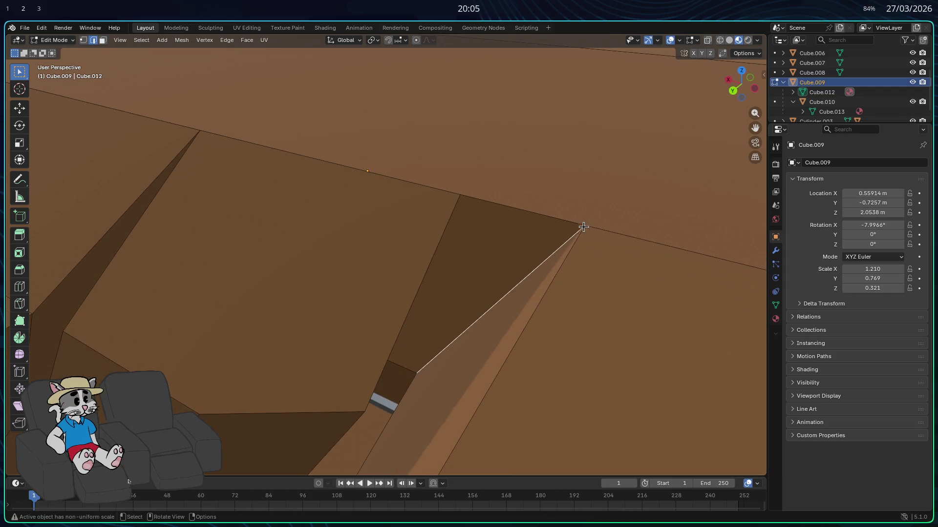
- Shift the notch's top corner vertex along X twice so it sits on the plank edge
click(83, 40)
click(585, 225)
key(g)
key(x)
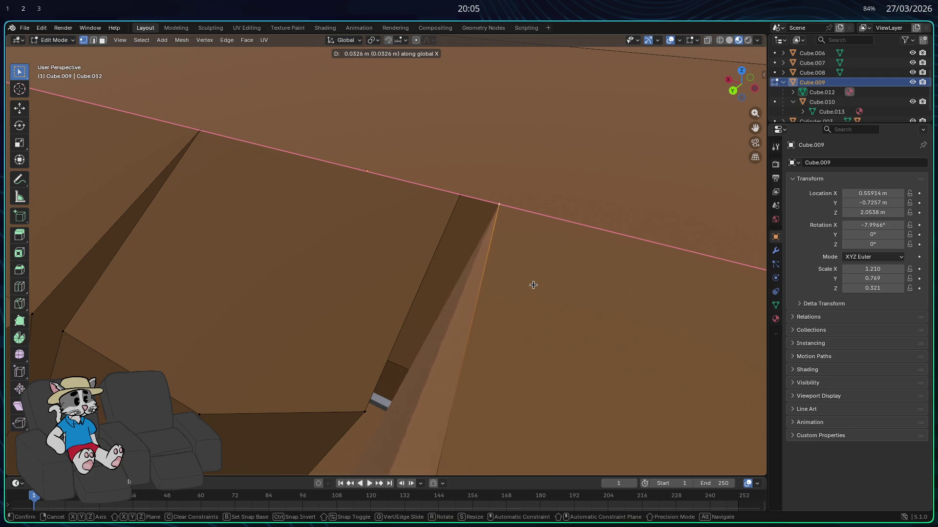
click(529, 285)
mouse_move(529, 285)
middle_down()
mouse_move(497, 264)
mouse_move(538, 262)
middle_up()
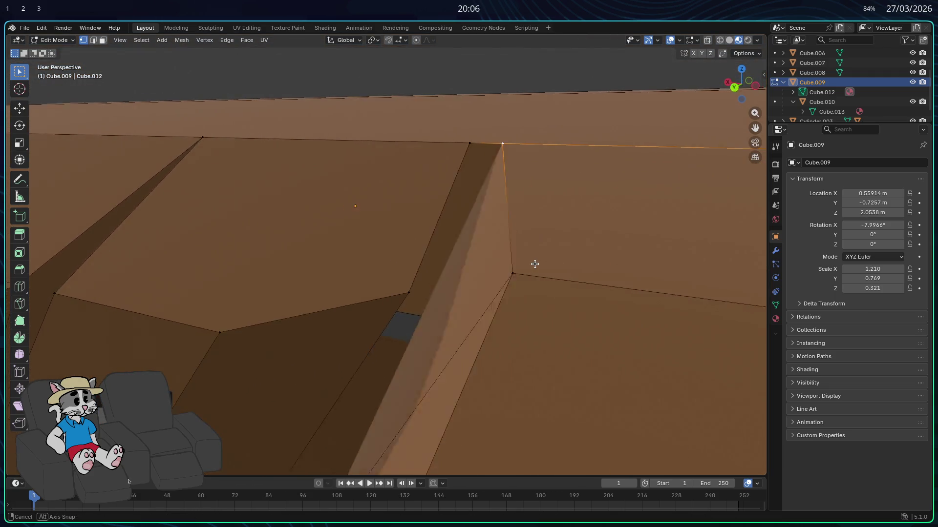
key(g)
key(x)
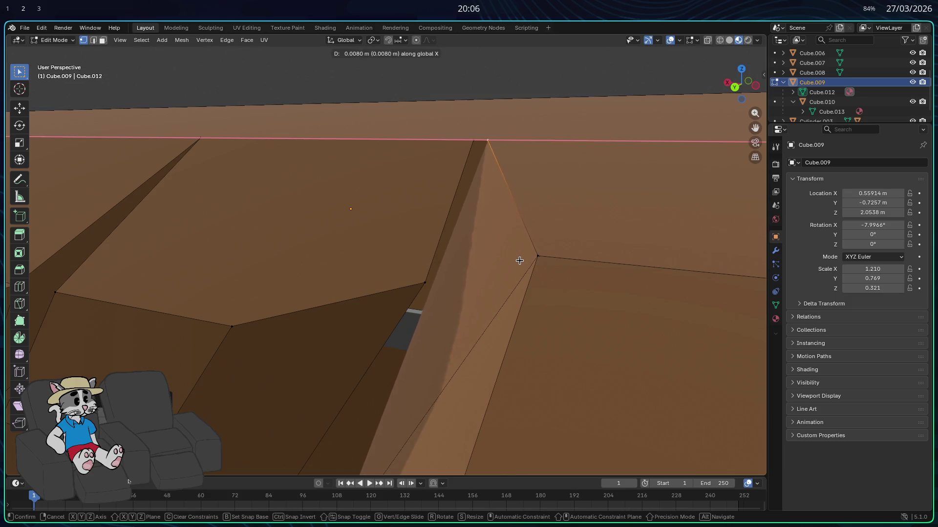
click(516, 262)
mouse_move(516, 261)
middle_down()
mouse_move(531, 249)
mouse_move(406, 216)
middle_up()
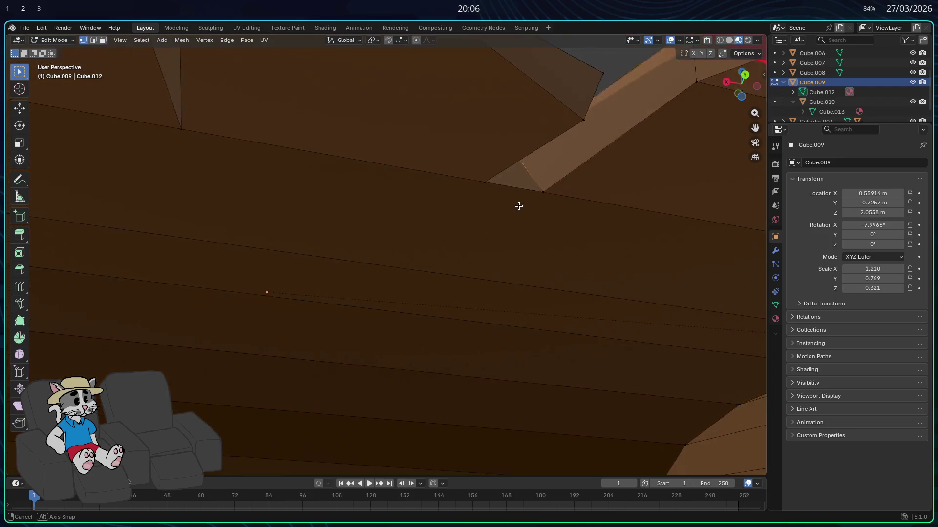
middle_drag(407, 217, 526, 198)
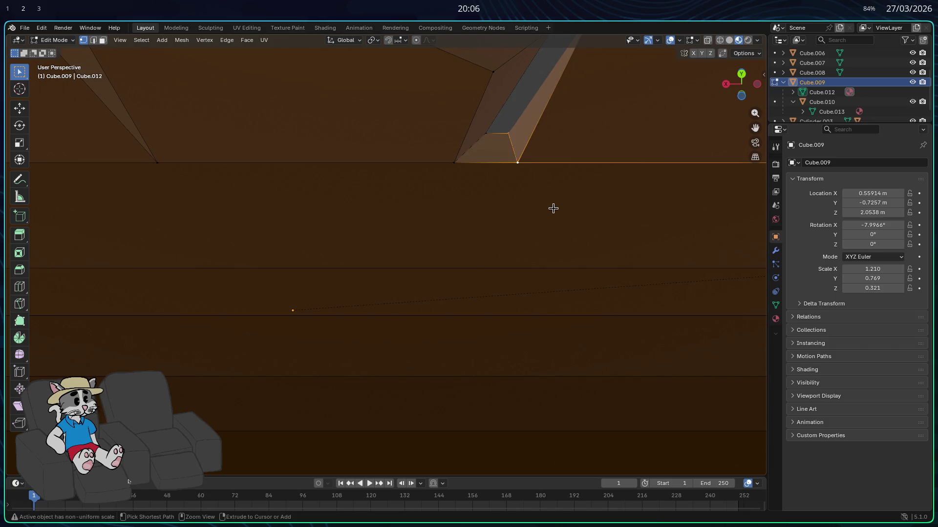
- Move the selected notch vertex along X twice and inspect the notch from above and below
key(g)
key(x)
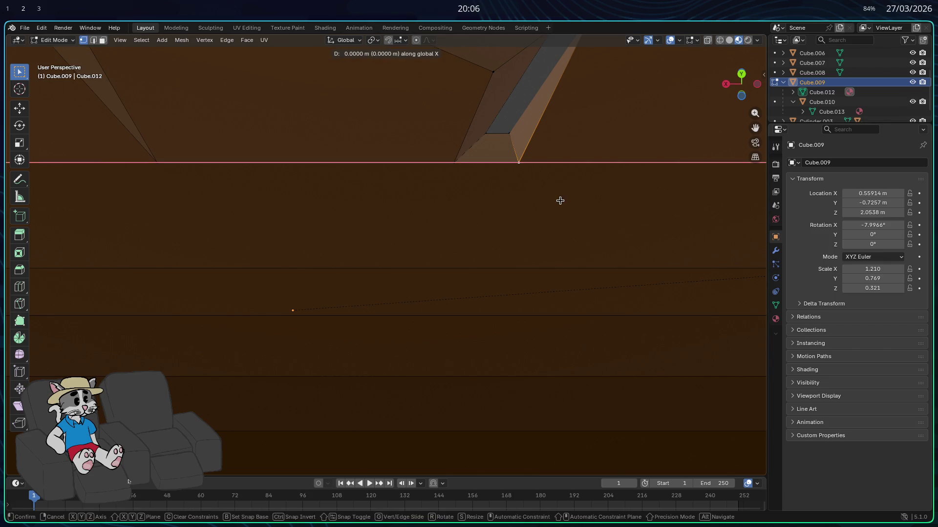
click(520, 203)
mouse_move(520, 202)
middle_down()
mouse_move(499, 305)
mouse_move(483, 297)
mouse_move(453, 320)
middle_up()
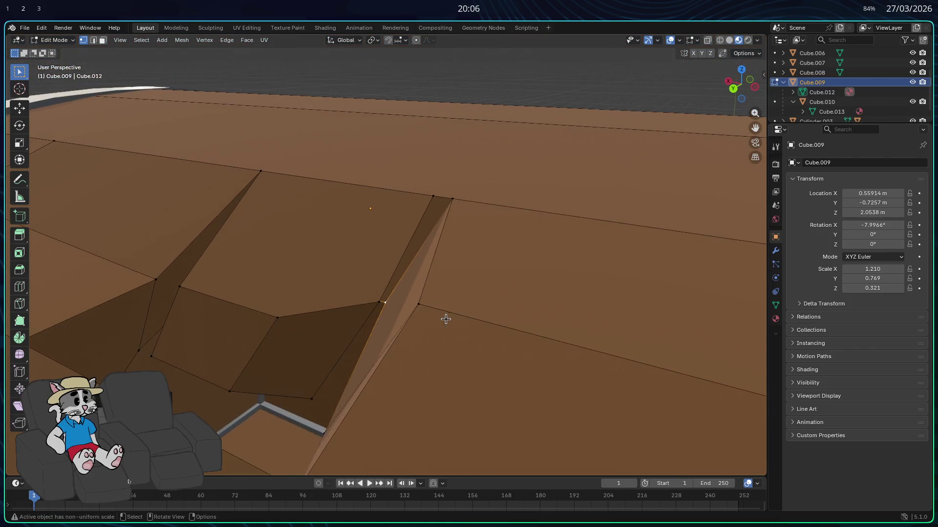
key(g)
key(x)
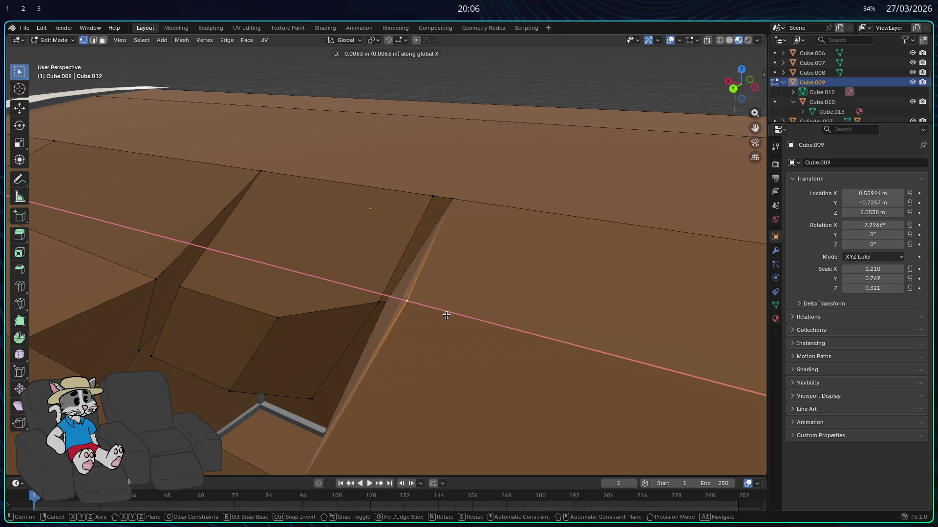
click(438, 313)
mouse_move(440, 314)
middle_down()
mouse_move(465, 306)
mouse_move(475, 317)
mouse_move(464, 314)
mouse_move(473, 234)
mouse_move(485, 212)
mouse_move(511, 229)
mouse_move(550, 218)
mouse_move(543, 239)
middle_up()
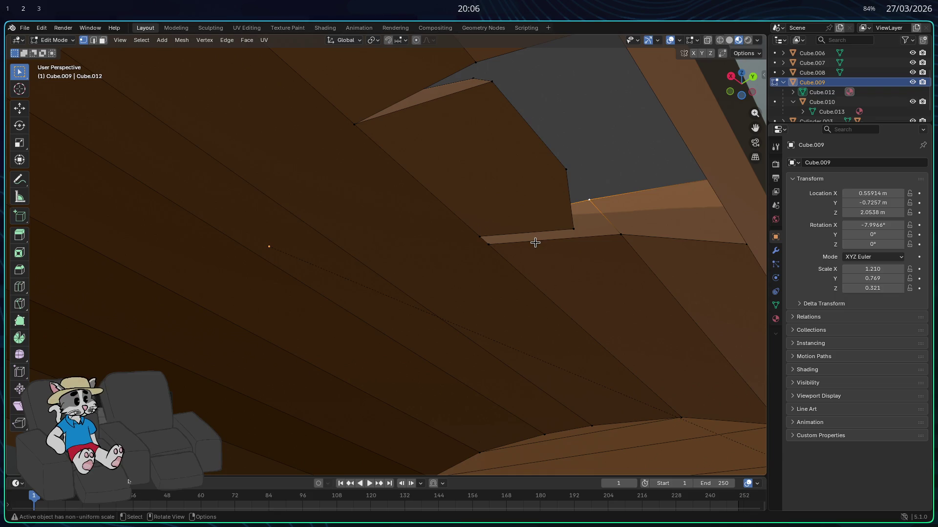
mouse_move(535, 243)
middle_down()
mouse_move(562, 243)
mouse_move(513, 312)
mouse_move(457, 328)
mouse_move(425, 366)
mouse_move(342, 386)
mouse_move(296, 379)
mouse_move(276, 325)
middle_up()
mouse_move(261, 357)
middle_down()
mouse_move(278, 360)
mouse_move(286, 378)
middle_up()
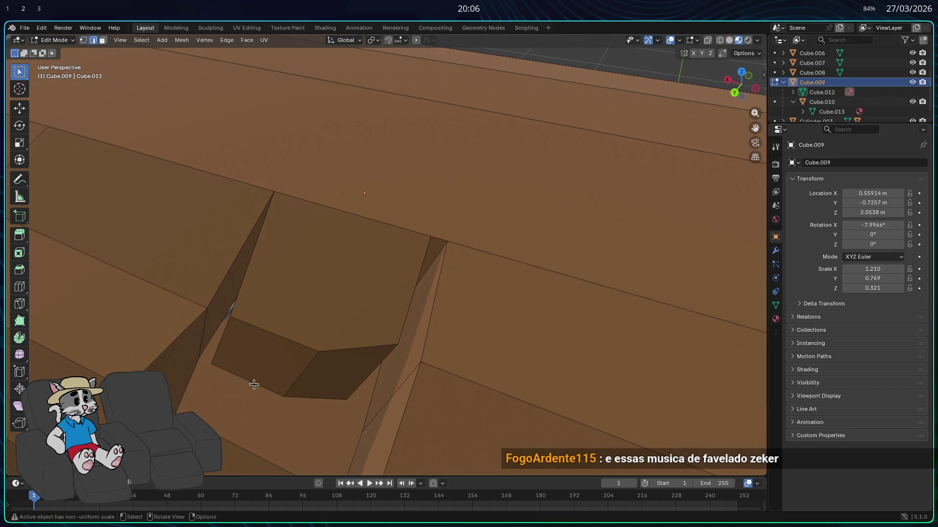
- Subdivide the notch's floor face and remove part of the subdivided floor
right_click(281, 328)
click(238, 224)
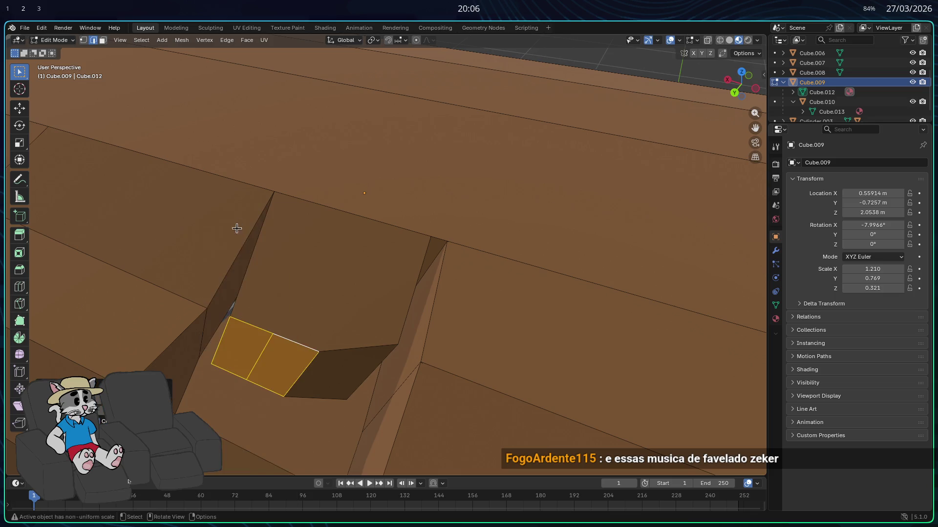
key(x)
click(293, 373)
middle_drag(237, 368, 219, 335)
key(Tab)
key(Tab)
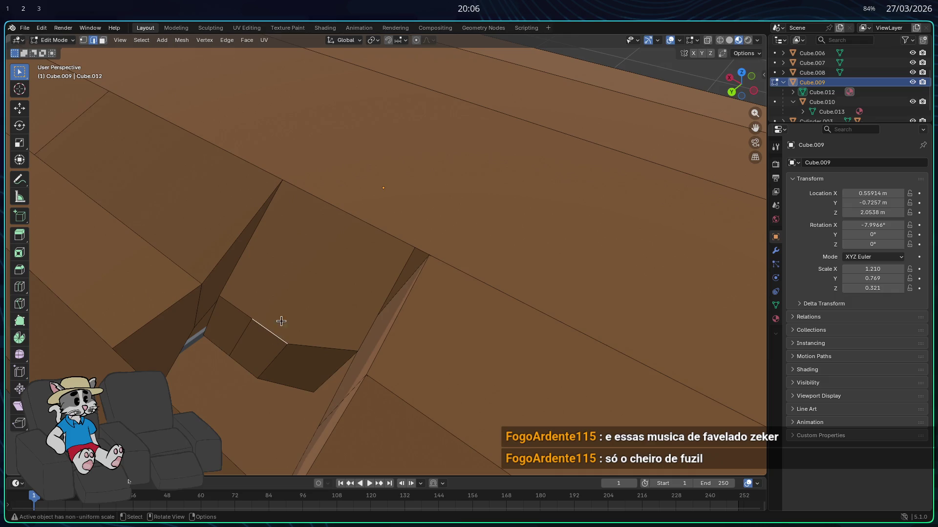
- Fill a new face between the upper notch edges and adjust the diagonal edge
shift+click(308, 193)
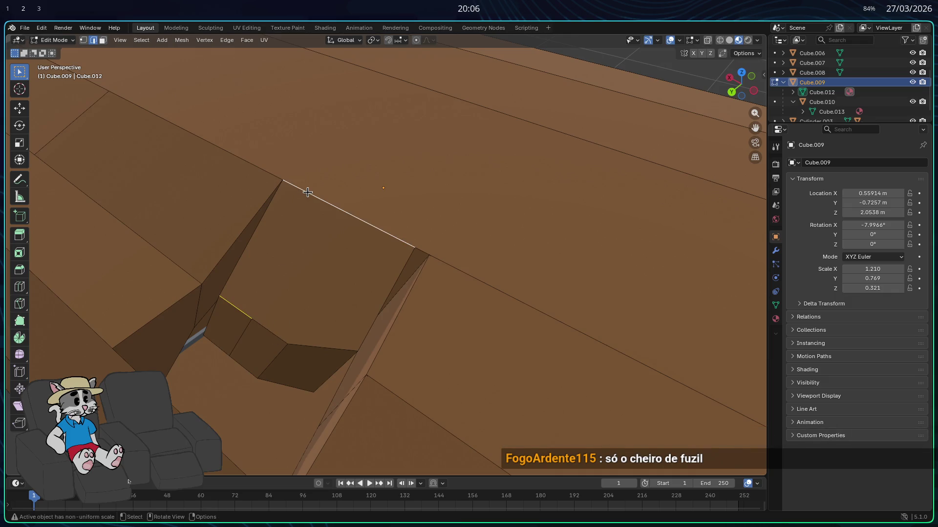
right_click(311, 196)
click(307, 200)
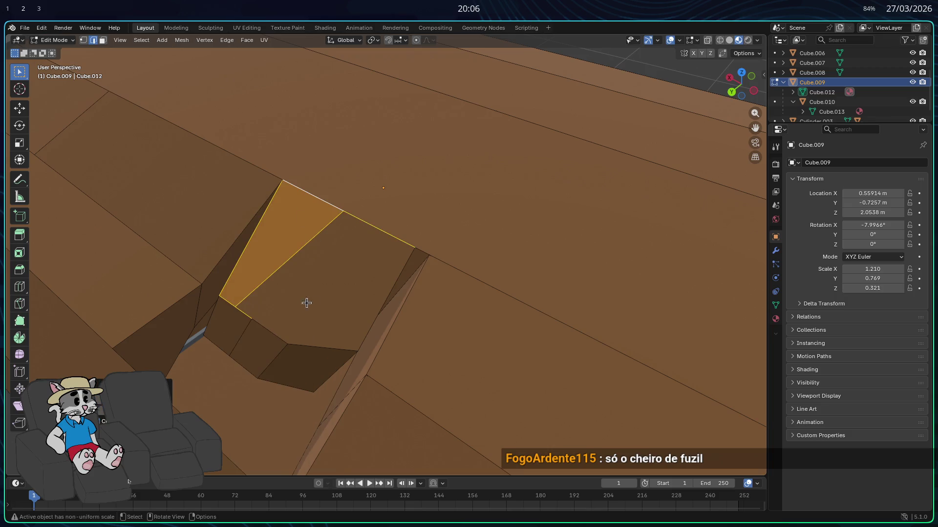
click(240, 306)
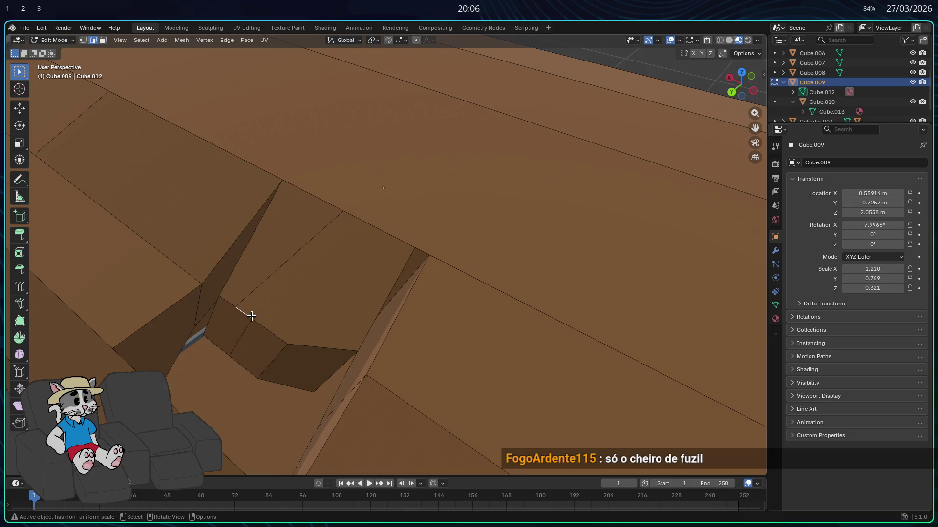
right_click(251, 316)
click(248, 314)
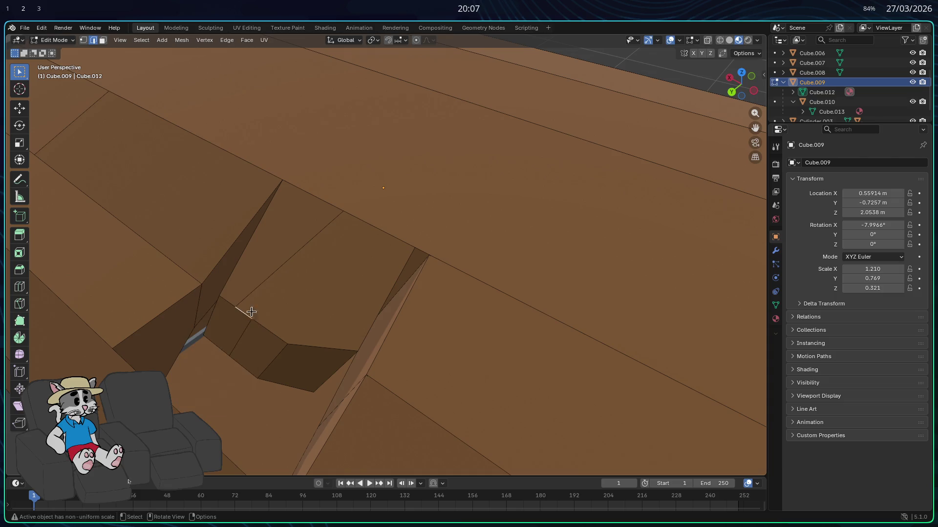
- Delete the two adjacent faces beside the notch
click(271, 241)
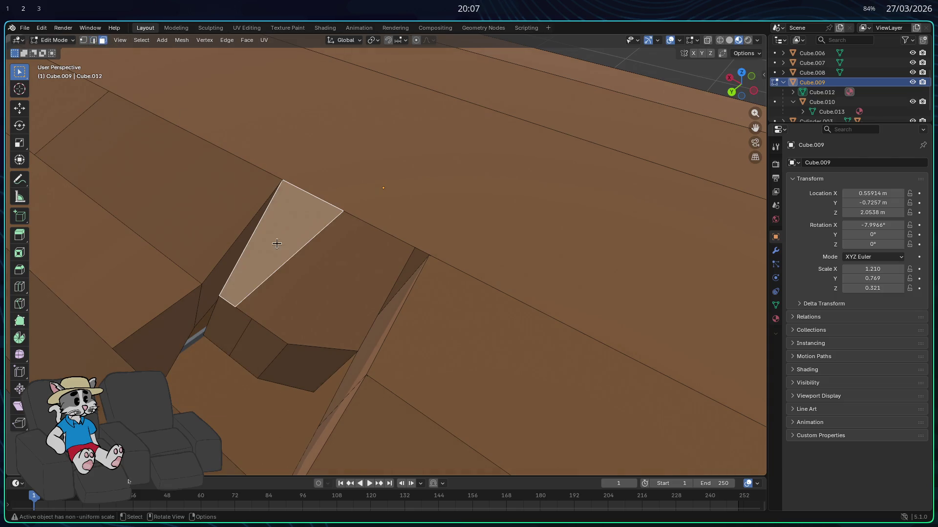
shift+click(327, 311)
key(x)
click(307, 315)
- Delete a red face inside the notch and the slanted red faces at its upper left
mouse_move(304, 310)
middle_down()
mouse_move(271, 330)
mouse_move(272, 319)
middle_up()
click(271, 318)
key(ctrl+f)
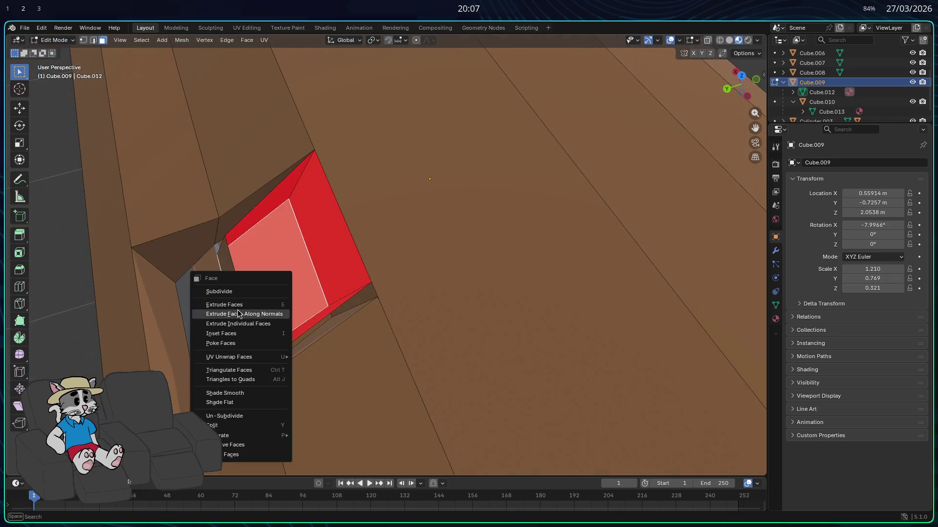
click(266, 291)
key(x)
click(278, 258)
mouse_move(281, 274)
middle_down()
mouse_move(310, 278)
mouse_move(294, 286)
middle_up()
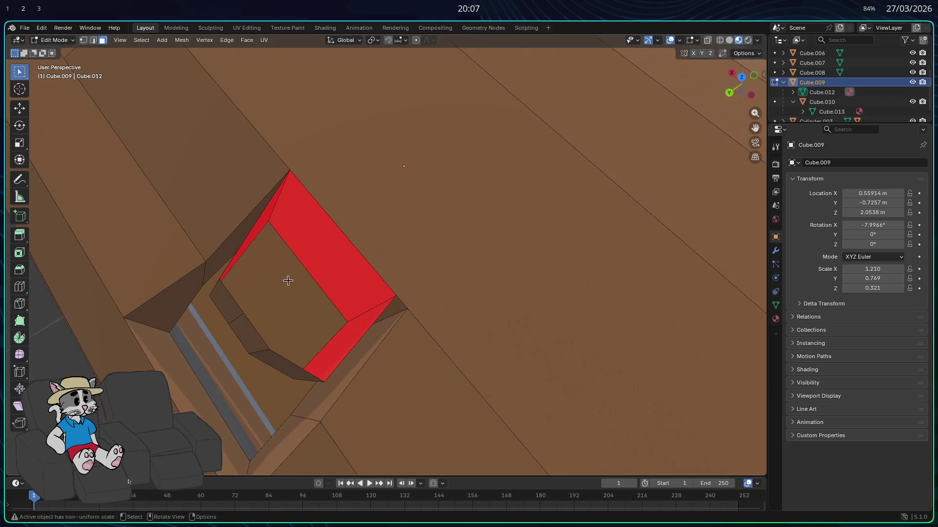
click(289, 246)
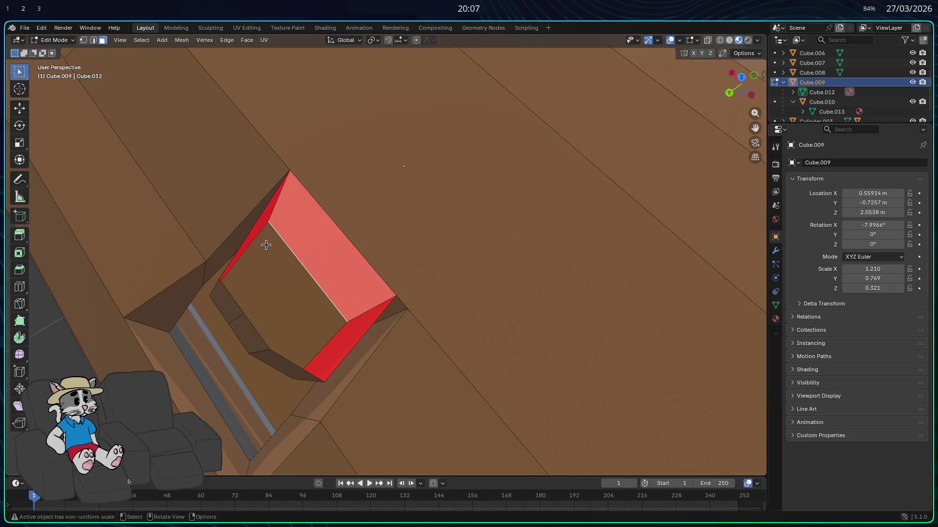
click(230, 293)
click(93, 40)
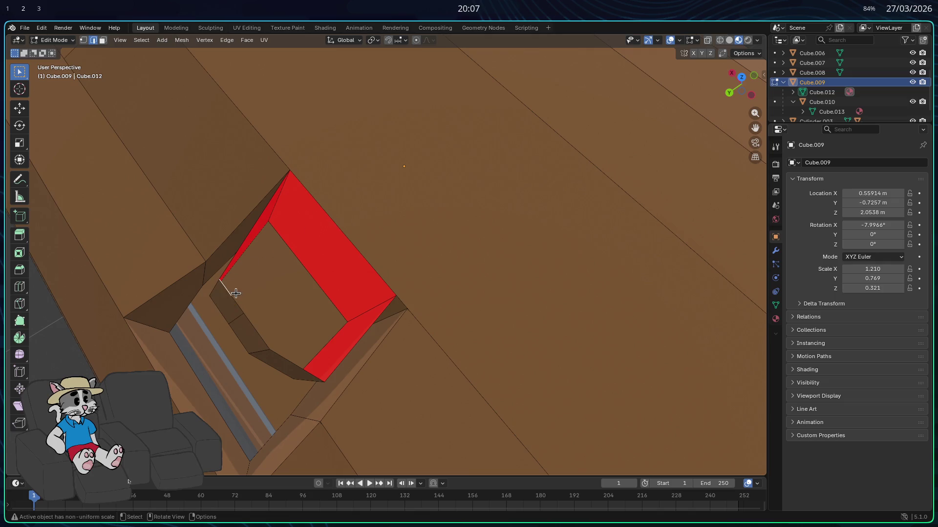
click(300, 235)
key(Delete)
- Fill new faces across the gaps between the red notch faces, undoing one wrong fill
key(f)
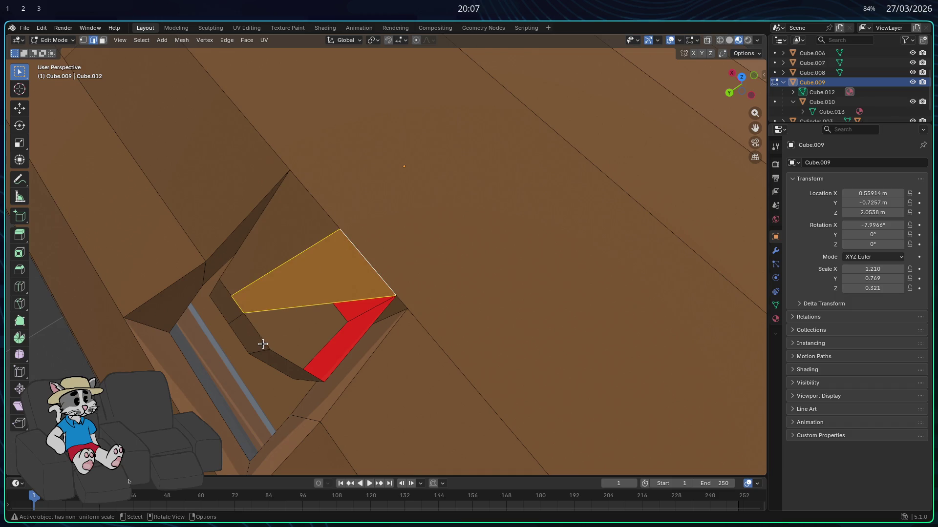
key(ctrl+z)
key(ctrl+z)
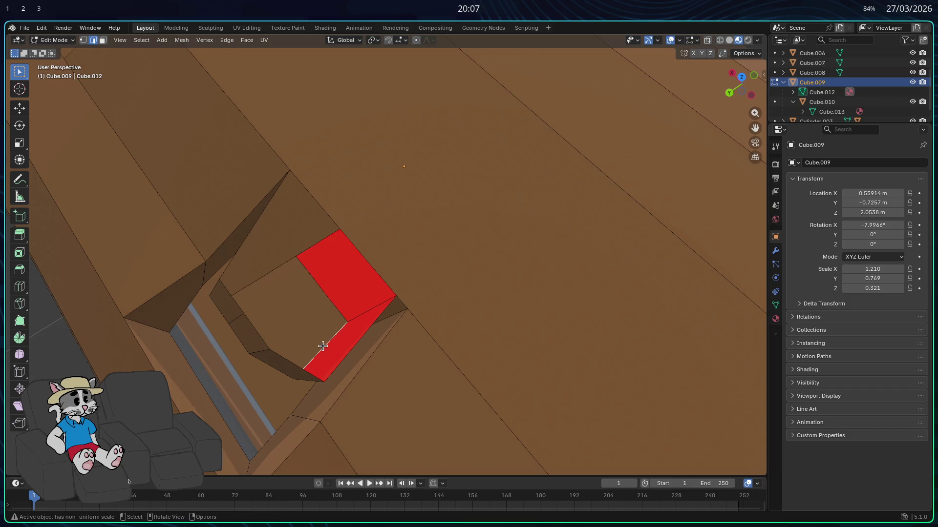
middle_drag(323, 346, 408, 97)
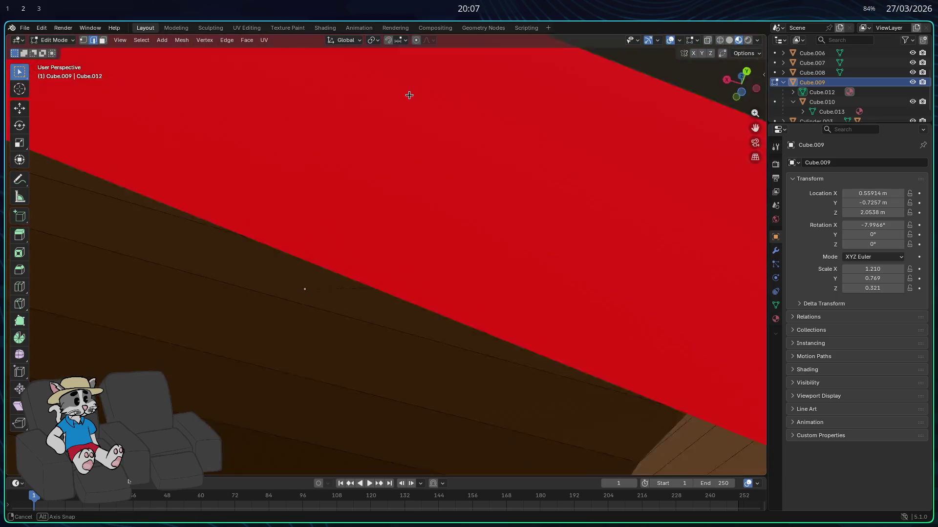
middle_drag(409, 96, 664, 215)
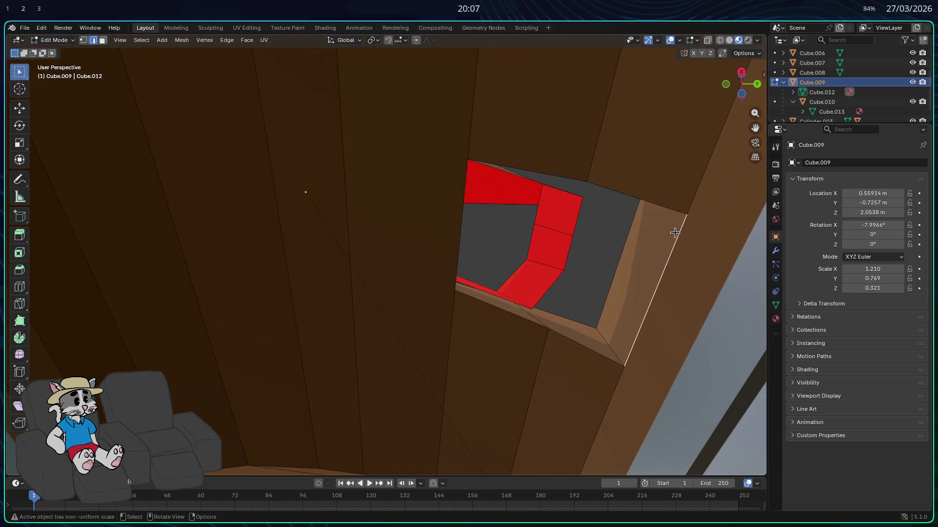
key(f)
mouse_move(474, 218)
middle_down()
mouse_move(338, 345)
mouse_move(442, 210)
mouse_move(584, 182)
middle_up()
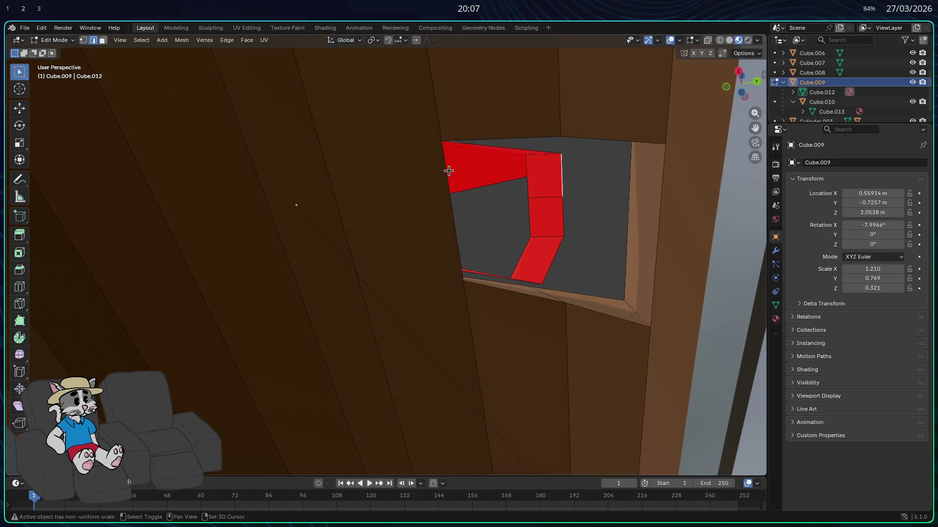
key(f)
middle_drag(458, 195, 413, 386)
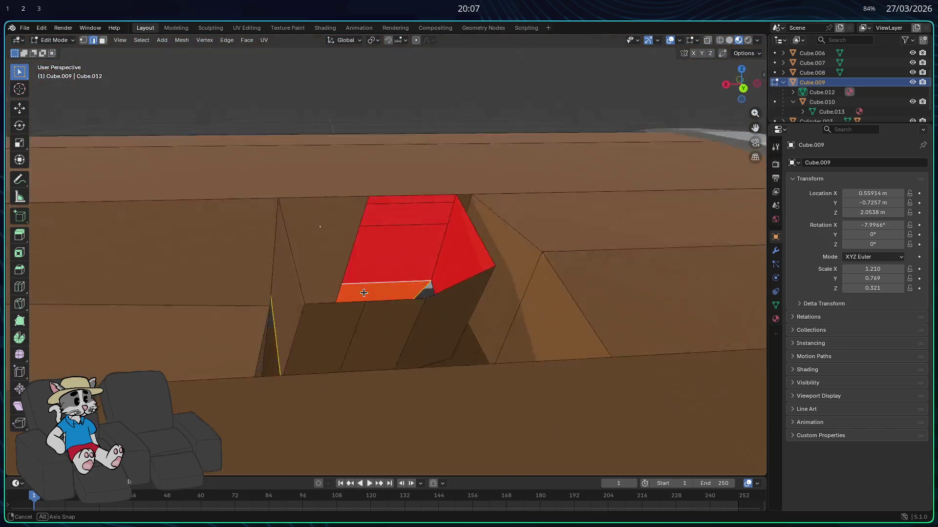
middle_drag(413, 386, 294, 297)
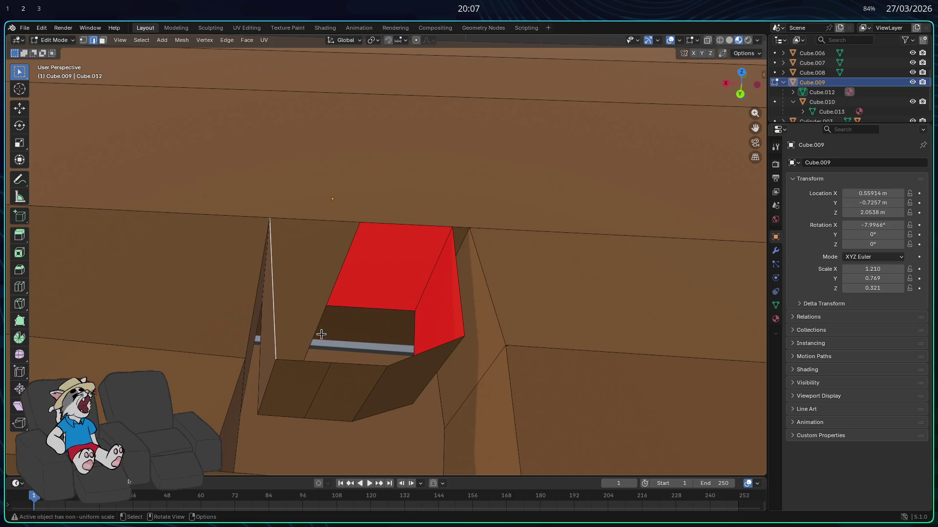
mouse_move(321, 335)
middle_down()
mouse_move(363, 218)
mouse_move(535, 130)
middle_up()
- Subdivide the notch's plank-border edge, undo an unwanted edge operation, and bring up shading choices
right_click(509, 120)
click(505, 111)
mouse_move(403, 143)
middle_down()
mouse_move(363, 210)
mouse_move(554, 96)
middle_up()
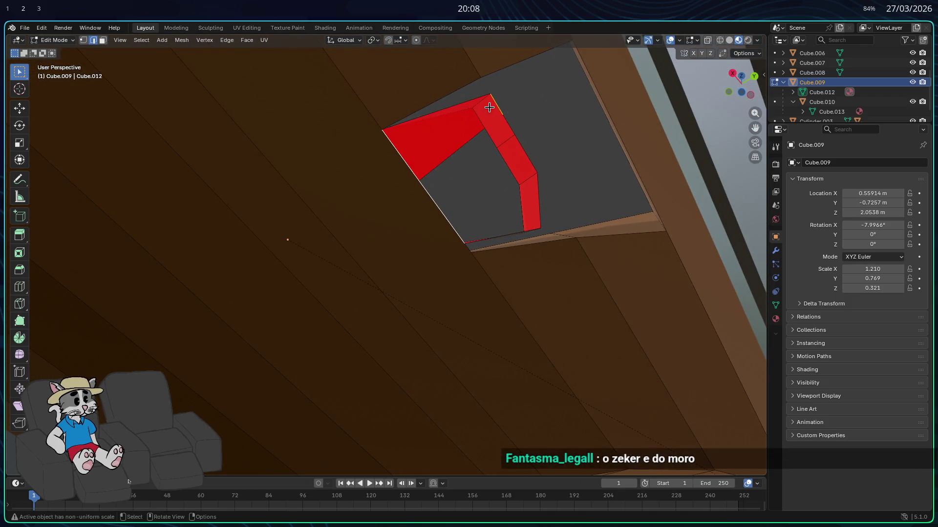
middle_drag(492, 111, 423, 153)
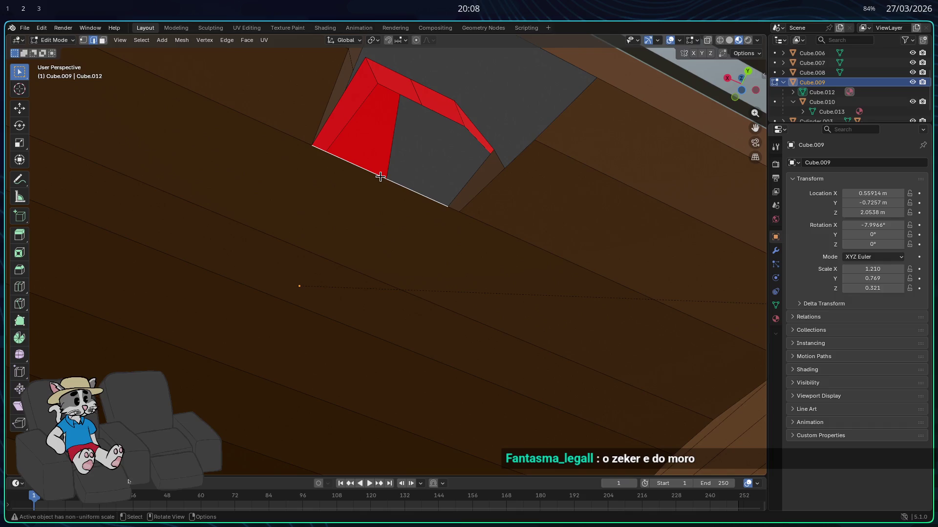
middle_drag(381, 179, 412, 87)
right_click(398, 187)
click(393, 188)
click(396, 85)
key(ctrl+z)
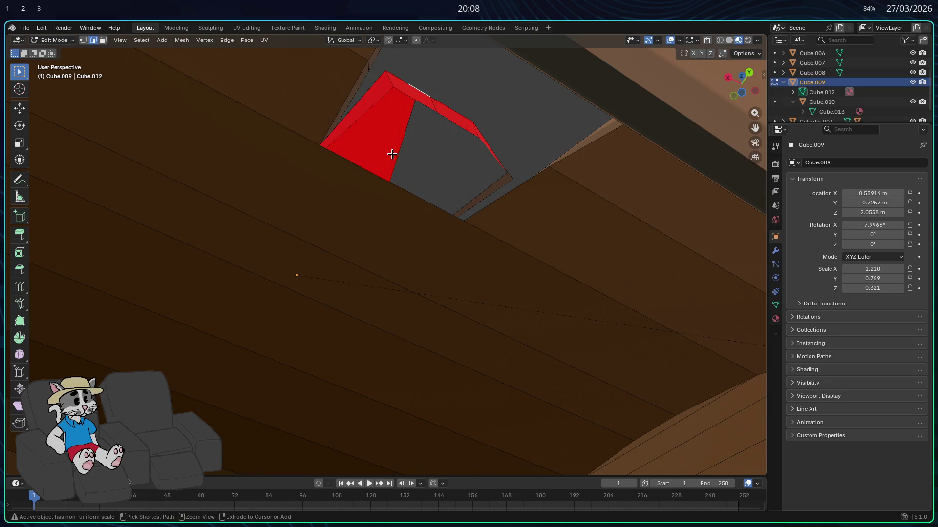
scroll(367, 175, up, 5)
middle_drag(366, 174, 335, 341)
key(z)
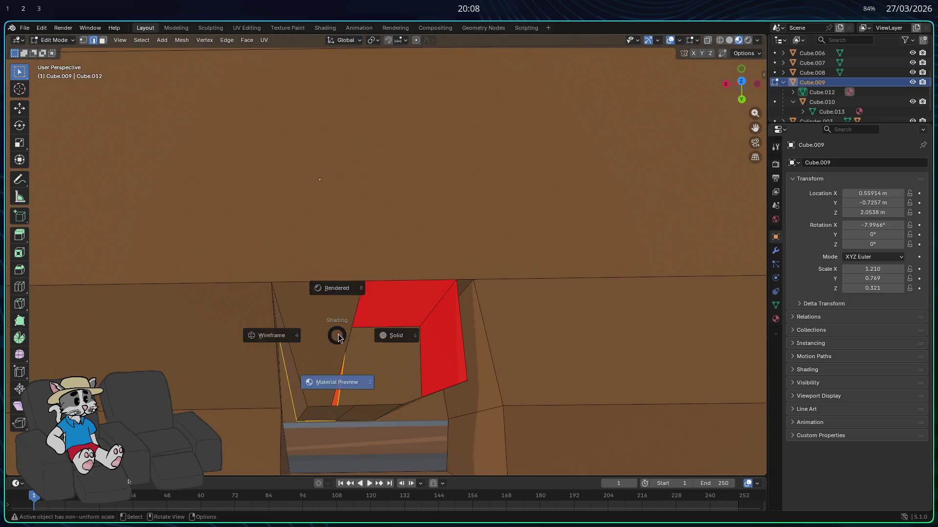
- Switch the viewport to solid shading and apply an edge operation to a selected edge of the hole
click(352, 323)
middle_drag(348, 326, 374, 133)
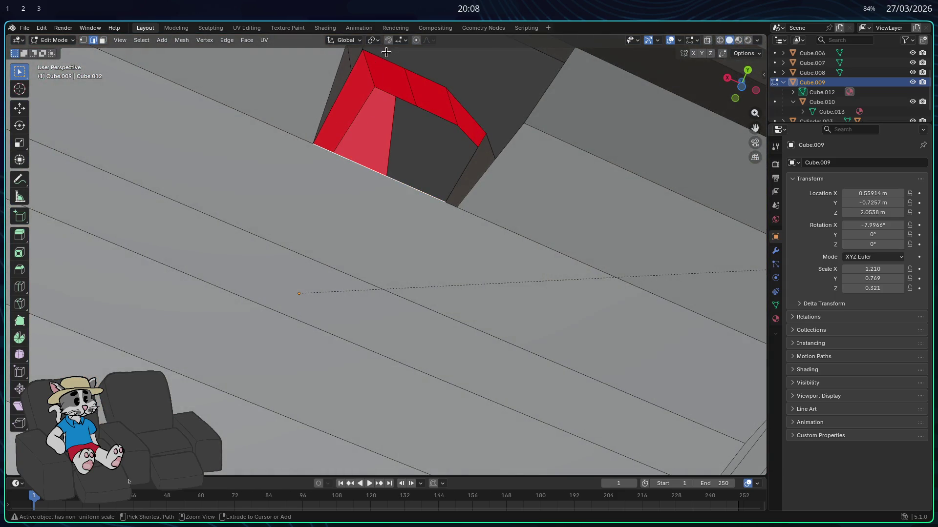
click(354, 165)
right_click(356, 167)
click(356, 167)
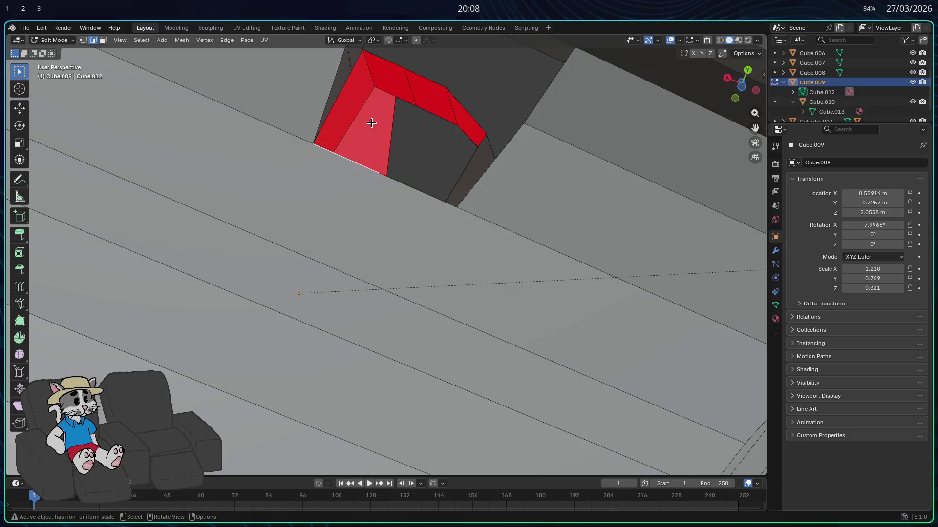
- Build a selection of the hole's red wall faces and delete them to open the rim into jagged points
middle_drag(388, 62, 329, 240)
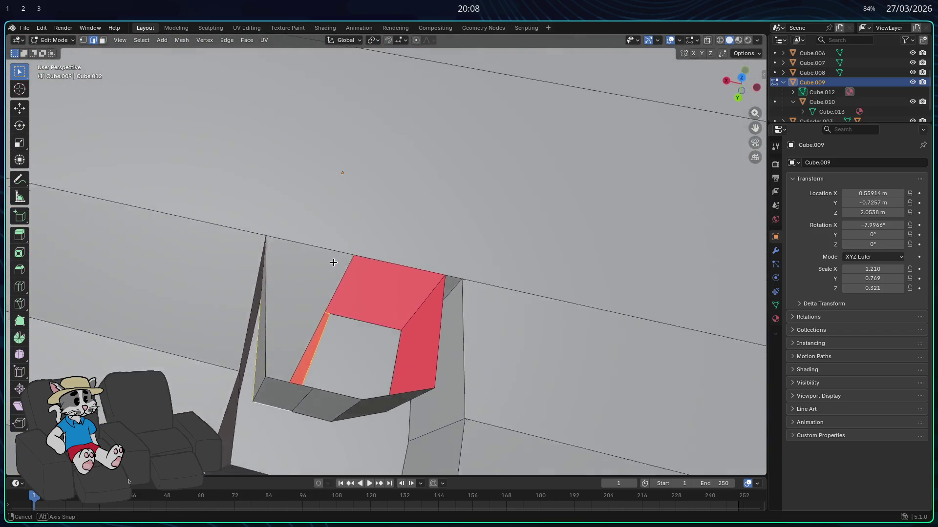
middle_drag(329, 241, 347, 264)
middle_drag(371, 327, 352, 320)
middle_drag(351, 386, 305, 382)
shift+click(389, 385)
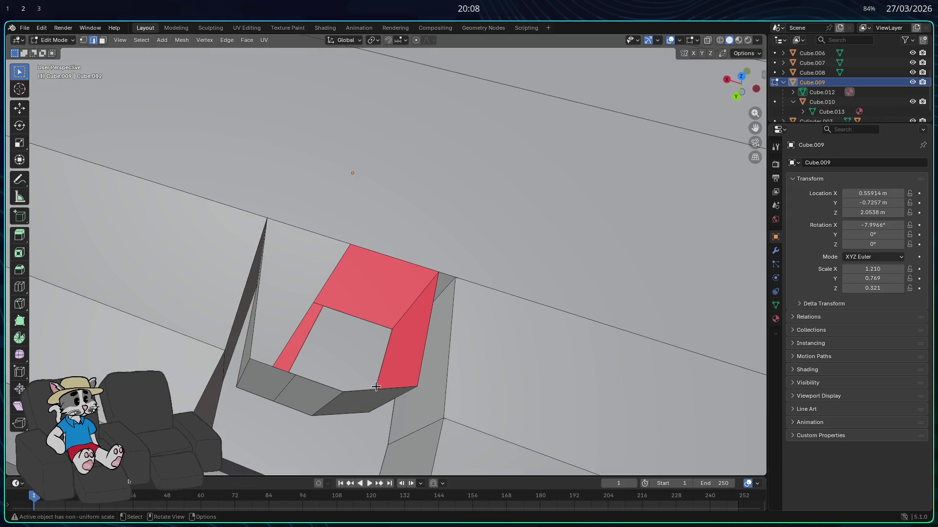
shift+click(398, 272)
mouse_move(398, 272)
middle_down()
mouse_move(403, 281)
mouse_move(400, 221)
mouse_move(426, 173)
mouse_move(482, 175)
middle_up()
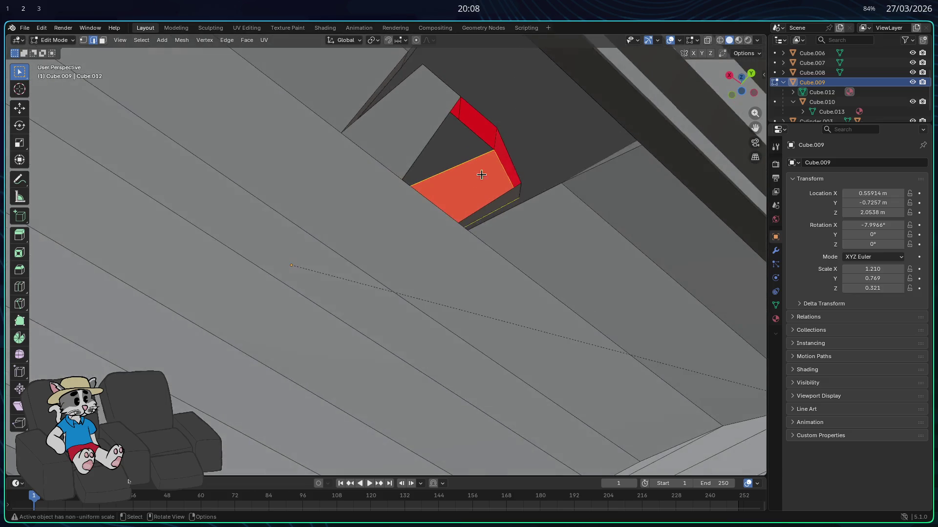
shift+click(518, 162)
shift+click(433, 204)
mouse_move(430, 215)
middle_down()
mouse_move(387, 329)
mouse_move(371, 320)
mouse_move(388, 350)
mouse_move(356, 381)
mouse_move(362, 398)
mouse_move(322, 366)
middle_up()
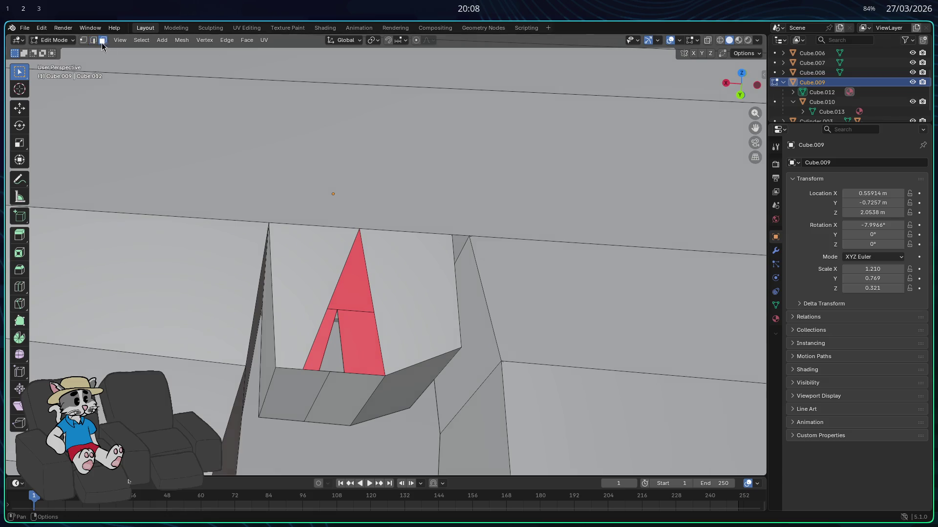
click(334, 387)
key(x)
- Delete the remaining red and grey faces, then close the notch's upper-left wall from its edge
middle_drag(330, 387, 242, 311)
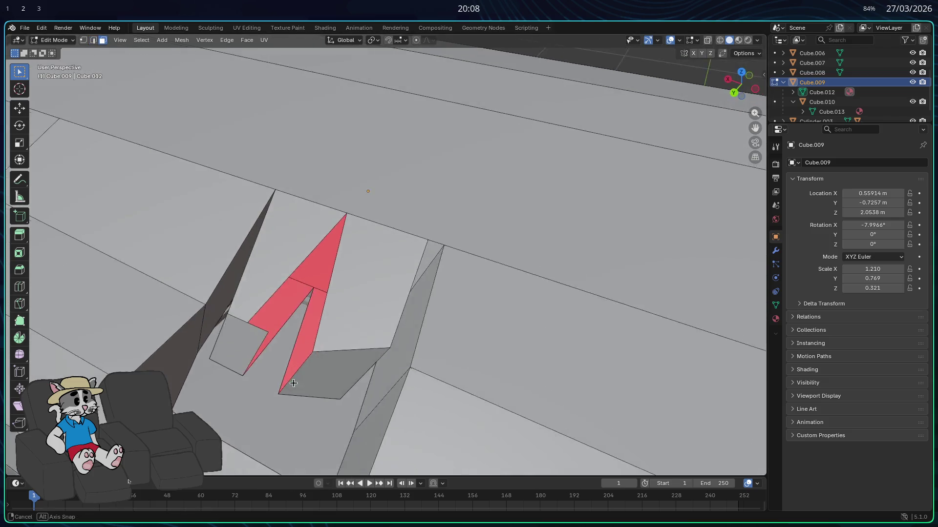
shift+click(243, 309)
shift+click(251, 291)
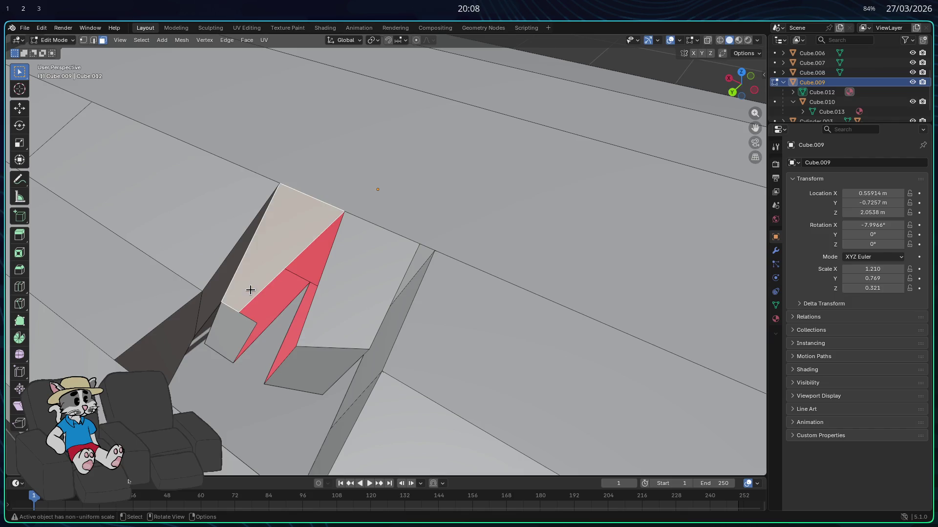
key(x)
click(199, 195)
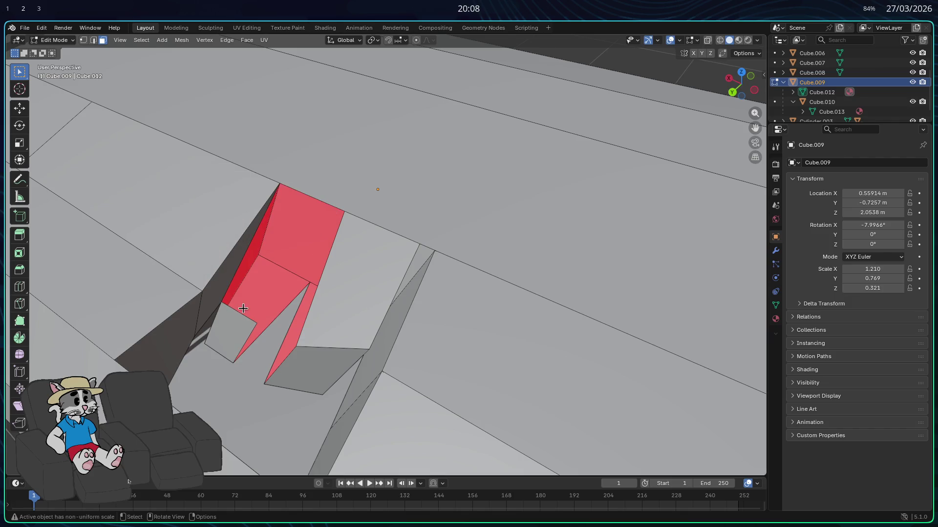
shift+click(236, 314)
key(2)
right_click(239, 315)
click(213, 369)
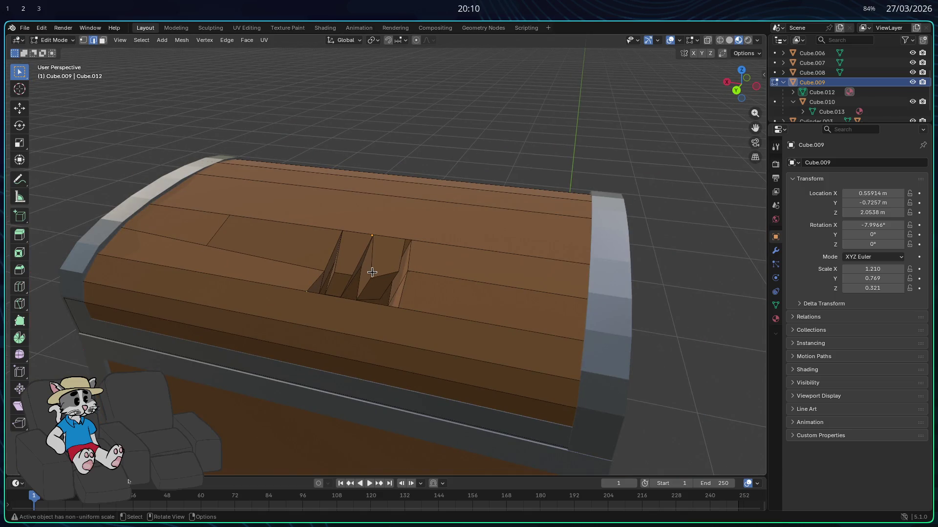
scroll(367, 279, up, 1)
scroll(283, 201, up, 4)
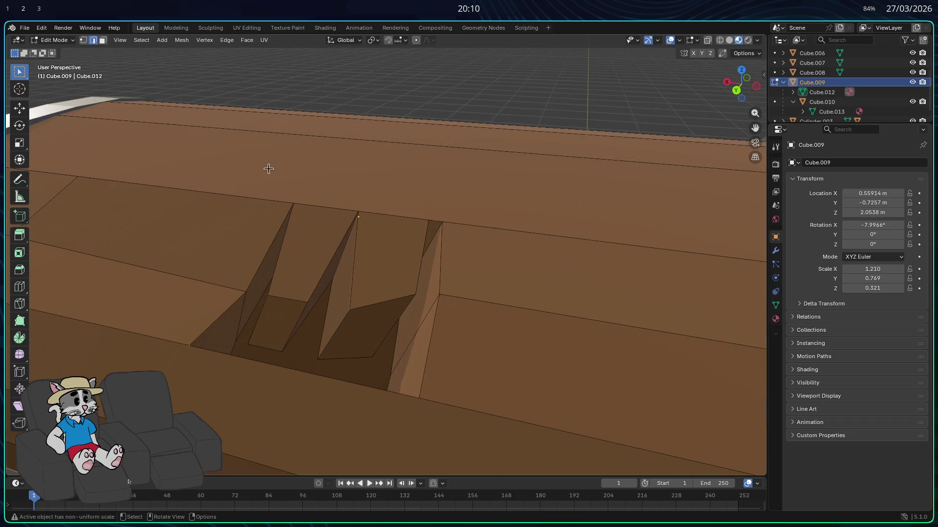
- Slide the selected splinter edge along the X axis to sharpen the break's outline
key(g)
key(x)
click(416, 374)
mouse_move(418, 376)
middle_down()
mouse_move(420, 360)
mouse_move(265, 351)
mouse_move(327, 334)
middle_up()
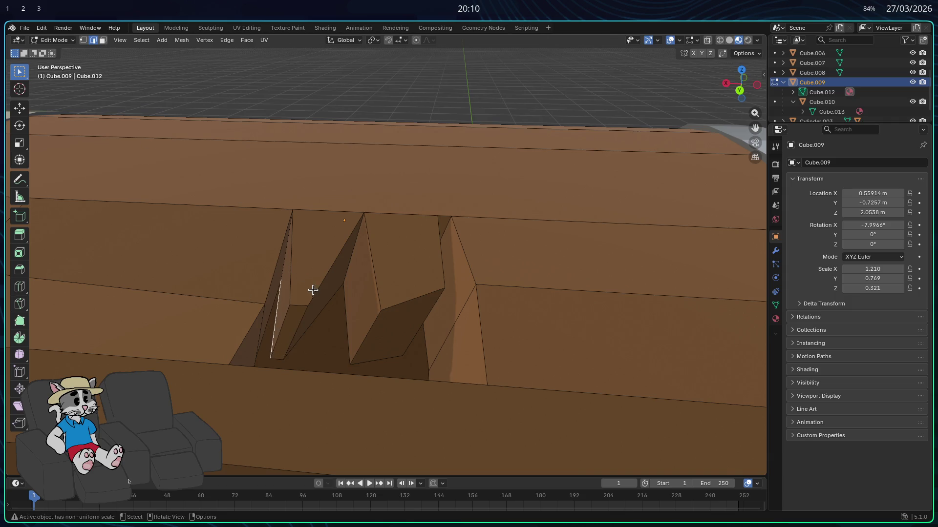
key(g)
key(x)
key(Escape)
mouse_move(324, 290)
middle_down()
mouse_move(415, 338)
mouse_move(387, 335)
mouse_move(387, 325)
mouse_move(361, 354)
mouse_move(289, 359)
mouse_move(278, 371)
middle_up()
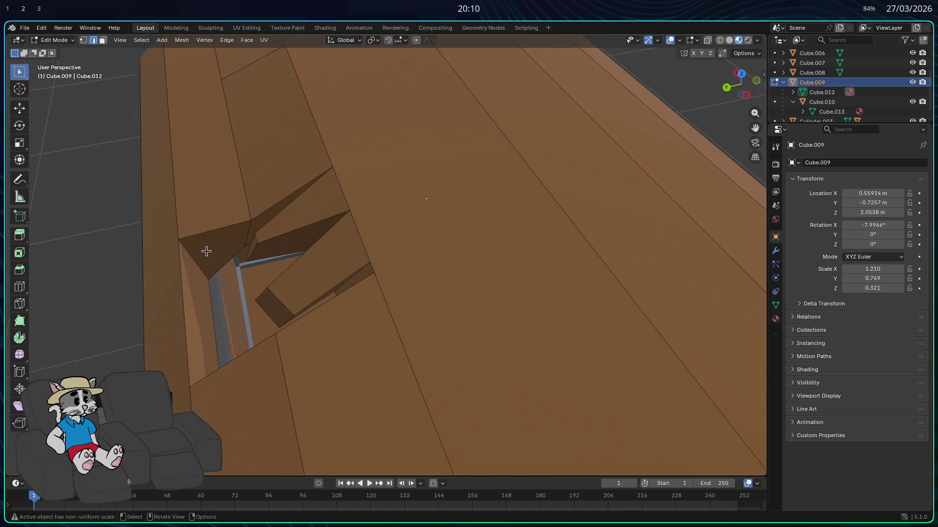
middle_drag(219, 251, 219, 221)
- Delete the stray notch face so its sliver shows brown wood instead of red
click(102, 40)
click(215, 283)
key(x)
click(217, 285)
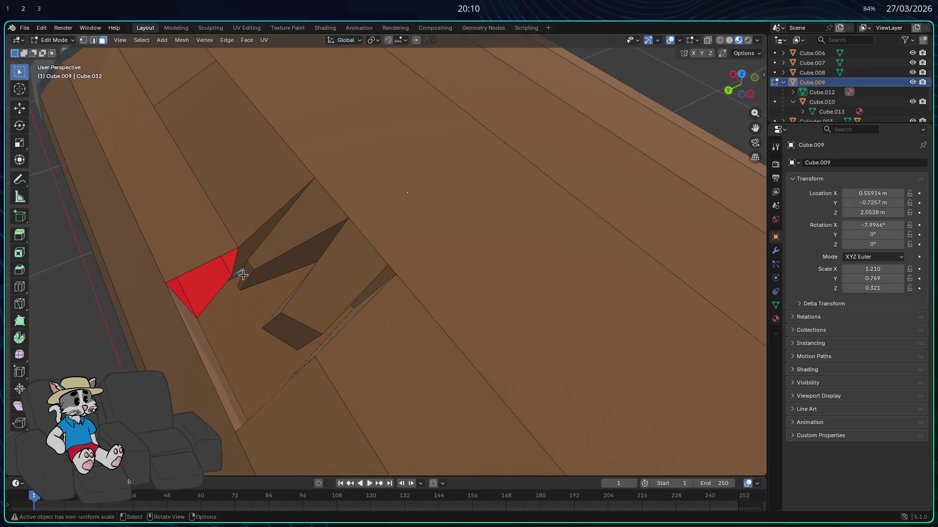
key(x)
click(221, 286)
middle_drag(221, 285, 110, 110)
key(2)
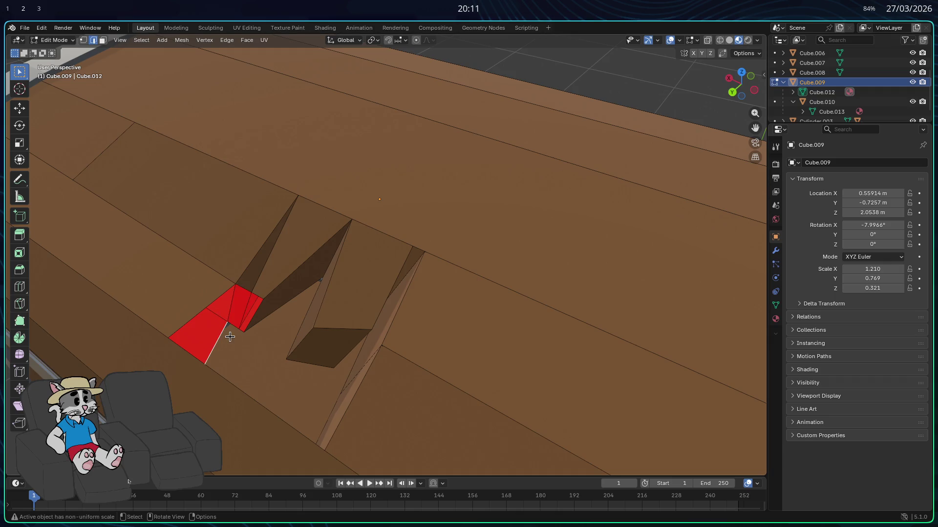
- Select the notch edge, grey face and small red face and inspect the remaining see-through gaps
mouse_move(232, 335)
middle_down()
mouse_move(216, 249)
mouse_move(249, 278)
mouse_move(198, 255)
mouse_move(288, 285)
mouse_move(327, 264)
mouse_move(370, 357)
mouse_move(309, 415)
mouse_move(142, 327)
mouse_move(329, 380)
mouse_move(297, 376)
mouse_move(176, 293)
mouse_move(153, 256)
mouse_move(86, 281)
mouse_move(37, 264)
mouse_move(269, 432)
middle_up()
click(249, 278)
shift+click(205, 245)
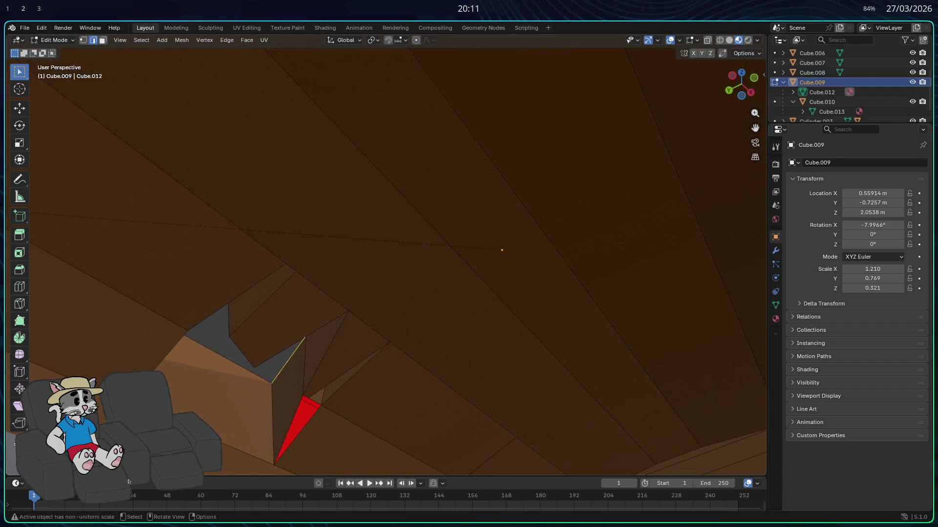
shift+click(293, 425)
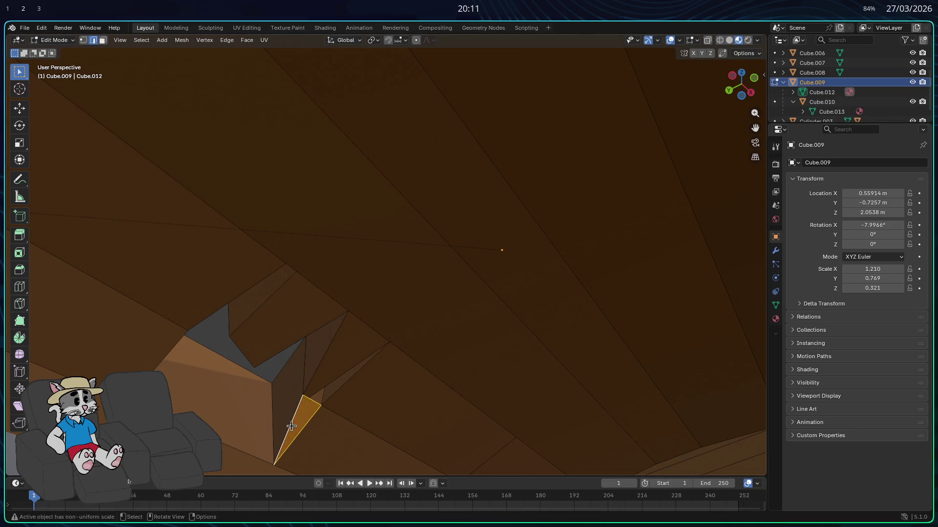
mouse_move(231, 387)
middle_down()
mouse_move(224, 373)
mouse_move(313, 460)
mouse_move(292, 37)
middle_up()
middle_drag(312, 73, 299, 204)
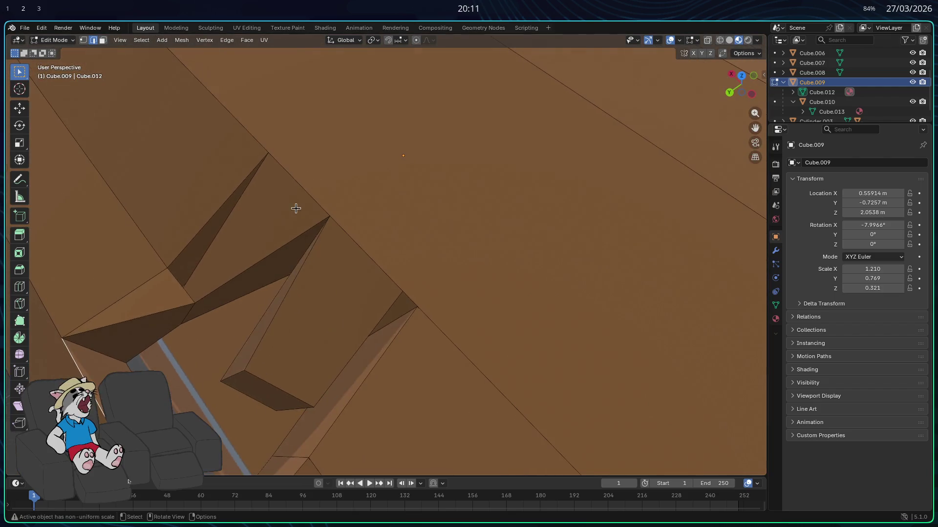
mouse_move(186, 288)
middle_down()
mouse_move(144, 310)
mouse_move(220, 344)
mouse_move(307, 170)
mouse_move(418, 188)
mouse_move(618, 157)
mouse_move(413, 115)
middle_up()
- Shrink the selected notch face with Scale, leaving a trial Y move cancelled
click(102, 41)
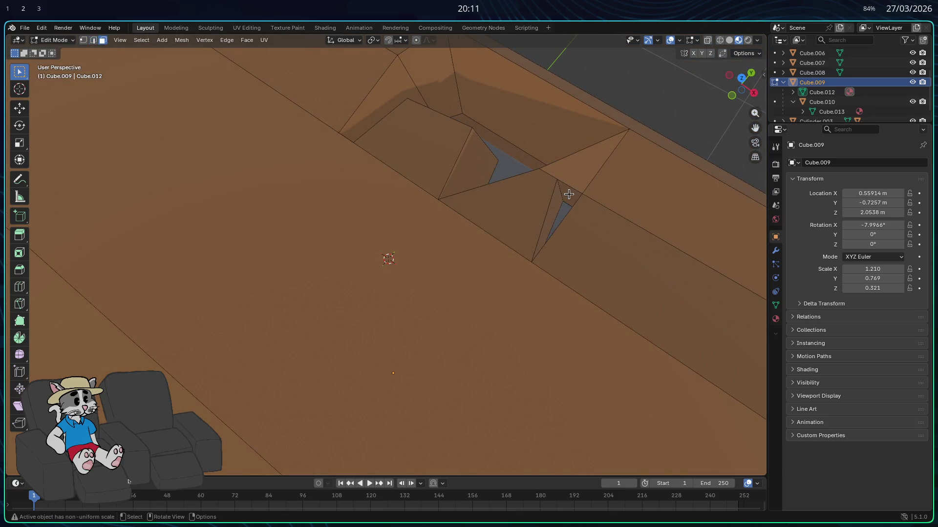
key(s)
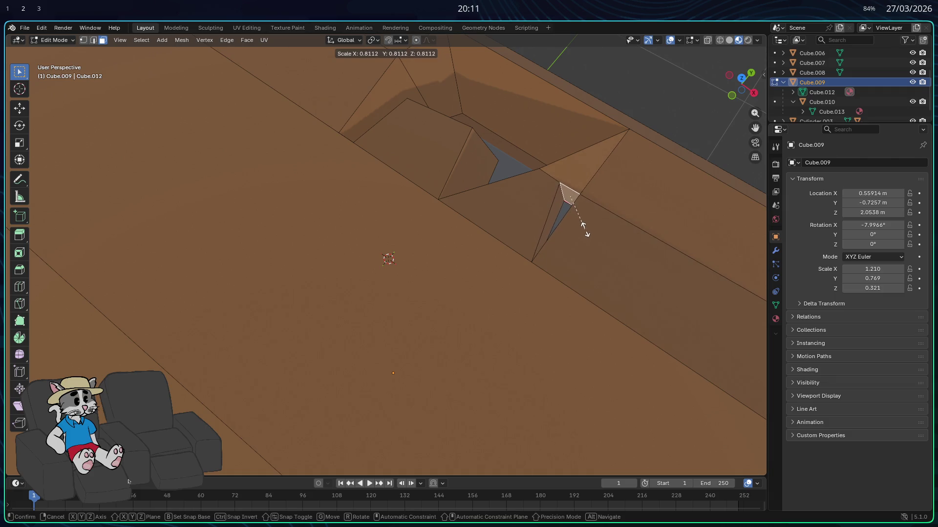
click(584, 230)
mouse_move(579, 224)
middle_down()
mouse_move(705, 210)
mouse_move(26, 185)
mouse_move(13, 173)
middle_up()
middle_drag(62, 205, 193, 251)
key(s)
key(g)
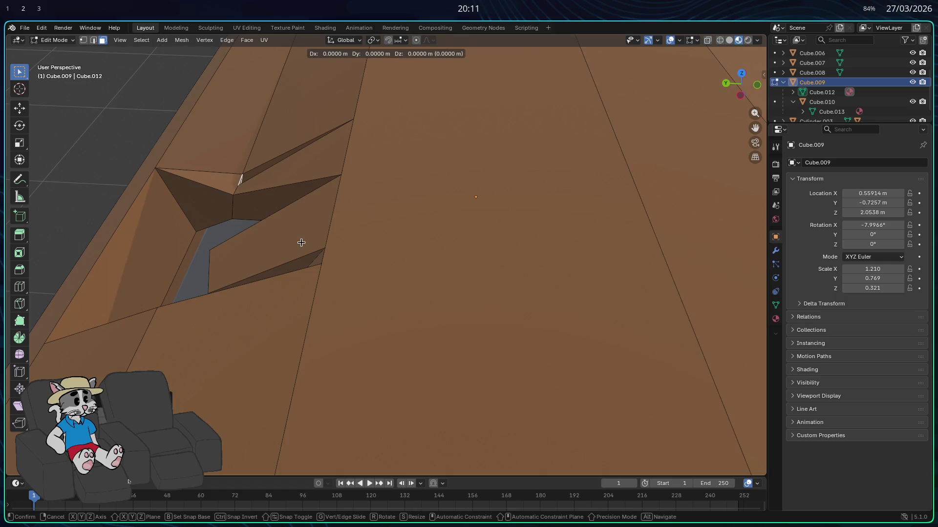
key(y)
right_click(286, 241)
mouse_move(286, 241)
middle_down()
mouse_move(343, 283)
mouse_move(181, 195)
middle_up()
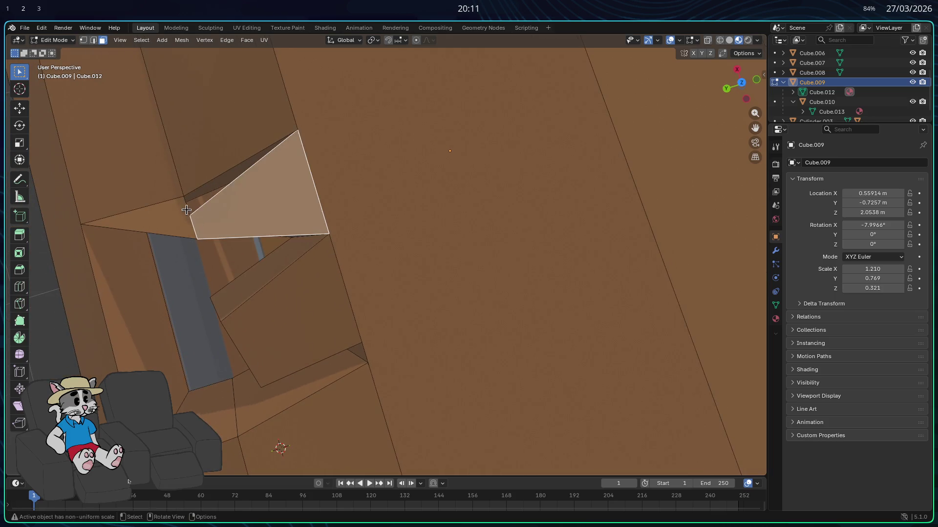
- Reangle the break edge around Y and raise its vertex along Z to reshape the jagged plank
key(2)
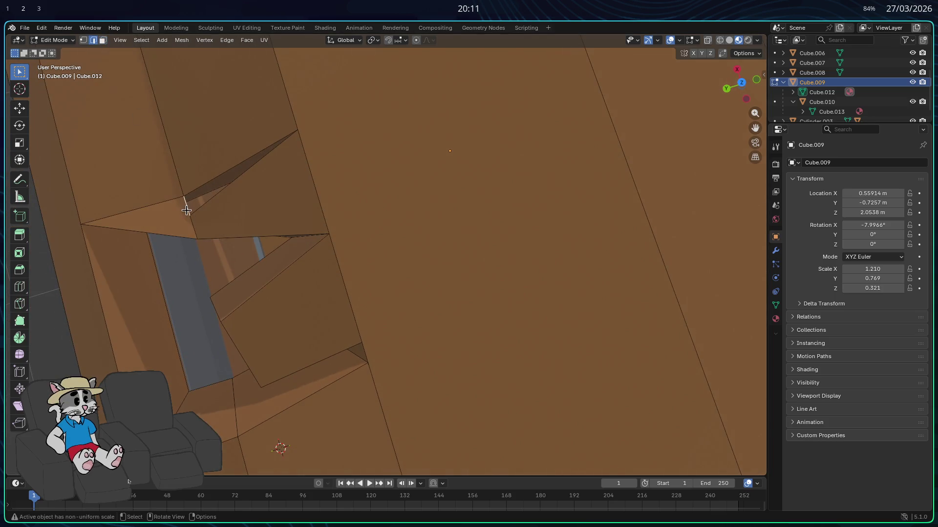
key(r)
key(y)
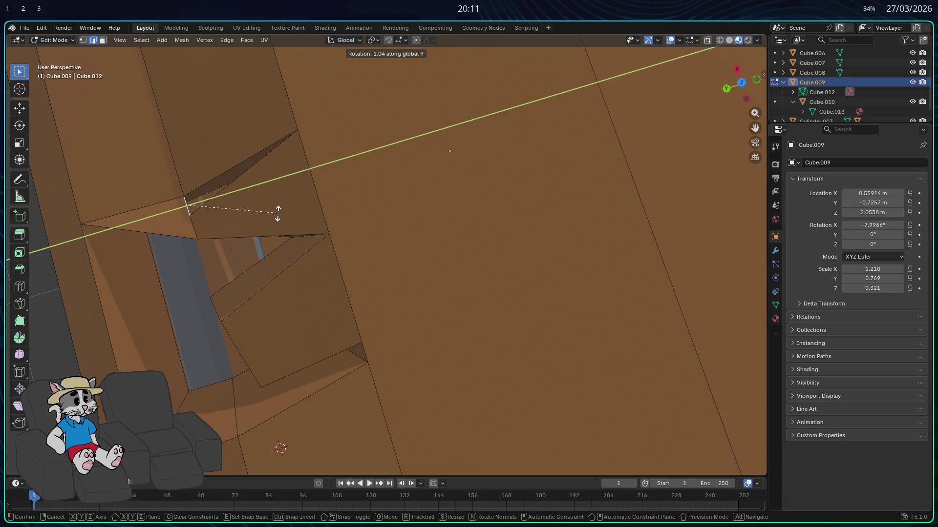
click(262, 215)
mouse_move(262, 216)
middle_down()
mouse_move(298, 215)
mouse_move(341, 155)
mouse_move(337, 222)
mouse_move(393, 229)
middle_up()
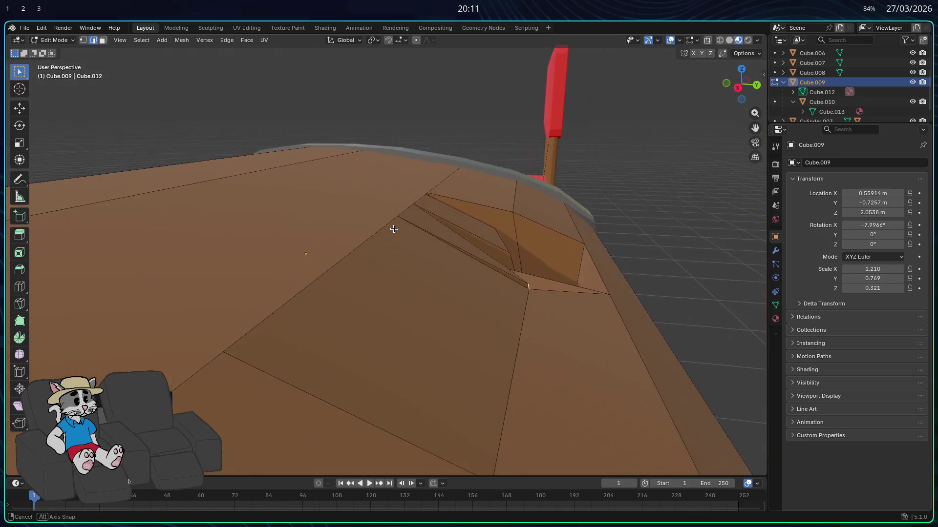
key(g)
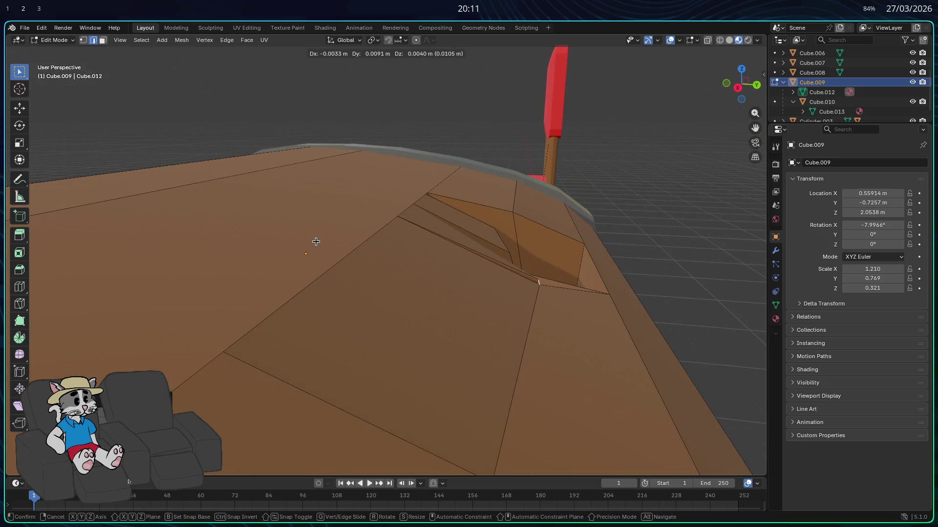
key(y)
key(z)
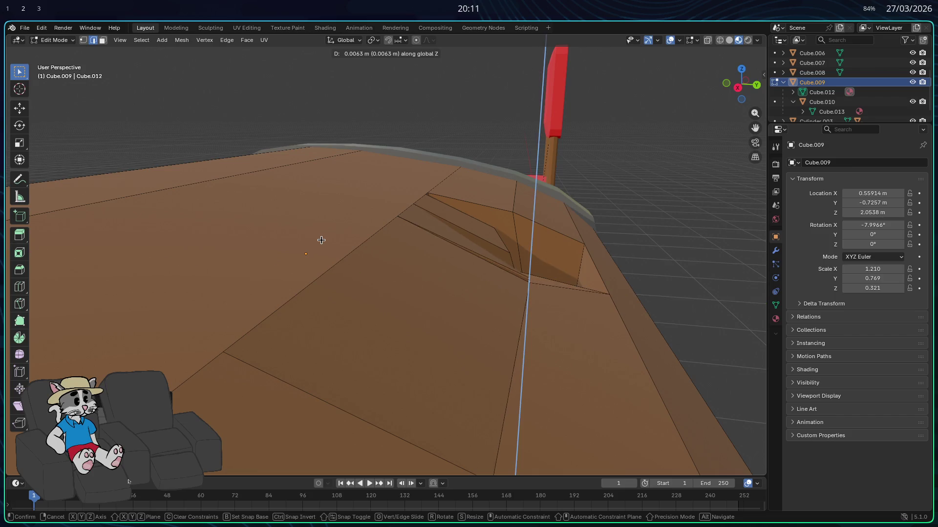
click(322, 235)
- Fill the gap between the two selected edges with a new face and delete the triangular sliver inside the break
middle_drag(315, 237, 309, 232)
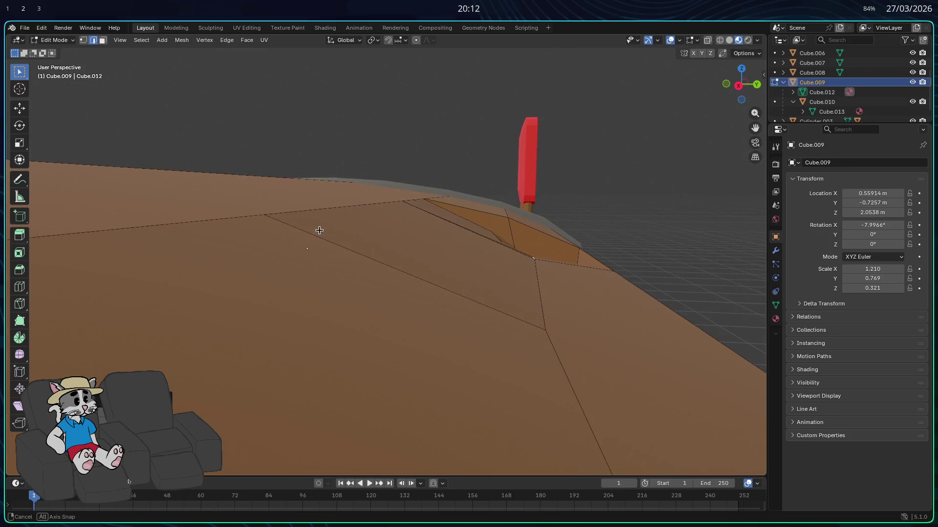
mouse_move(309, 231)
middle_down()
mouse_move(226, 260)
mouse_move(267, 261)
middle_up()
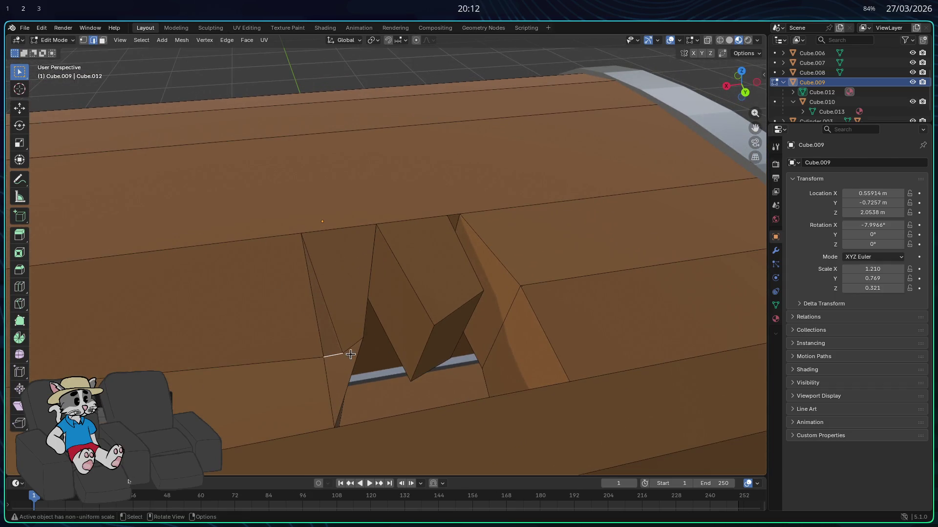
right_click(352, 369)
click(297, 229)
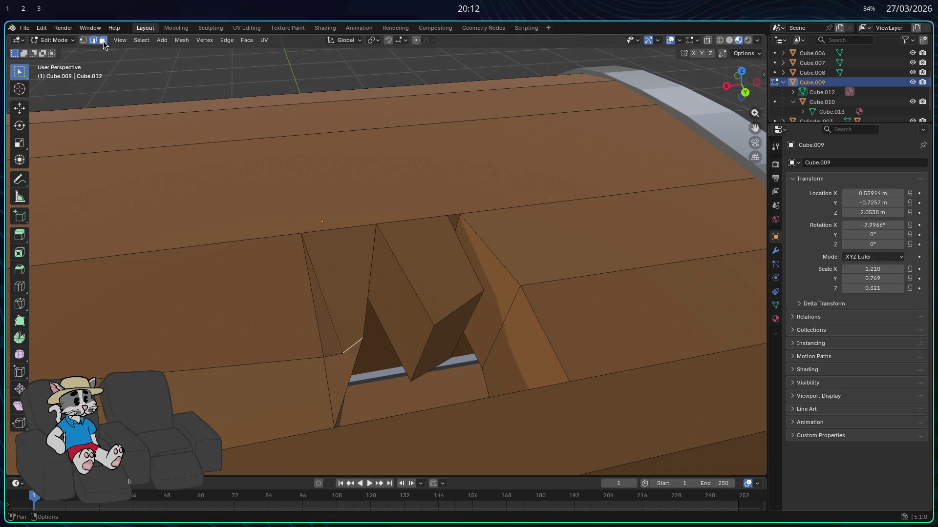
click(327, 377)
key(x)
click(310, 384)
- Delete the stray triangular faces and inspect the hole's remaining red gaps
mouse_move(318, 384)
middle_down()
mouse_move(310, 393)
mouse_move(332, 392)
middle_up()
key(x)
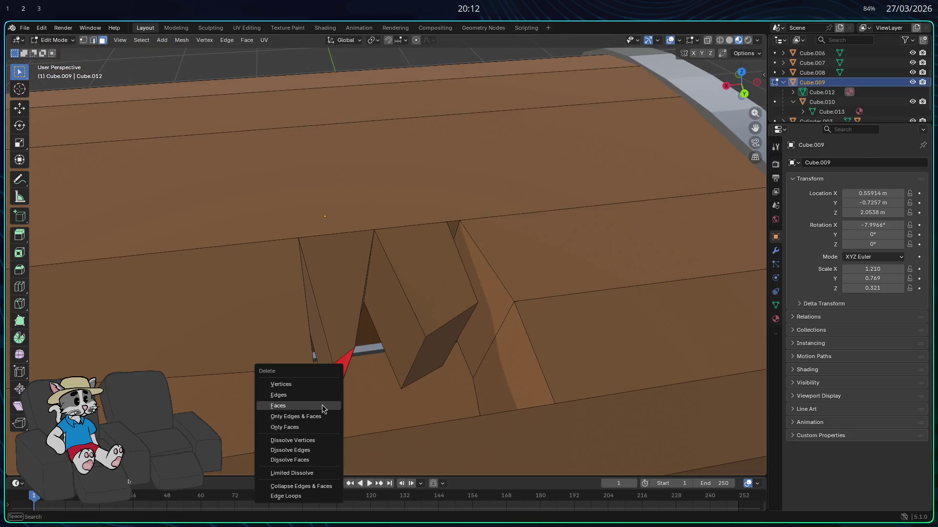
key(Escape)
key(x)
click(316, 388)
middle_drag(315, 388, 291, 396)
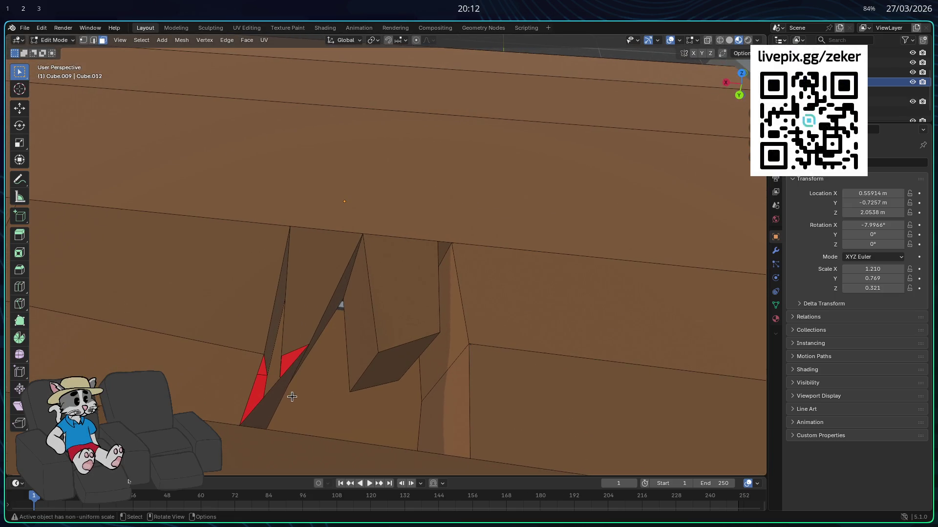
mouse_move(278, 369)
middle_down()
mouse_move(242, 354)
mouse_move(259, 356)
middle_up()
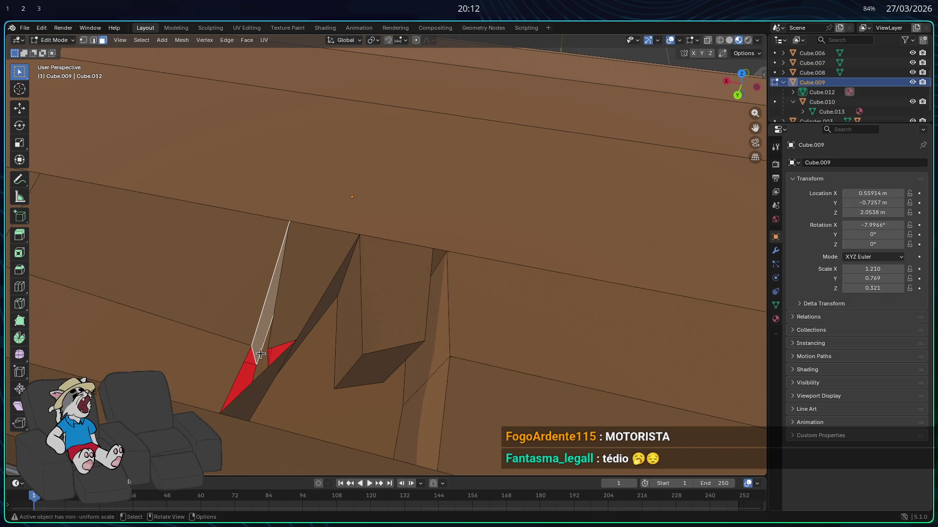
middle_drag(288, 354, 601, 306)
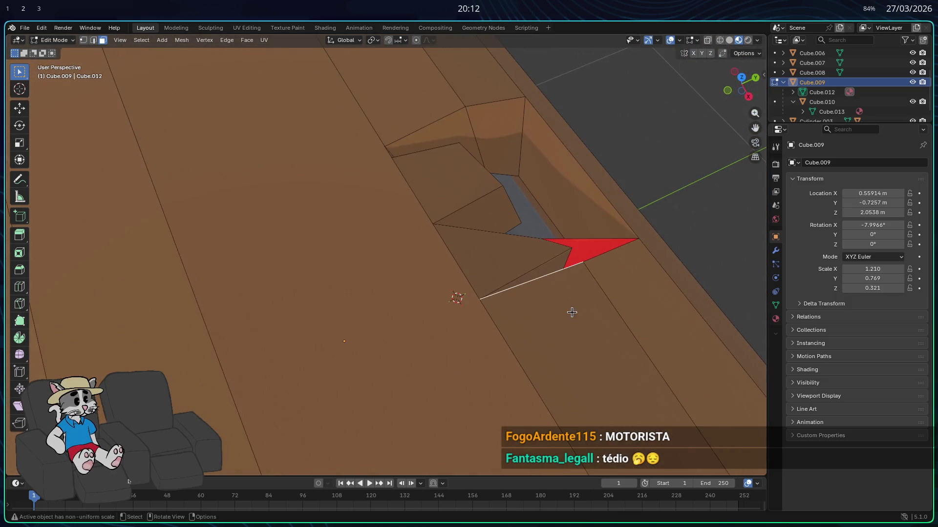
mouse_move(601, 305)
middle_down()
mouse_move(352, 208)
mouse_move(347, 195)
middle_up()
- Move the single vertex at the splinter tip to a new position
click(371, 207)
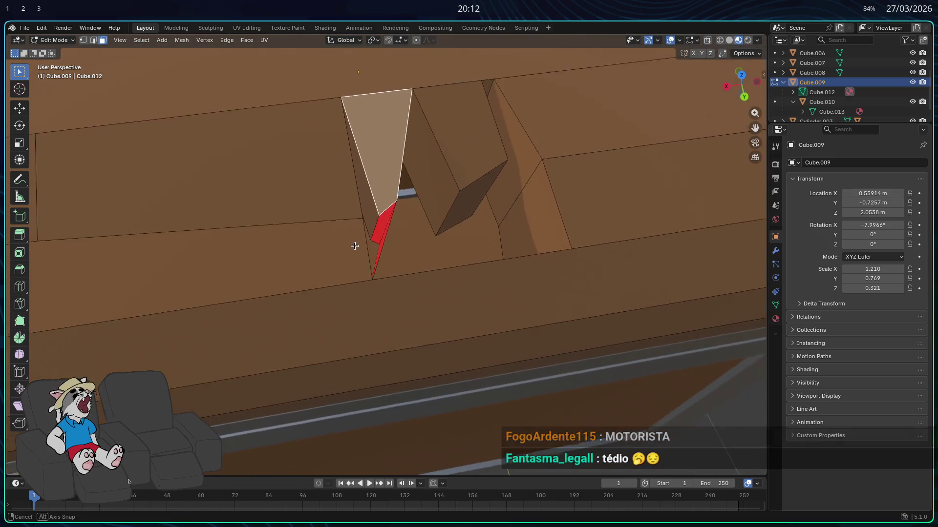
key(1)
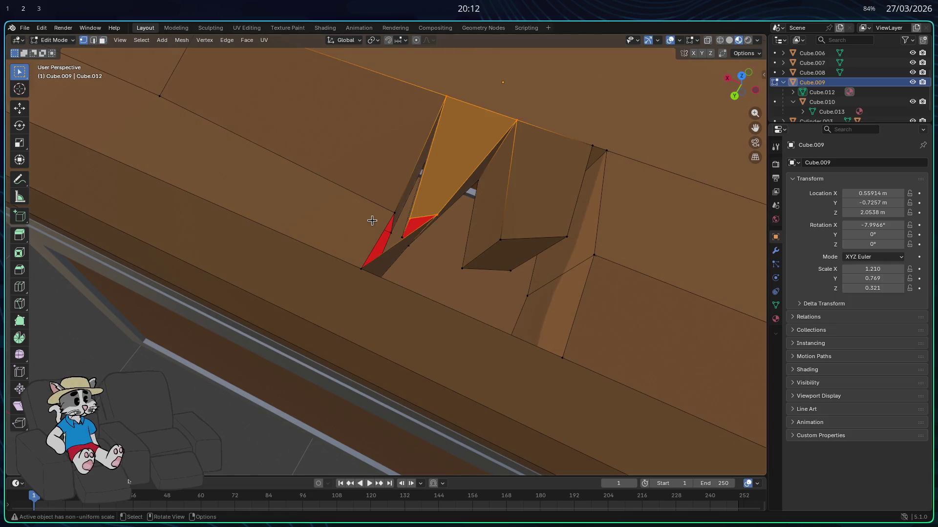
click(437, 217)
key(g)
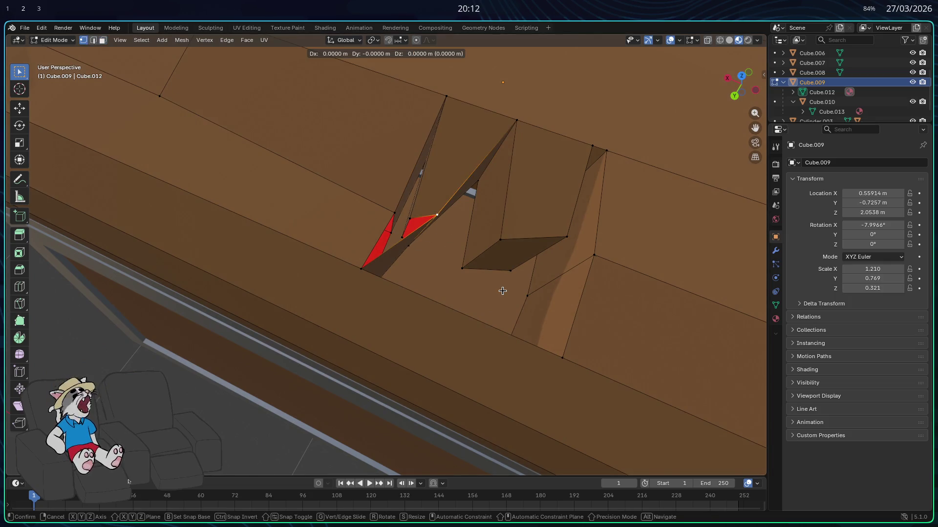
click(476, 304)
middle_drag(476, 304, 437, 281)
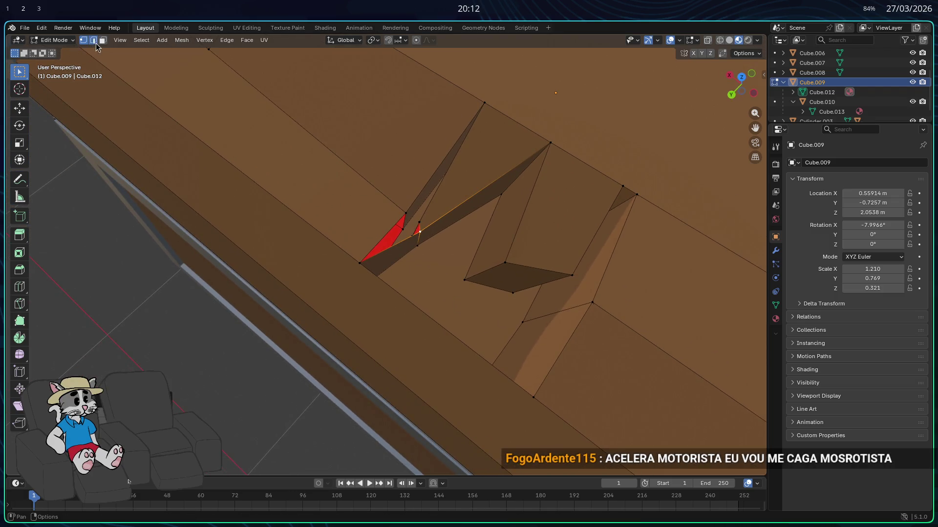
middle_drag(434, 244, 523, 271)
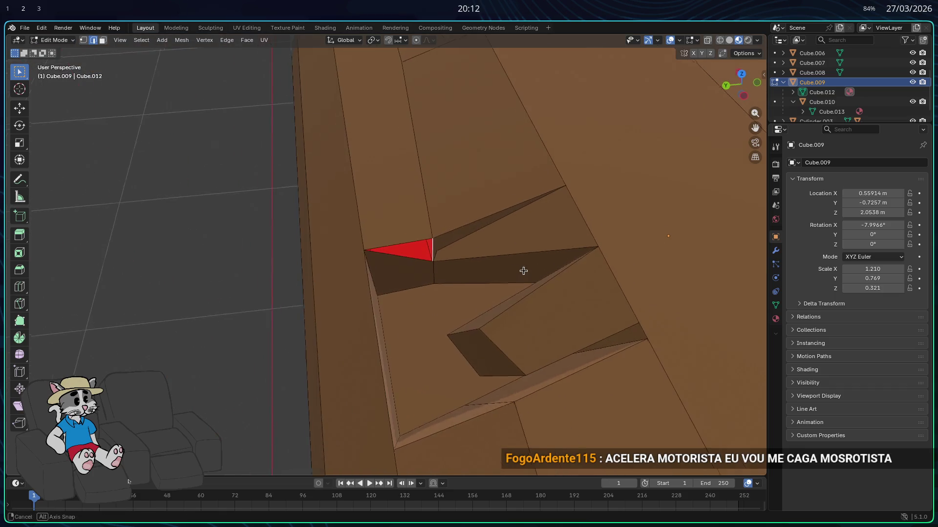
- Move the vertex freely to close the red gap, leaving only a thin sliver, and select the long break edge
key(g)
key(y)
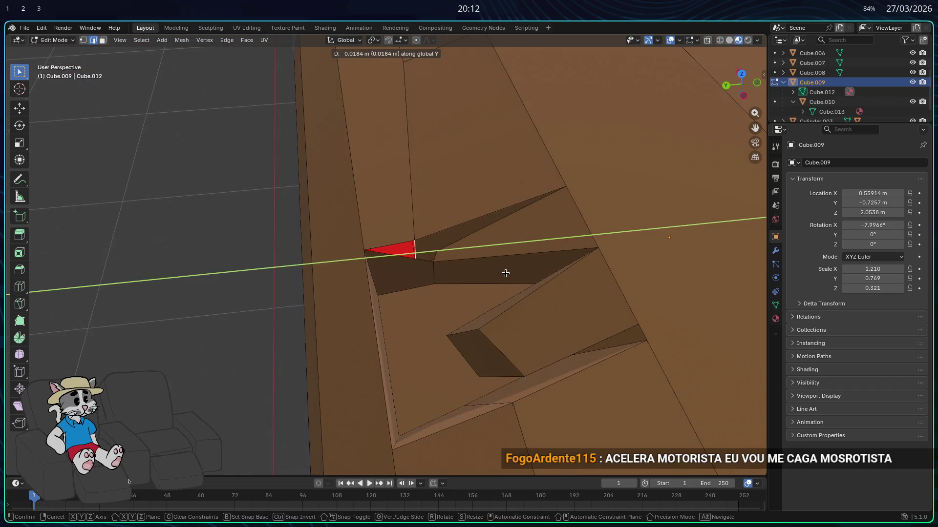
key(Escape)
key(g)
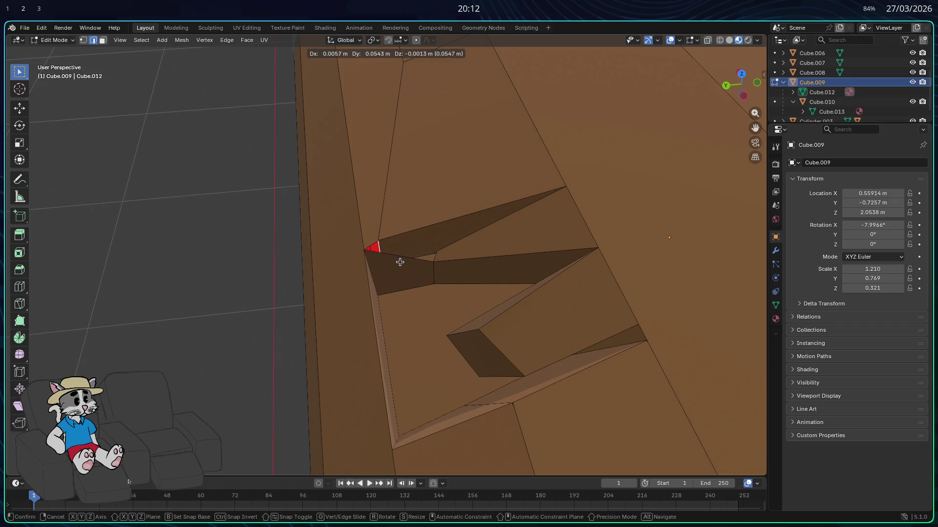
click(424, 274)
mouse_move(424, 274)
middle_down()
mouse_move(353, 269)
mouse_move(316, 233)
mouse_move(383, 262)
mouse_move(398, 257)
mouse_move(417, 288)
mouse_move(332, 311)
mouse_move(413, 293)
mouse_move(434, 303)
middle_up()
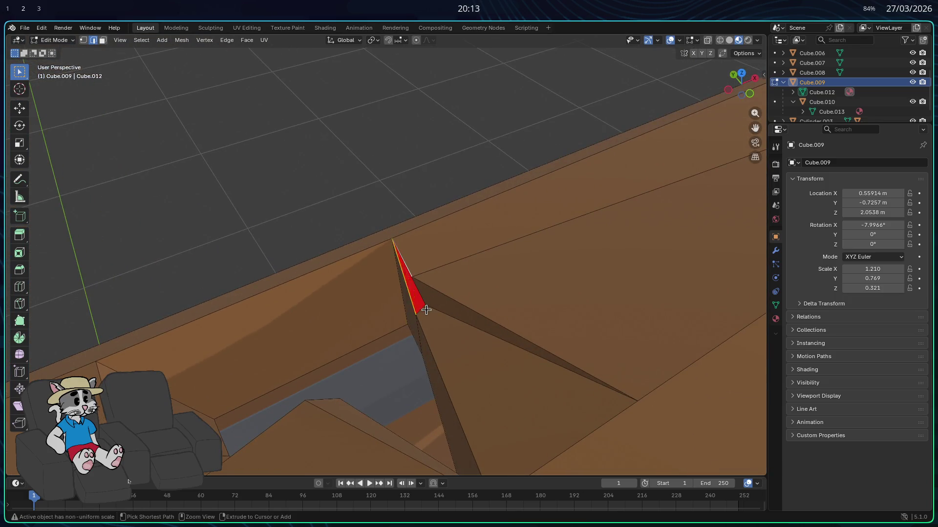
mouse_move(411, 296)
middle_down()
mouse_move(530, 259)
mouse_move(502, 279)
mouse_move(506, 329)
mouse_move(560, 373)
mouse_move(420, 254)
middle_up()
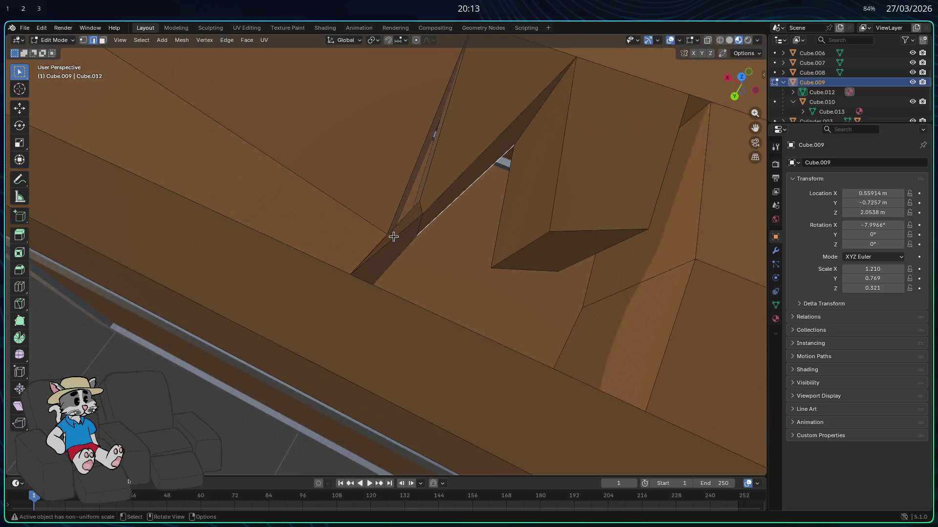
scroll(393, 234, up, 1)
scroll(374, 243, up, 2)
scroll(373, 257, up, 3)
scroll(388, 262, up, 2)
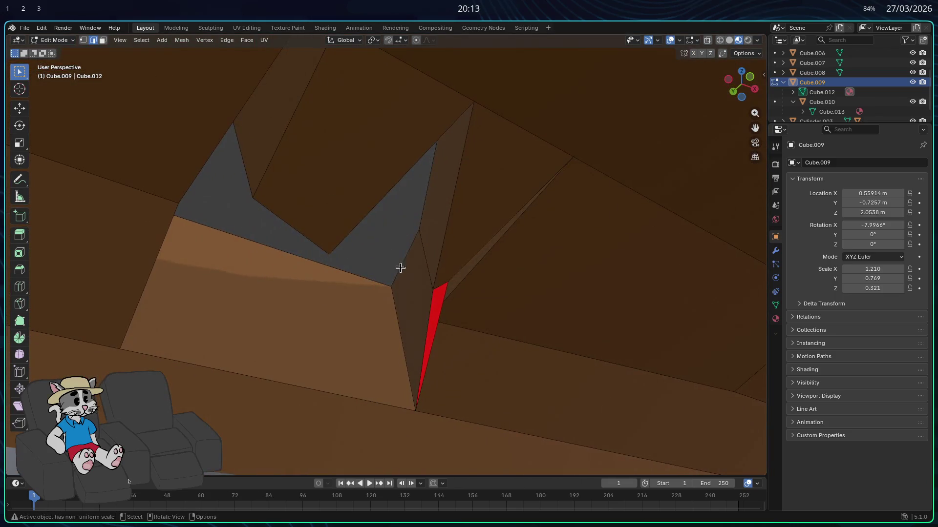
mouse_move(441, 313)
middle_down()
mouse_move(402, 318)
mouse_move(408, 315)
mouse_move(376, 300)
mouse_move(398, 272)
mouse_move(383, 278)
mouse_move(412, 335)
mouse_move(444, 357)
mouse_move(507, 342)
mouse_move(464, 301)
mouse_move(364, 249)
mouse_move(367, 230)
mouse_move(408, 242)
mouse_move(390, 238)
middle_up()
scroll(364, 249, up, 2)
click(358, 249)
- Nudge the whole Cube.009 plank leftward so its X location reads 0.58091 m, then resume mesh editing
key(Tab)
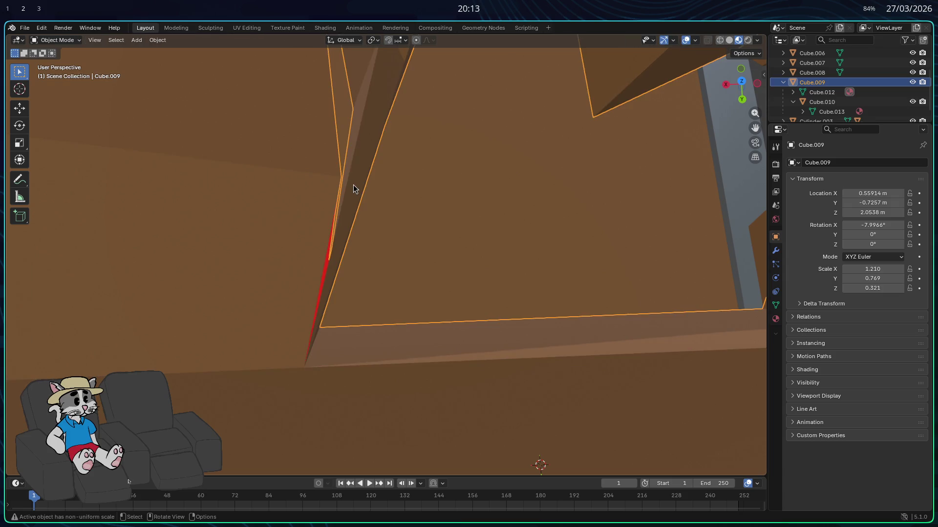
key(g)
drag(370, 185, 278, 183)
click(279, 183)
scroll(280, 189, down, 2)
scroll(289, 190, down, 2)
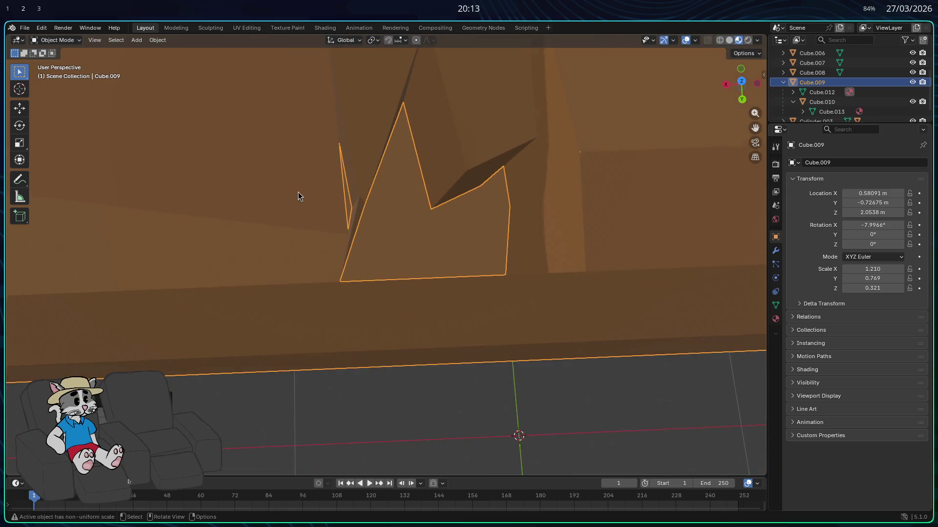
scroll(307, 193, up, 2)
scroll(330, 198, up, 1)
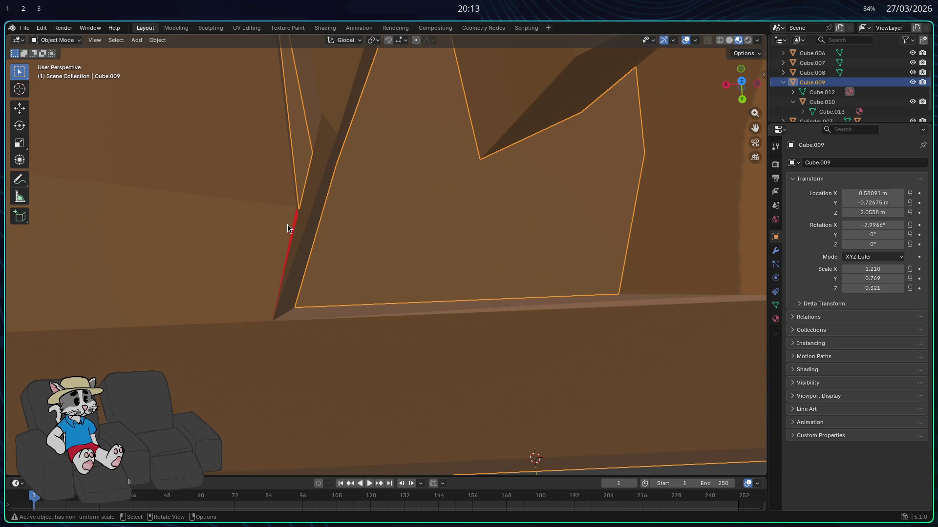
key(Tab)
- Select the face along the plank edge and bring up its edge operations
middle_drag(266, 233, 322, 246)
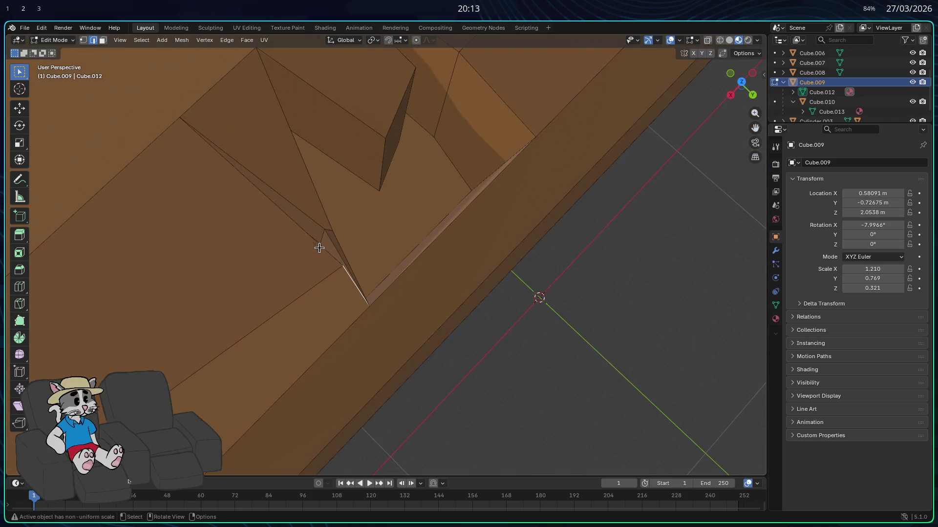
mouse_move(296, 294)
middle_down()
mouse_move(274, 285)
mouse_move(338, 322)
middle_up()
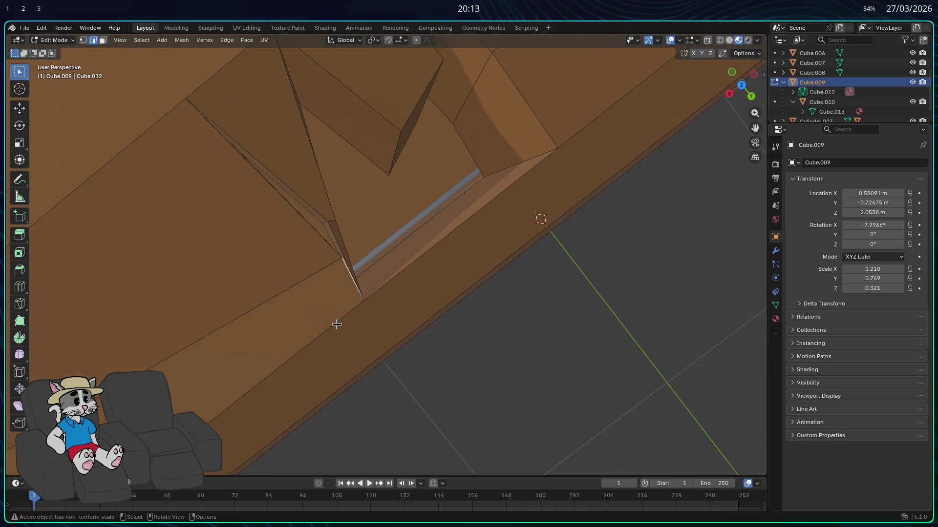
click(341, 319)
right_click(325, 298)
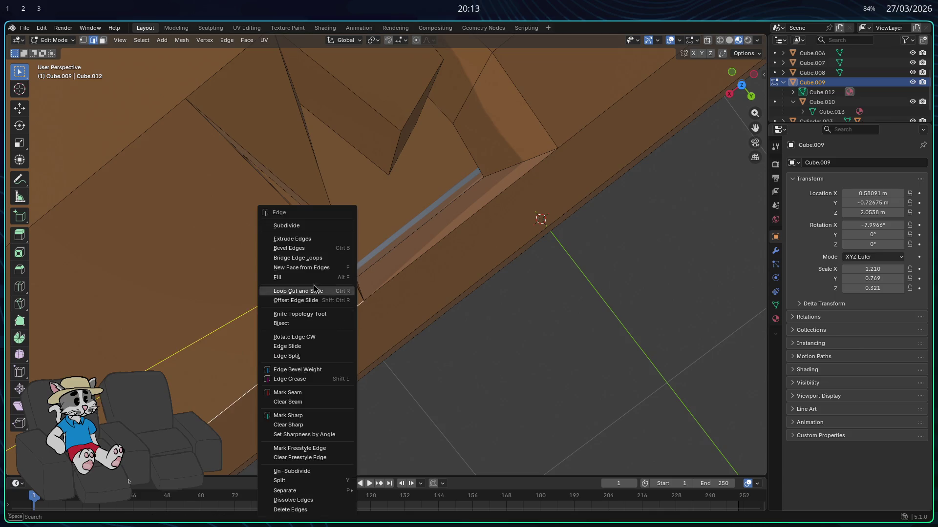
- Slide the vertex at the cut edge's end along global X
mouse_move(303, 237)
middle_down()
mouse_move(256, 272)
mouse_move(321, 258)
mouse_move(408, 265)
mouse_move(207, 127)
mouse_move(318, 275)
mouse_move(302, 136)
mouse_move(433, 174)
middle_up()
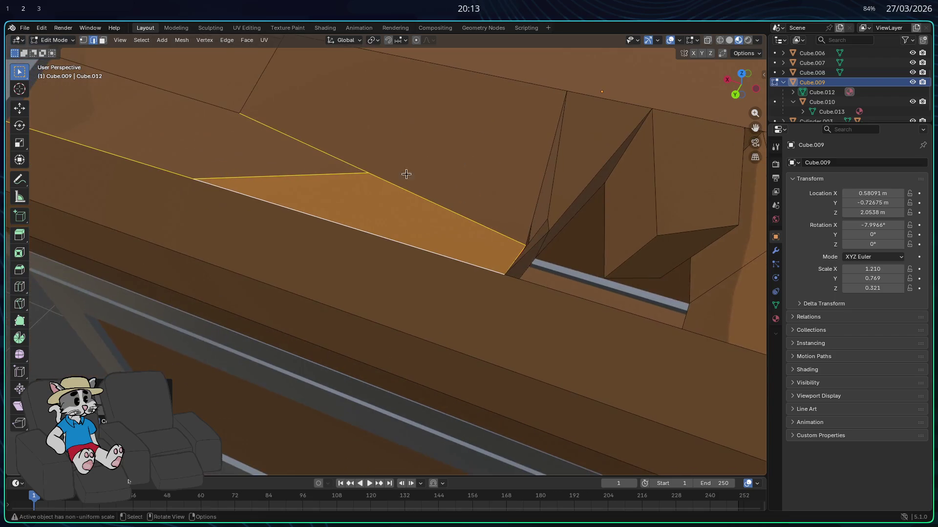
key(1)
click(192, 178)
key(g)
key(x)
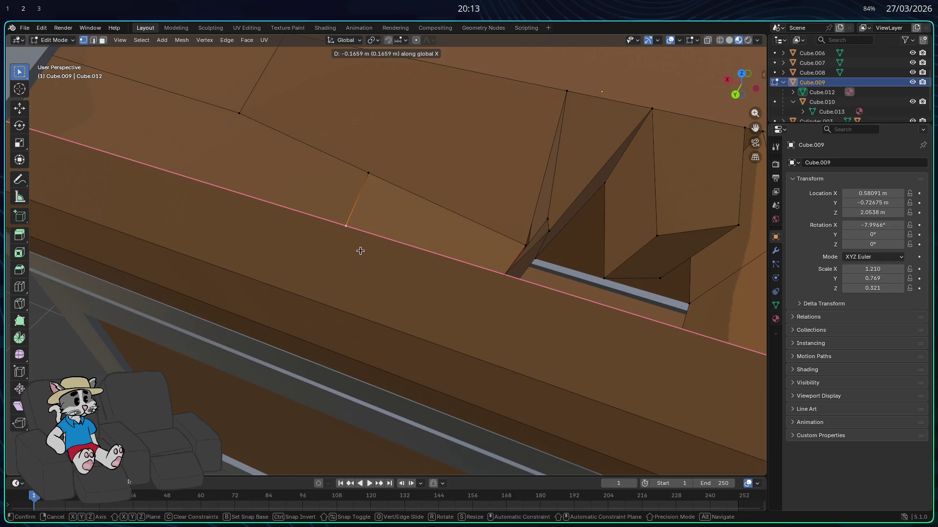
click(360, 250)
- Slide the cut edge along X beside the notch, isolating a small plank face for deletion
key(g)
key(x)
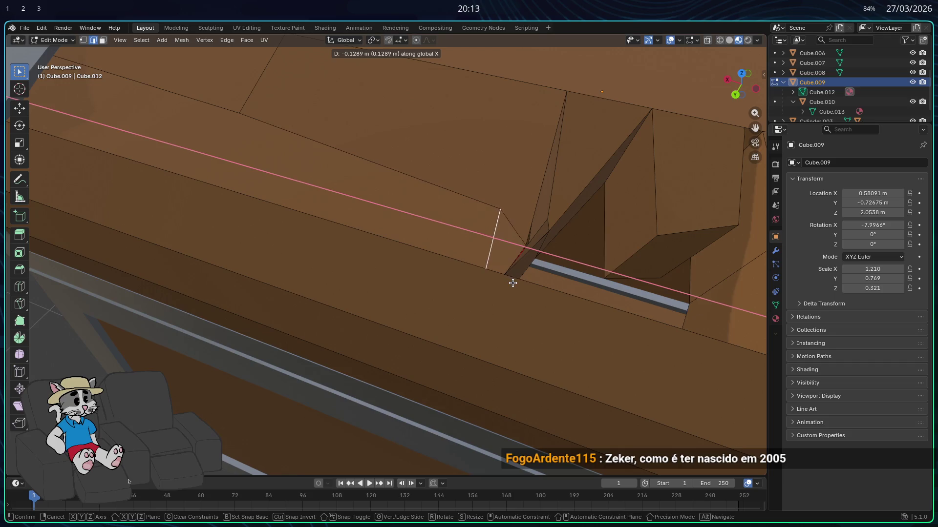
click(497, 283)
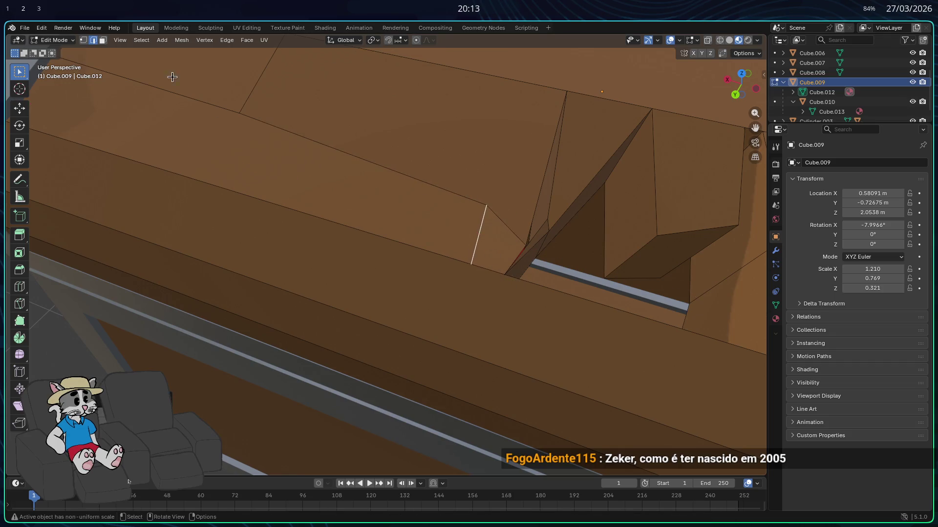
right_click(465, 262)
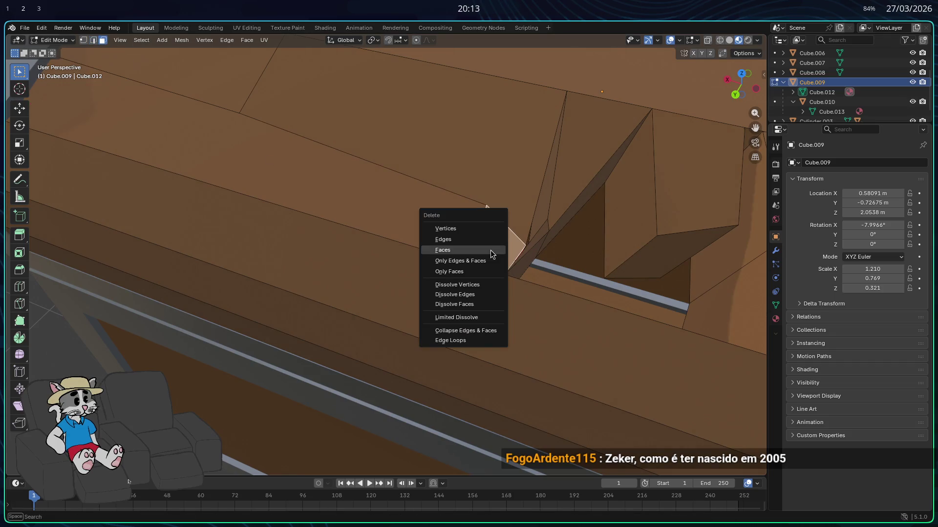
- Select the hole's two right faces, subdivide the red face's bottom edge, then undo that subdivision
mouse_move(469, 264)
middle_down()
mouse_move(491, 297)
mouse_move(477, 224)
mouse_move(498, 265)
mouse_move(523, 257)
mouse_move(391, 215)
mouse_move(382, 141)
mouse_move(584, 337)
middle_up()
key(x)
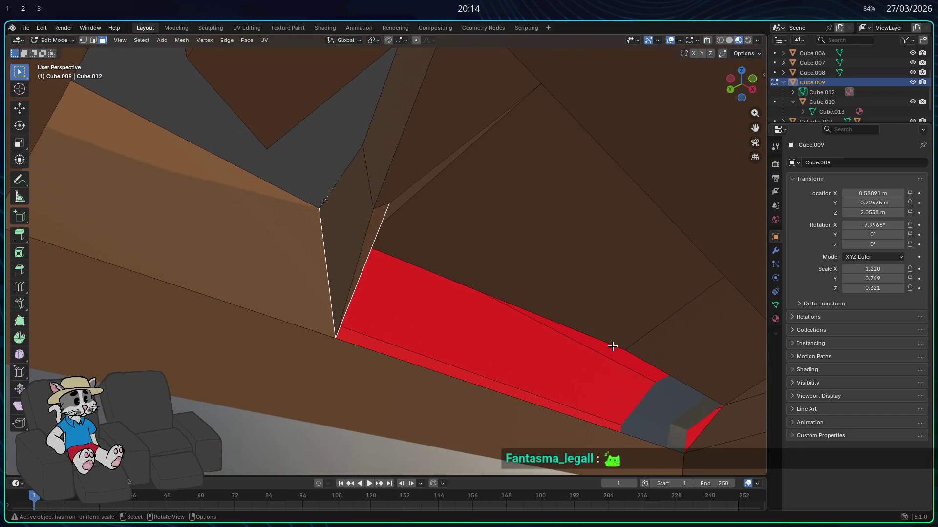
click(700, 437)
shift+click(631, 353)
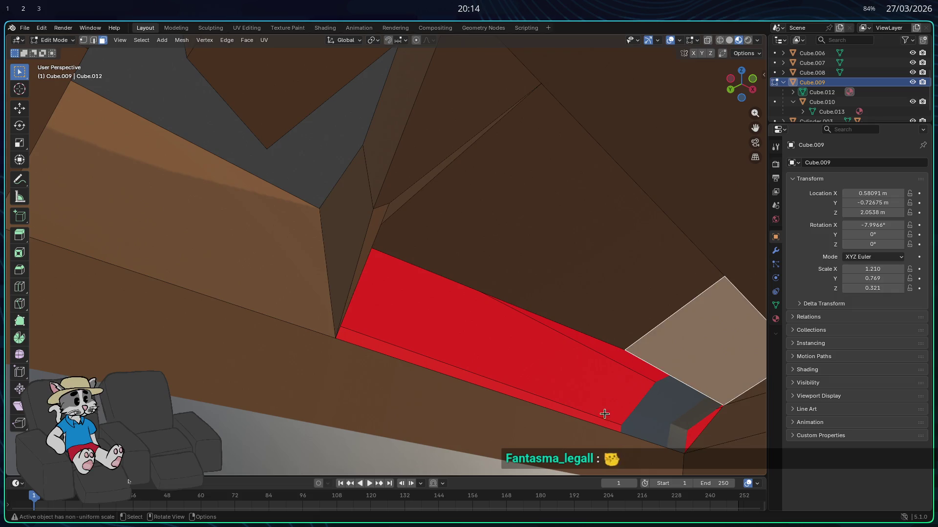
key(2)
click(610, 431)
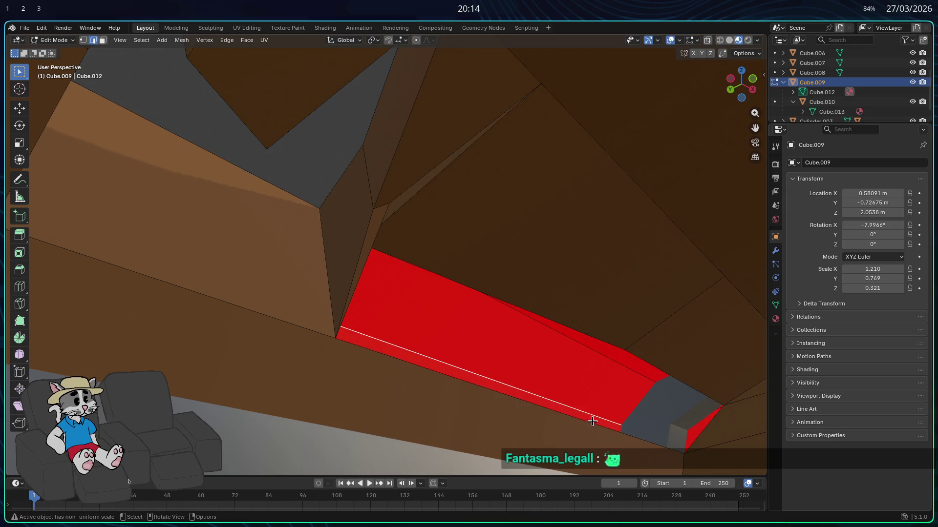
right_click(592, 420)
click(545, 248)
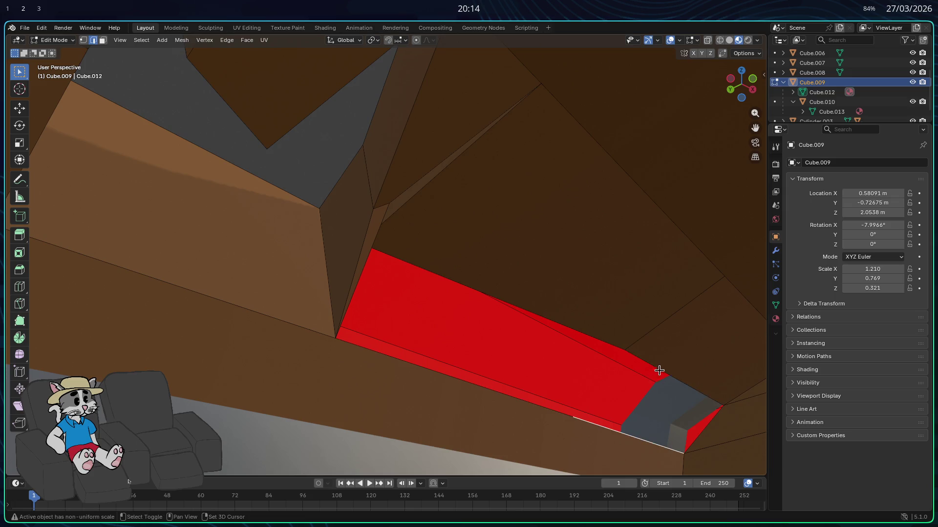
key(ctrl+z)
key(ctrl+z)
- Fill the red hole's boundary edges with a new face and inspect the corner
alt+click(465, 287)
key(f)
middle_drag(447, 301, 515, 450)
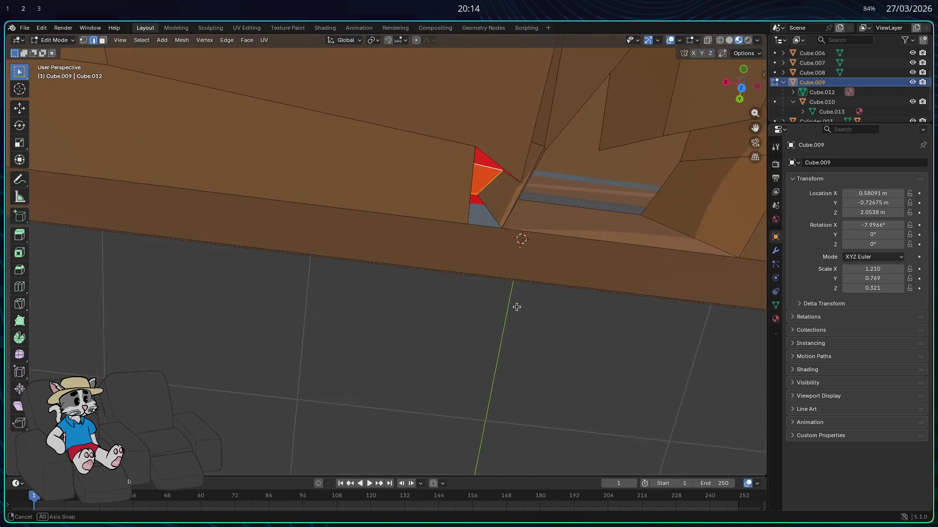
middle_drag(515, 450, 488, 218)
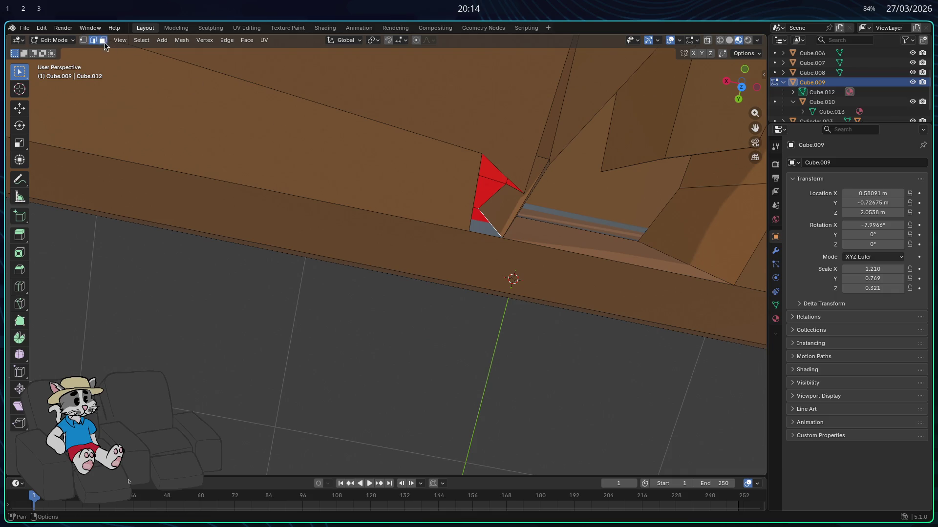
- Delete the selected stray faces at the notch corner and check the result from the side
key(x)
key(Escape)
middle_drag(501, 209, 499, 212)
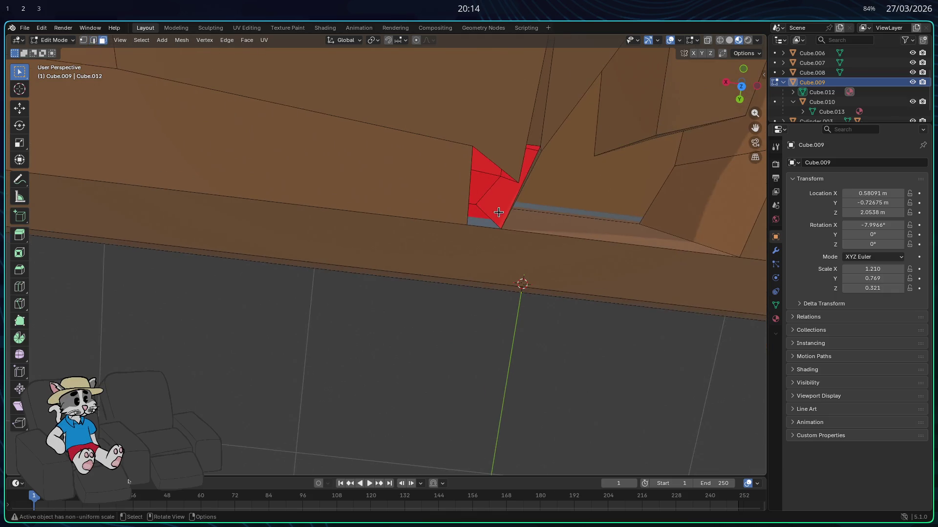
key(x)
click(488, 210)
key(x)
key(Escape)
middle_drag(568, 195, 635, 159)
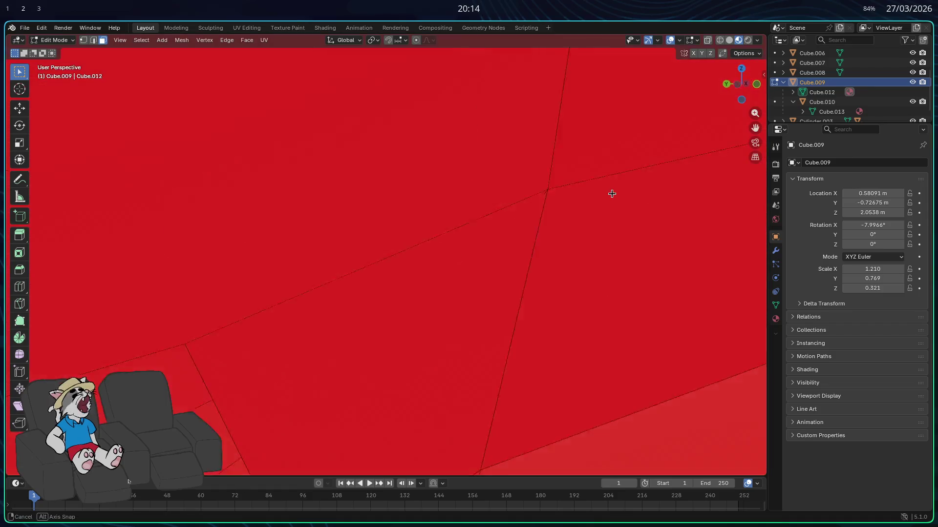
mouse_move(634, 160)
middle_down()
mouse_move(610, 193)
mouse_move(620, 281)
middle_up()
key(x)
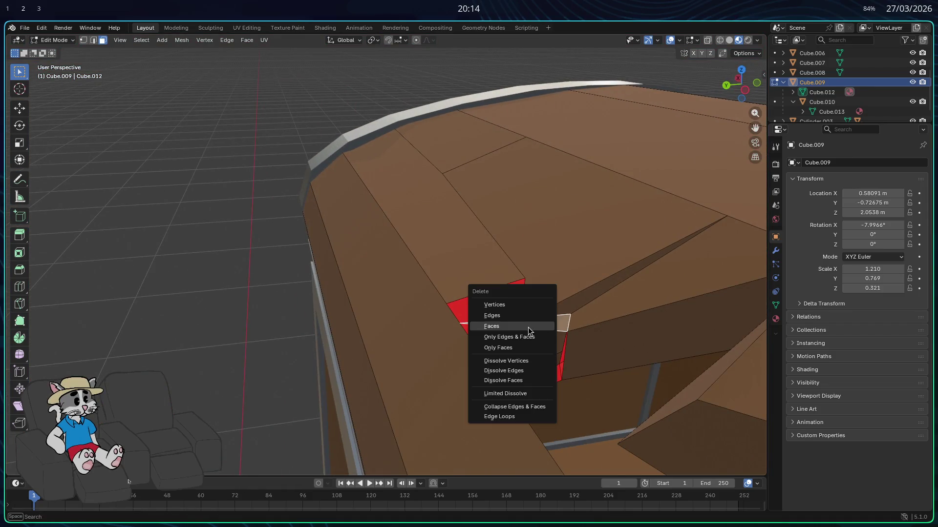
- Delete the triangular face, then delete the large plank face beside the notch
click(528, 326)
mouse_move(529, 327)
middle_down()
mouse_move(518, 358)
mouse_move(385, 347)
mouse_move(463, 345)
middle_up()
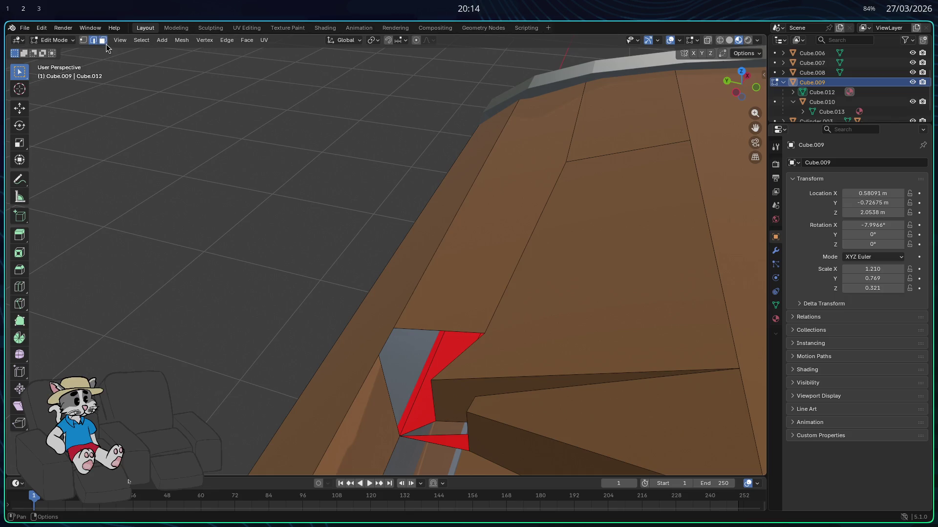
click(559, 314)
mouse_move(558, 315)
middle_down()
mouse_move(581, 325)
mouse_move(546, 316)
middle_up()
key(x)
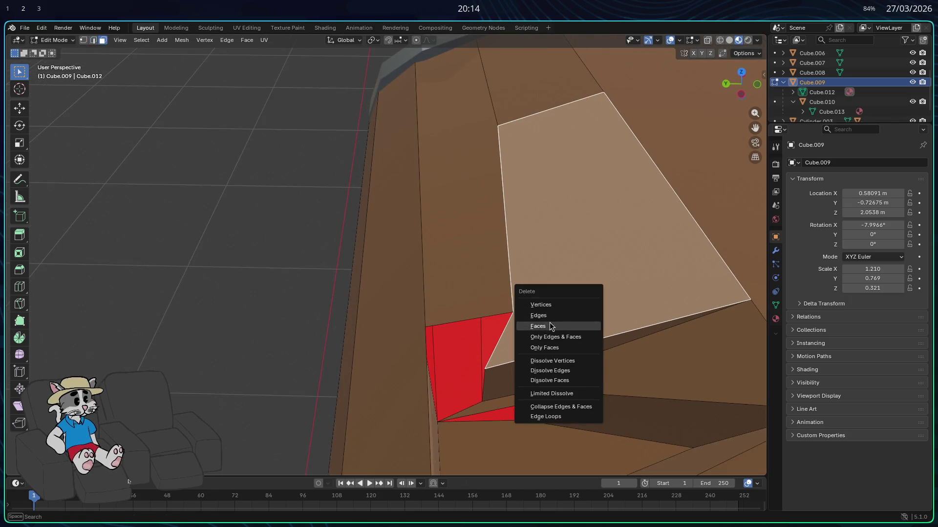
click(550, 326)
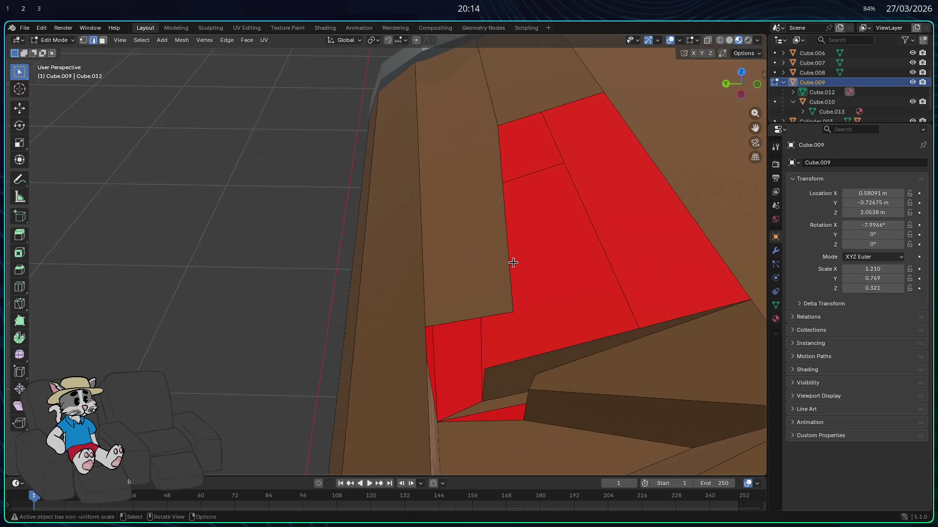
- Fill the gap's border edges with a new face, then select the thin triangular and small notch faces
shift+click(649, 159)
key(f)
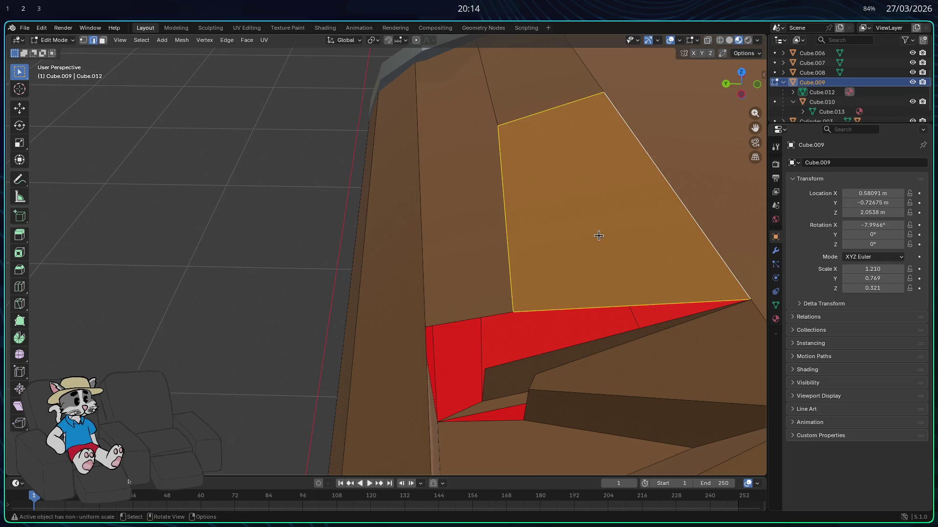
key(alt+a)
click(569, 313)
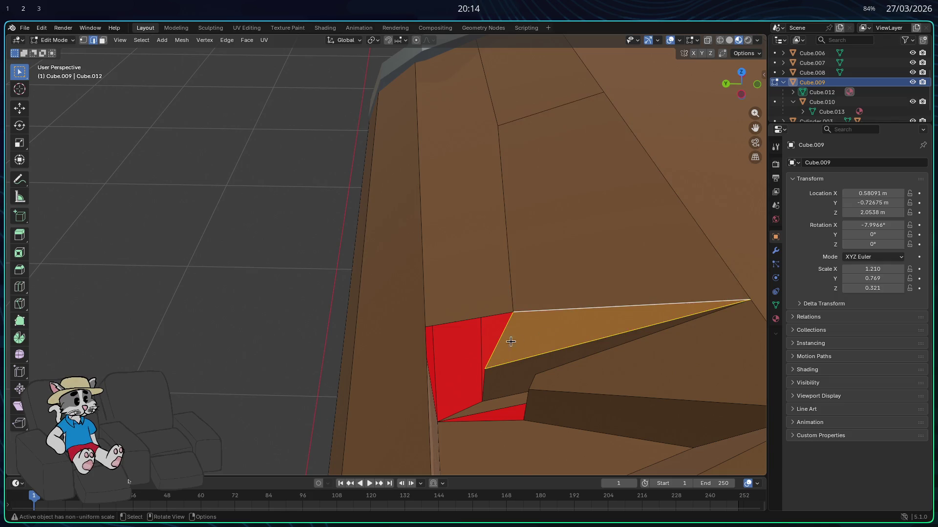
mouse_move(514, 341)
middle_down()
mouse_move(423, 368)
mouse_move(415, 383)
middle_up()
click(424, 368)
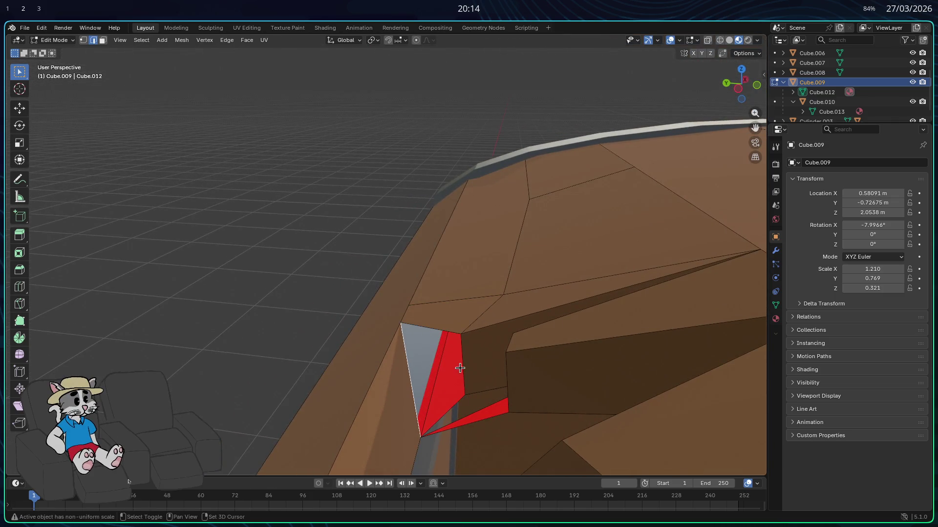
mouse_move(472, 401)
middle_down()
mouse_move(488, 418)
mouse_move(505, 408)
middle_up()
mouse_move(556, 373)
middle_down()
mouse_move(446, 409)
mouse_move(433, 374)
mouse_move(401, 390)
mouse_move(461, 396)
middle_up()
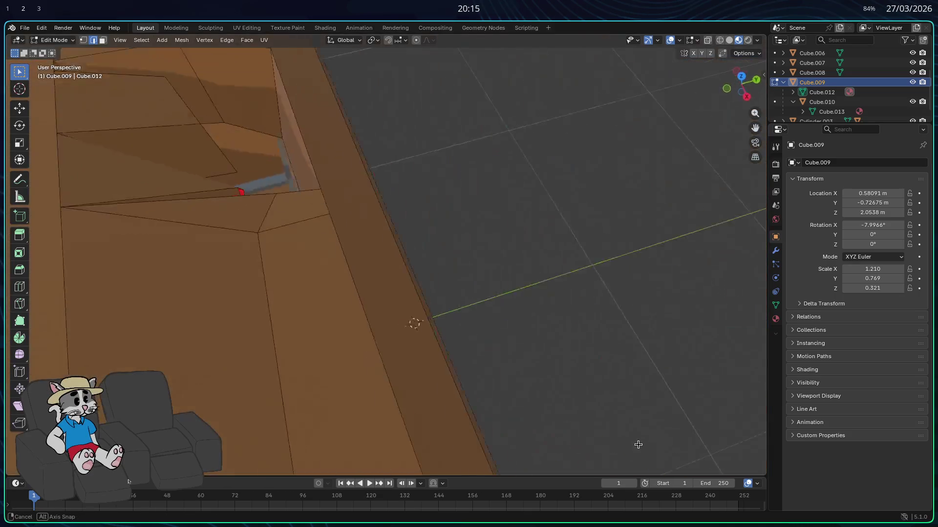
- Delete the large plank face beside the hole and inspect the exposed backfaces
mouse_move(461, 397)
middle_down()
mouse_move(538, 326)
mouse_move(165, 67)
middle_up()
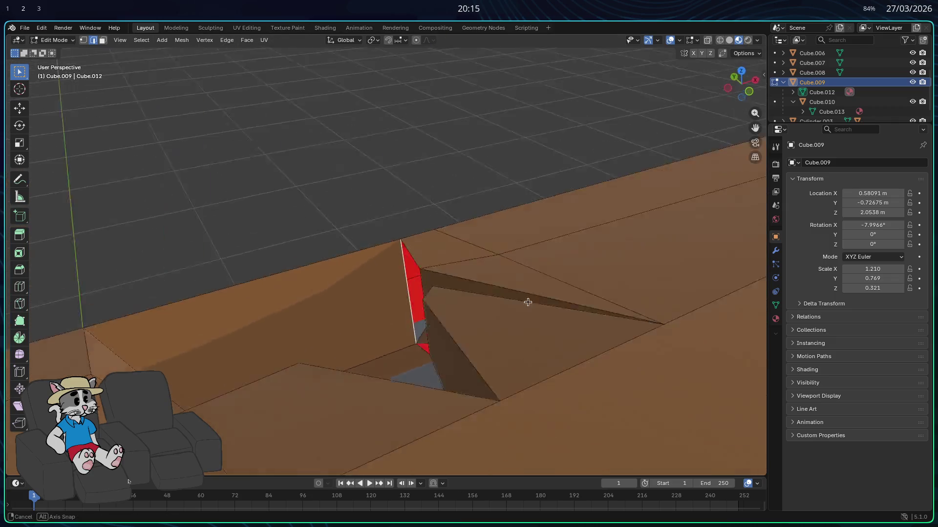
click(330, 312)
key(x)
click(302, 313)
middle_drag(303, 313, 174, 94)
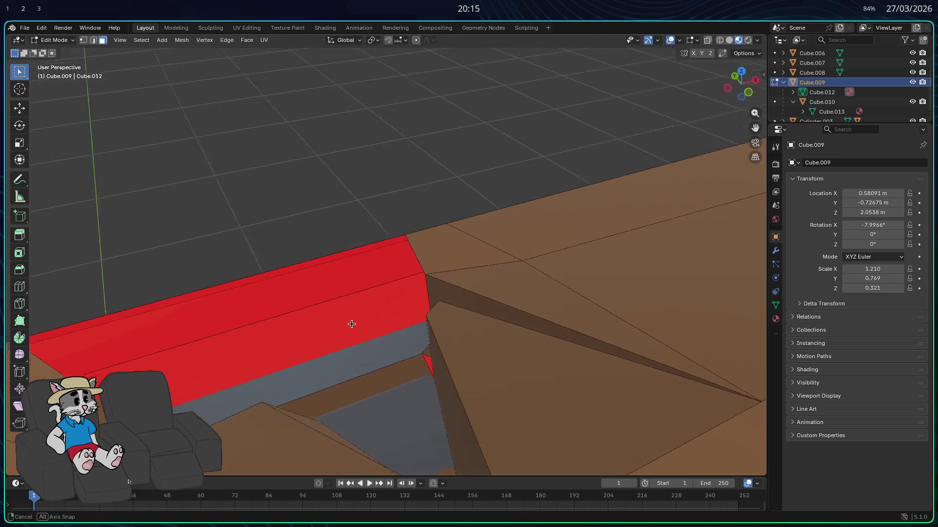
click(93, 41)
- Extrude the red face's top edge to extend it and review the enlarged face
mouse_move(339, 372)
middle_down()
mouse_move(314, 383)
mouse_move(289, 262)
middle_up()
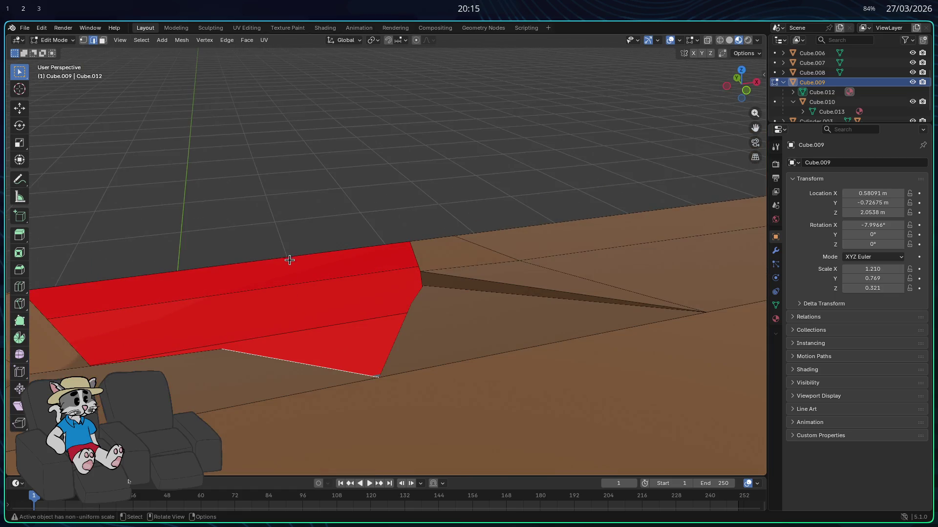
click(288, 256)
key(ctrl+e)
click(283, 256)
click(302, 355)
mouse_move(305, 356)
middle_down()
mouse_move(251, 384)
mouse_move(215, 360)
mouse_move(295, 345)
middle_up()
key(ctrl+e)
click(259, 246)
mouse_move(258, 248)
middle_down()
mouse_move(330, 311)
mouse_move(331, 354)
middle_up()
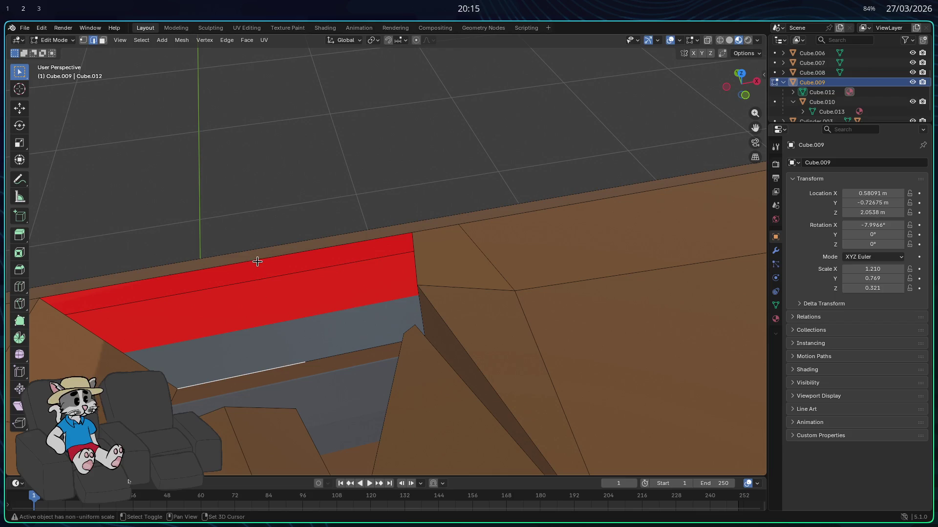
mouse_move(267, 369)
middle_down()
mouse_move(324, 345)
mouse_move(377, 359)
mouse_move(439, 304)
mouse_move(446, 318)
mouse_move(241, 108)
middle_up()
- Delete the thin red face strip left at the corner
key(x)
click(425, 280)
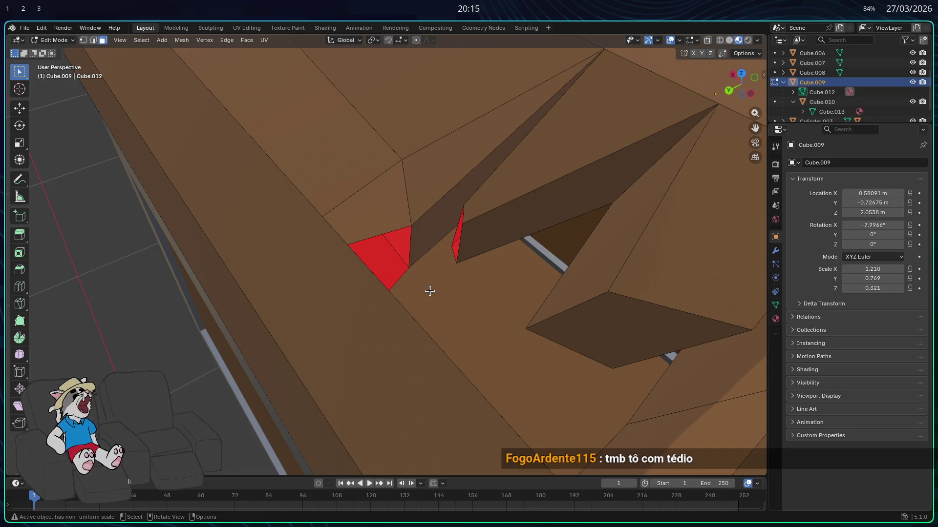
- Inspect the hole's side, selecting the triangular and red faces then clearing the selection
mouse_move(483, 288)
middle_down()
mouse_move(523, 304)
mouse_move(498, 300)
middle_up()
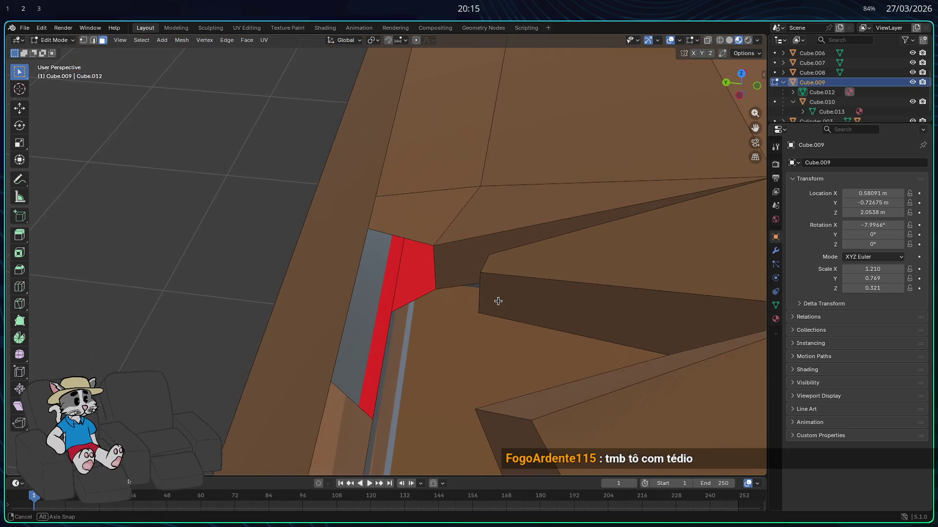
mouse_move(557, 299)
middle_down()
mouse_move(436, 312)
mouse_move(419, 279)
mouse_move(469, 293)
mouse_move(439, 289)
middle_up()
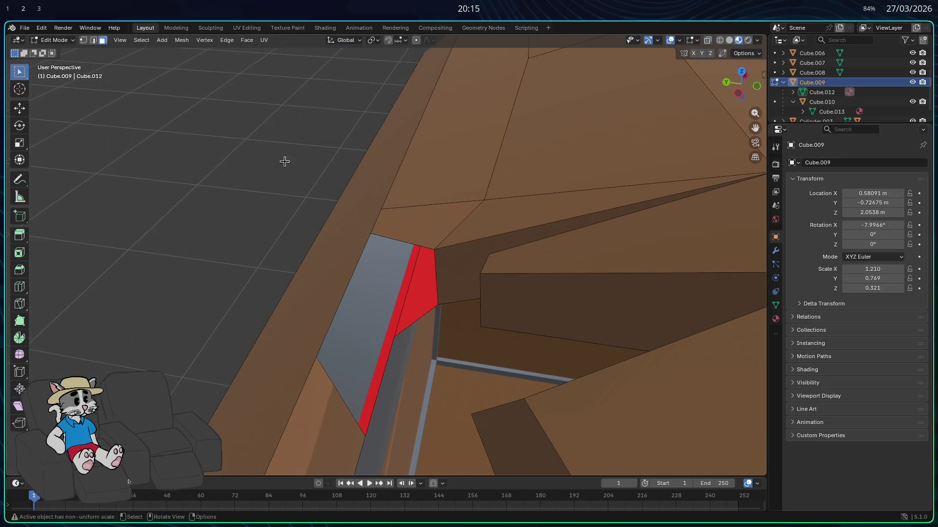
click(92, 42)
shift+click(432, 261)
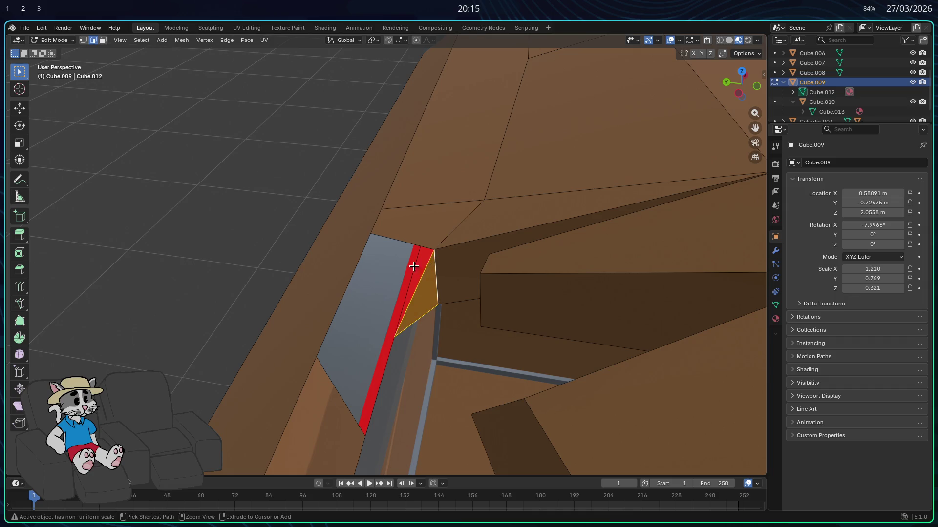
key(ctrl+z)
shift+click(419, 320)
middle_drag(419, 320, 341, 344)
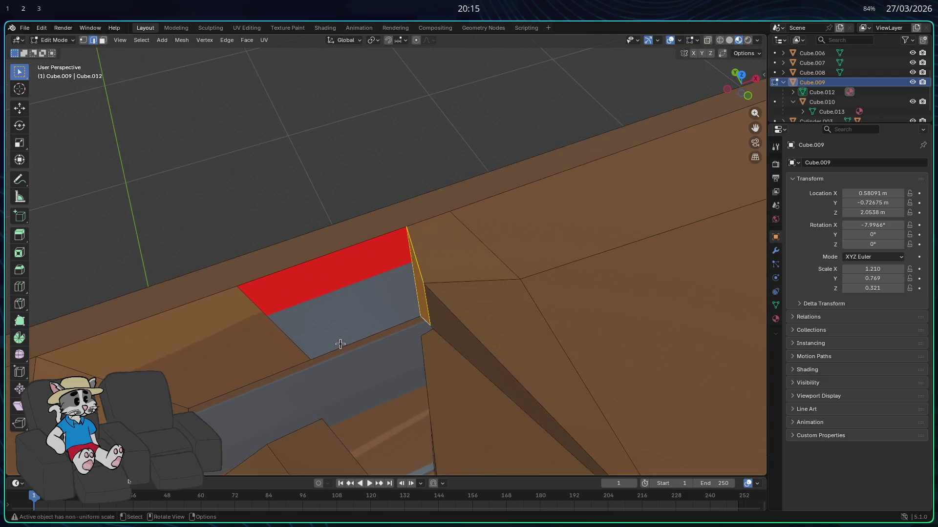
click(340, 251)
mouse_move(340, 251)
middle_down()
mouse_move(386, 269)
mouse_move(387, 245)
mouse_move(376, 323)
middle_up()
key(alt+a)
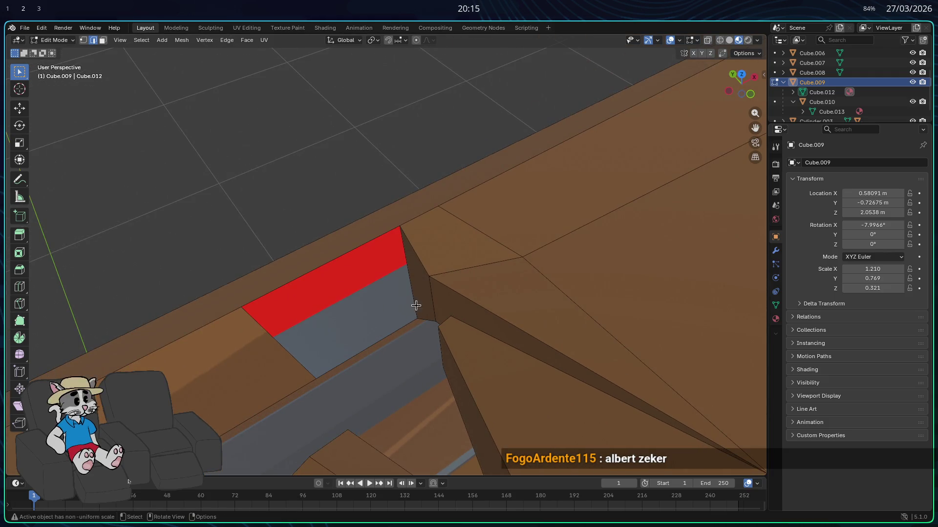
mouse_move(319, 206)
middle_down()
mouse_move(295, 236)
mouse_move(311, 237)
middle_up()
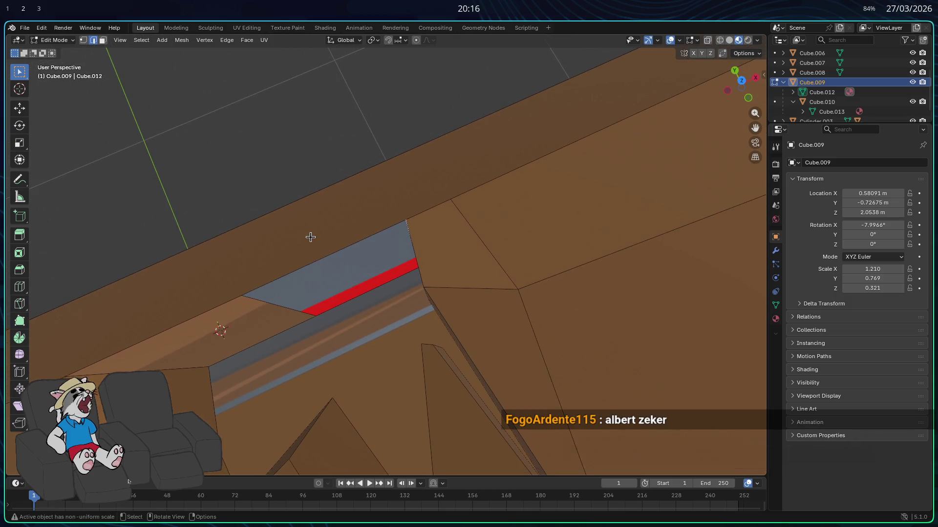
mouse_move(608, 241)
middle_down()
mouse_move(571, 285)
mouse_move(619, 212)
mouse_move(565, 183)
mouse_move(507, 217)
mouse_move(387, 261)
mouse_move(378, 252)
middle_up()
middle_drag(387, 323, 358, 312)
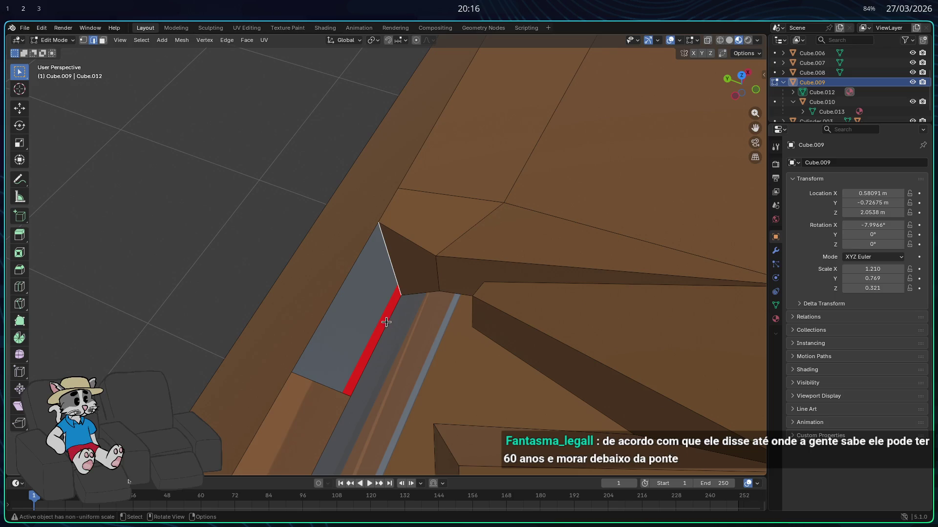
- Subdivide the grey side face's edge and remove the strip's lower-left quad
key(ctrl+e)
click(310, 224)
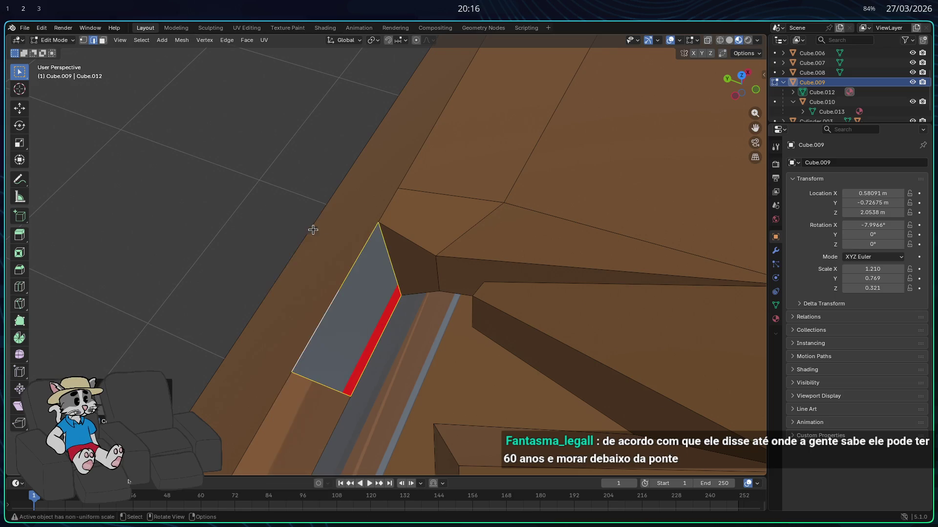
middle_drag(310, 225, 332, 273)
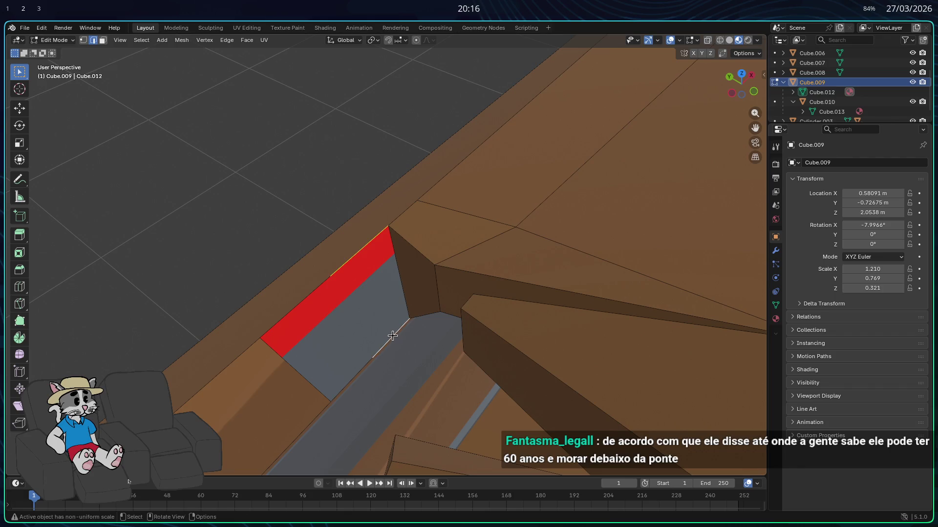
click(388, 335)
click(360, 360)
shift+click(309, 287)
shift+click(346, 312)
key(h)
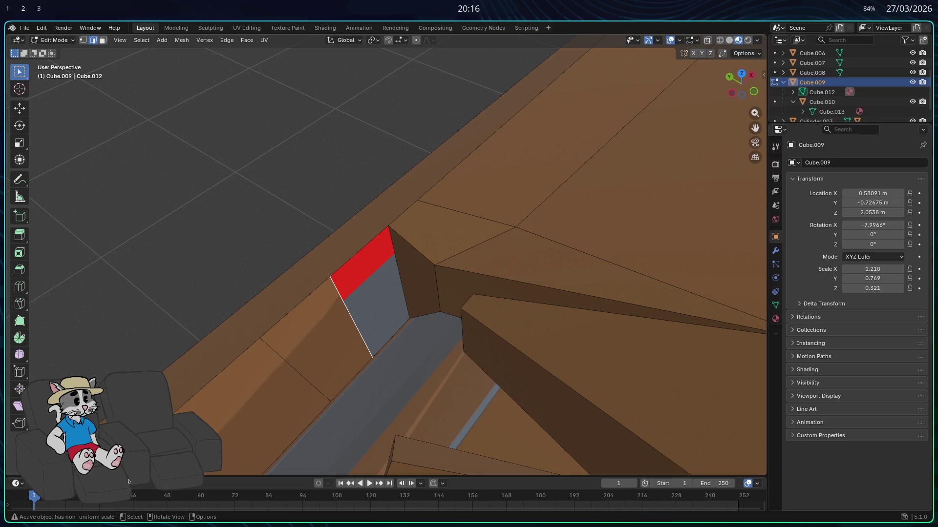
- Nudge the remaining vertices along X twice to narrow the broken edge
key(g)
key(x)
click(397, 317)
middle_drag(397, 317, 415, 322)
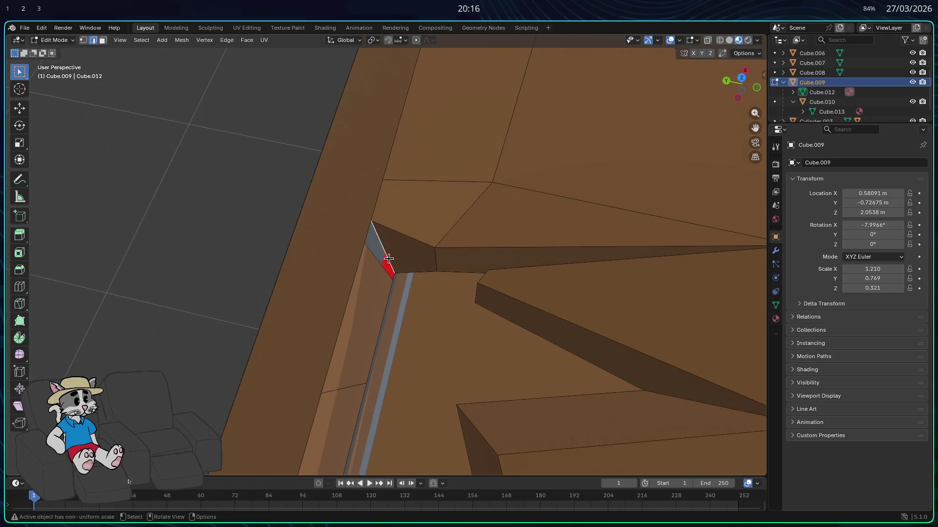
key(g)
key(x)
click(399, 281)
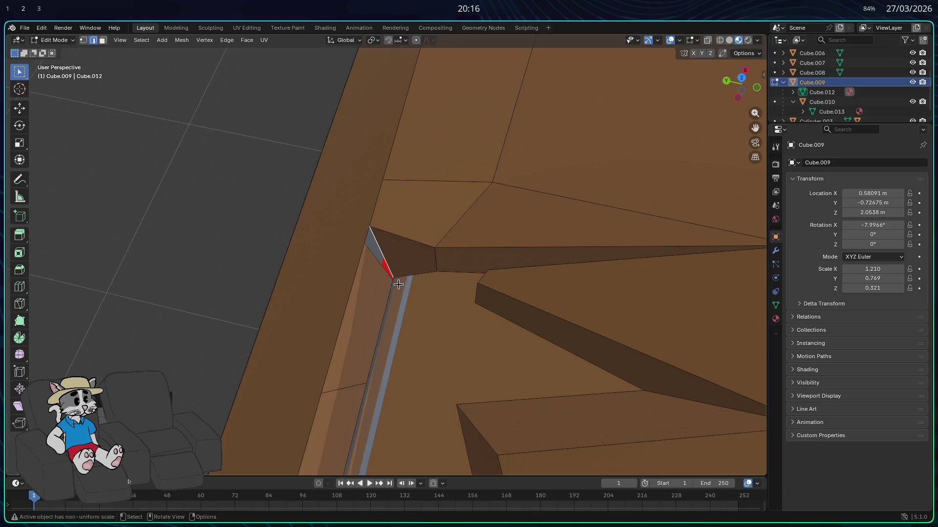
middle_drag(399, 280, 367, 299)
- Edge-slide the selected vertices, then extrude a new vertex along Y from a nearby vertex
mouse_move(447, 331)
middle_down()
mouse_move(586, 308)
mouse_move(394, 185)
middle_up()
key(g)
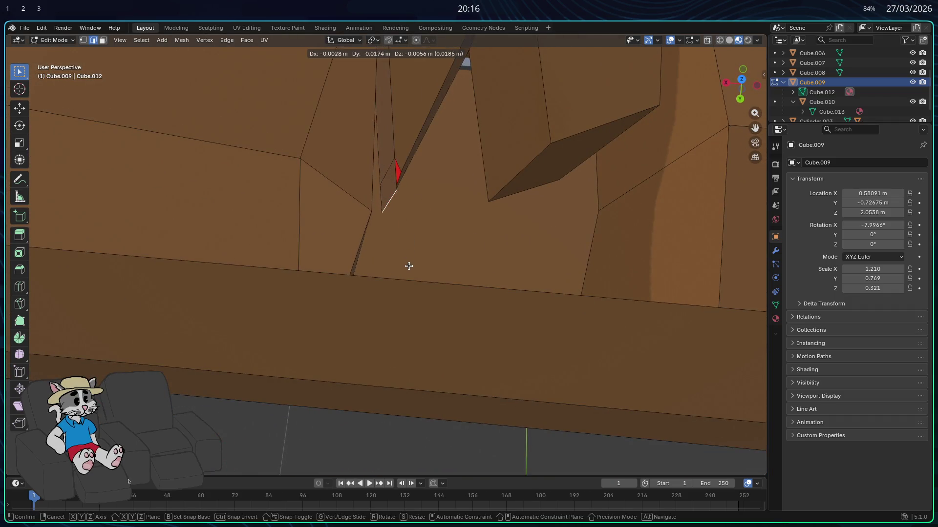
key(g)
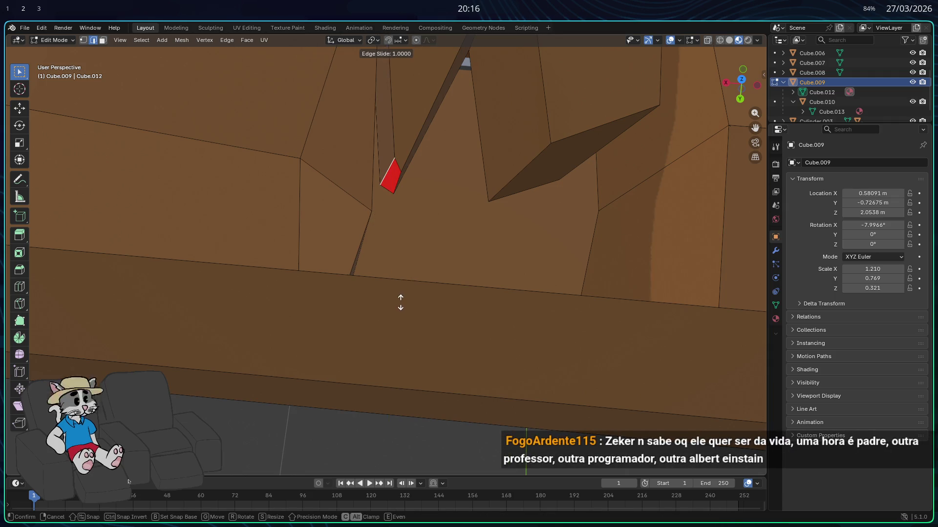
click(400, 301)
middle_drag(438, 266, 400, 261)
click(431, 200)
key(g)
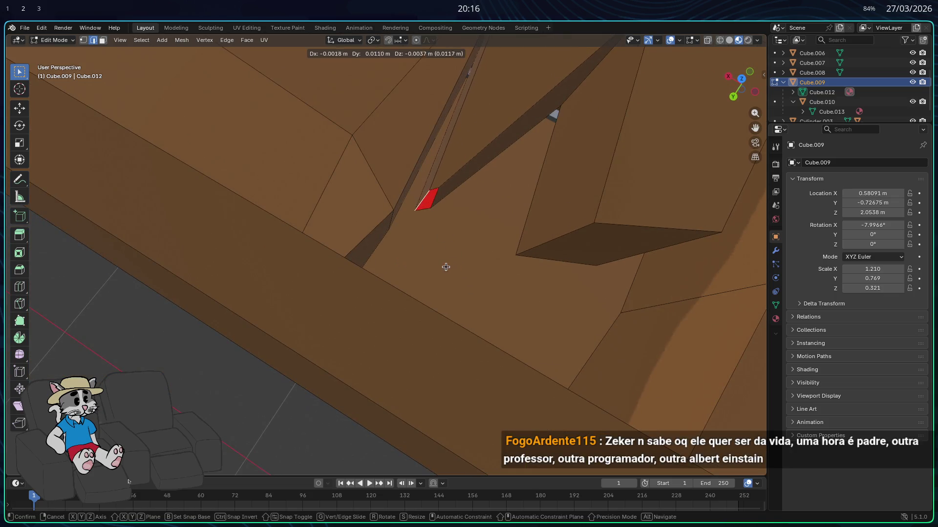
alt+middle_drag(443, 265, 424, 280)
key(y)
click(377, 328)
- Move the vertex along X, extrude another vertex leftward and adjust it along Y
mouse_move(376, 328)
middle_down()
mouse_move(285, 329)
mouse_move(317, 312)
mouse_move(419, 301)
middle_up()
key(g)
key(x)
click(285, 329)
key(g)
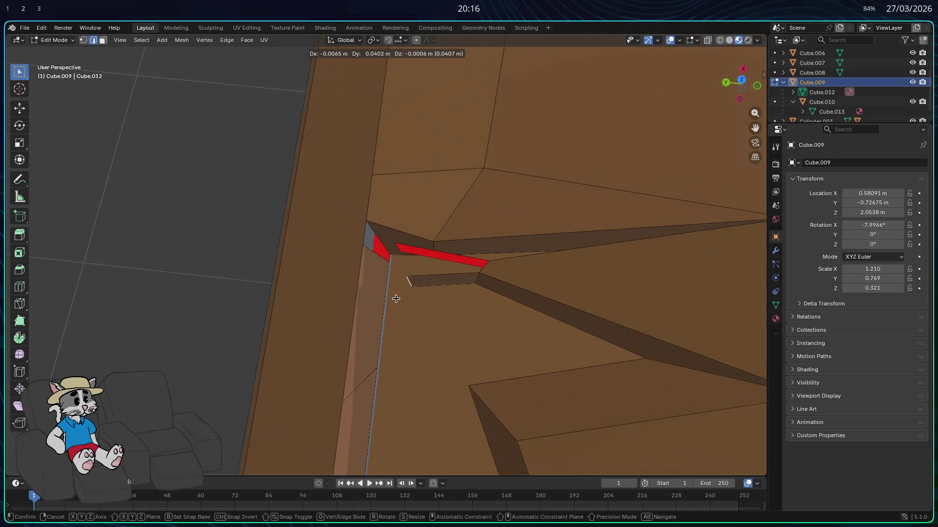
click(385, 297)
key(g)
key(y)
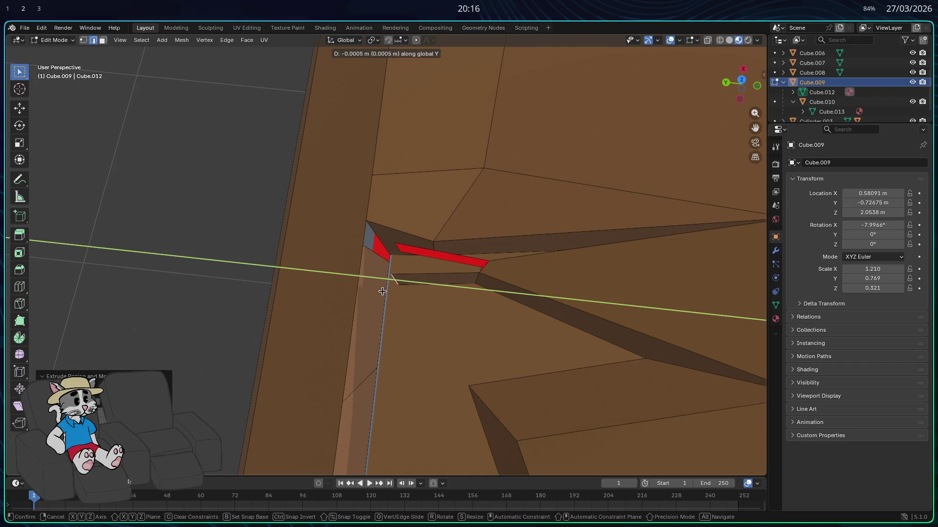
click(383, 291)
- Check the strip's lower triangle, top edge and red face, then return to Object Mode
mouse_move(382, 291)
middle_down()
mouse_move(382, 253)
mouse_move(328, 272)
middle_up()
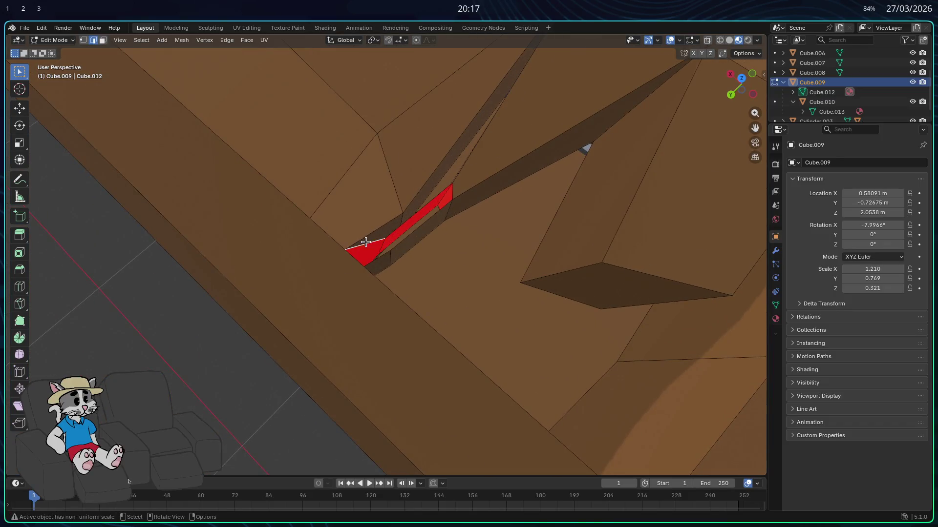
click(373, 257)
mouse_move(396, 245)
middle_down()
mouse_move(330, 212)
mouse_move(264, 110)
mouse_move(409, 309)
middle_up()
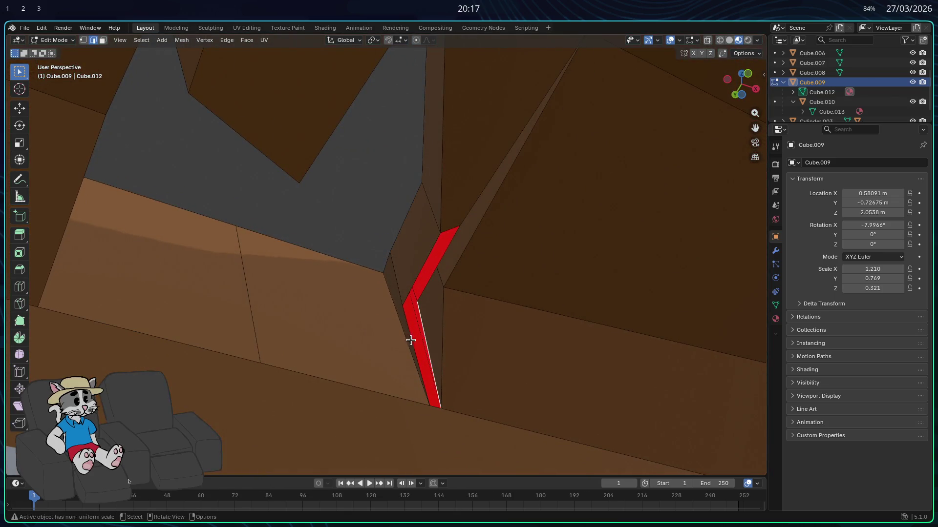
click(408, 287)
click(432, 275)
mouse_move(432, 275)
middle_down()
mouse_move(419, 310)
mouse_move(503, 389)
mouse_move(525, 356)
mouse_move(545, 385)
mouse_move(449, 294)
mouse_move(230, 388)
mouse_move(213, 196)
middle_up()
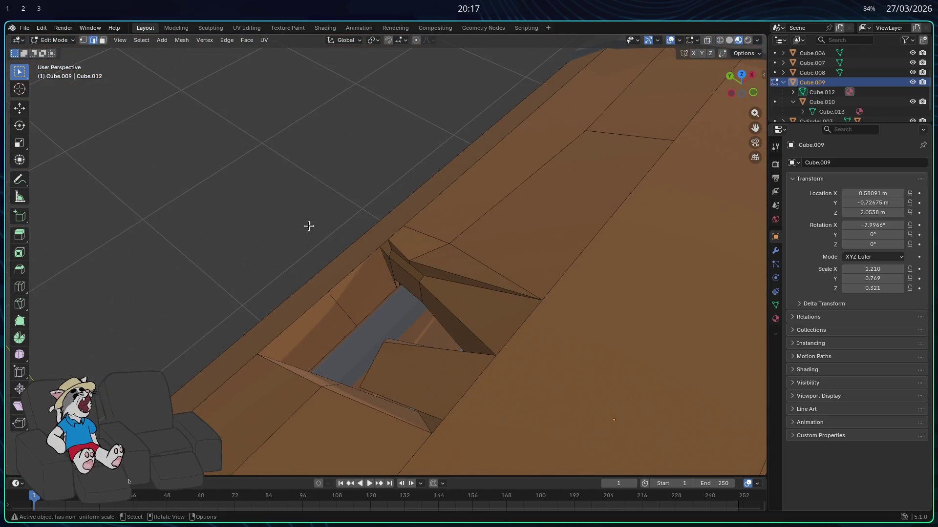
key(Tab)
mouse_move(308, 230)
middle_down()
mouse_move(450, 271)
mouse_move(419, 250)
middle_up()
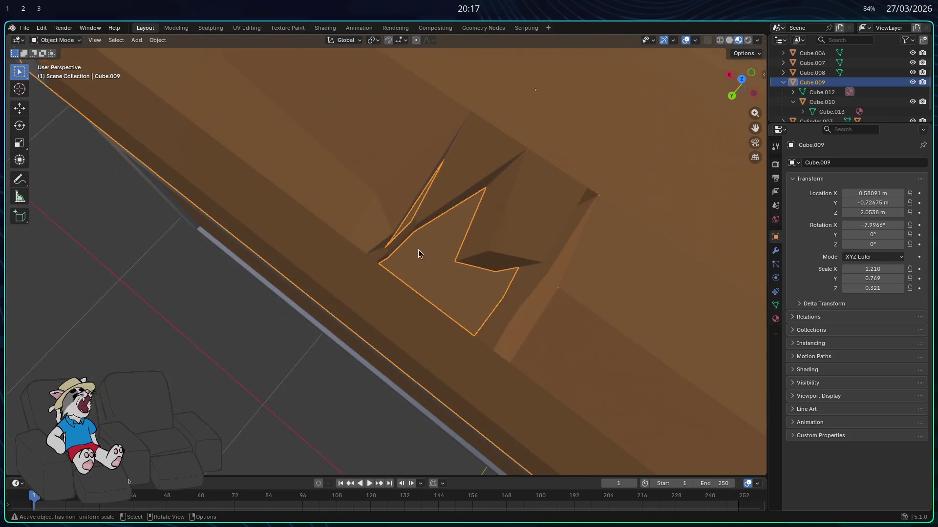
click(151, 283)
mouse_move(151, 282)
middle_down()
mouse_move(256, 286)
mouse_move(213, 273)
mouse_move(360, 326)
mouse_move(455, 295)
middle_up()
scroll(212, 273, down, 3)
scroll(417, 282, up, 4)
scroll(413, 260, up, 3)
mouse_move(413, 264)
middle_down()
mouse_move(435, 272)
mouse_move(386, 281)
middle_up()
mouse_move(379, 239)
middle_down()
mouse_move(356, 210)
mouse_move(467, 237)
mouse_move(522, 228)
middle_up()
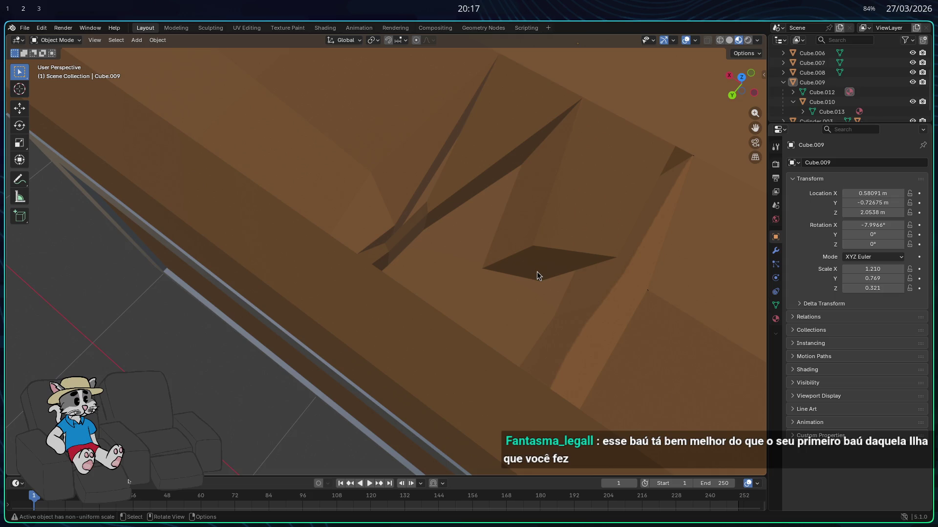
mouse_move(562, 266)
middle_down()
mouse_move(502, 260)
mouse_move(505, 279)
mouse_move(492, 302)
mouse_move(573, 305)
middle_up()
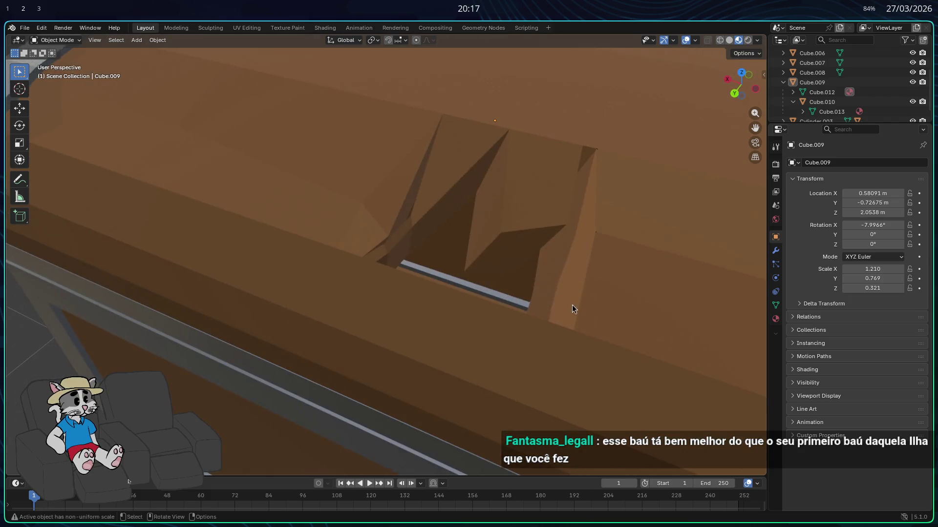
click(517, 238)
key(Tab)
click(515, 233)
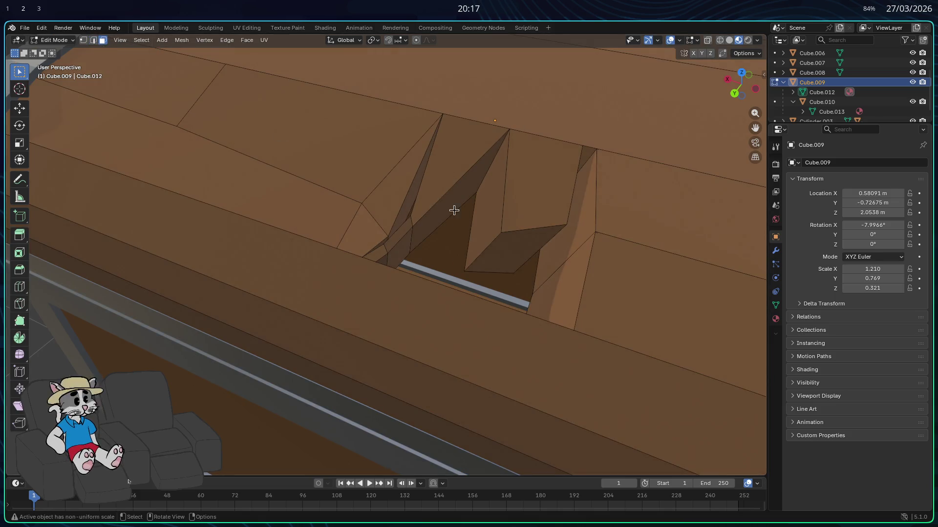
- Move the loose face in the gap along X, then along Y into position
click(507, 249)
key(g)
key(x)
click(506, 255)
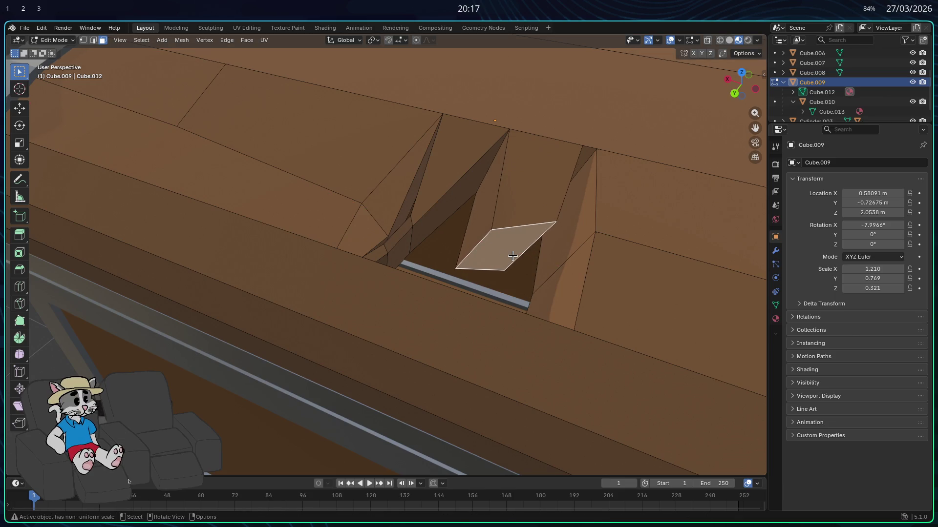
key(g)
key(z)
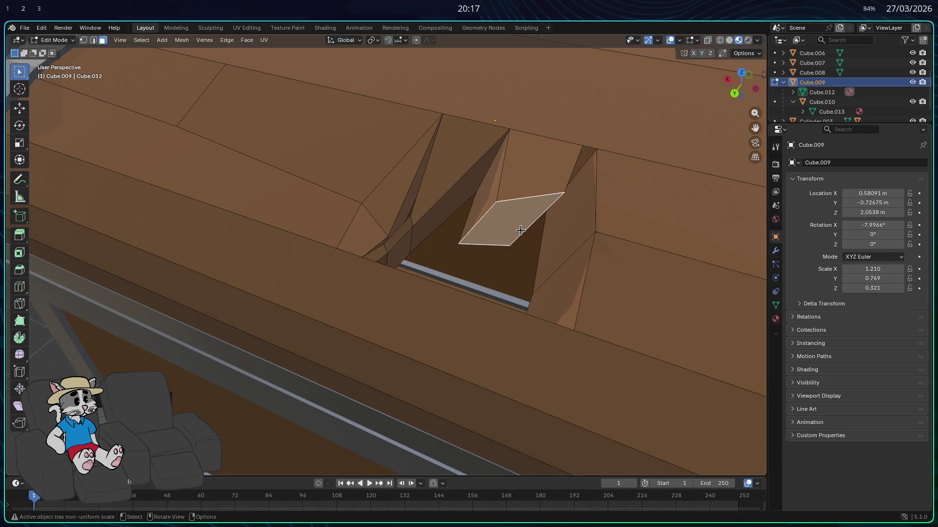
key(y)
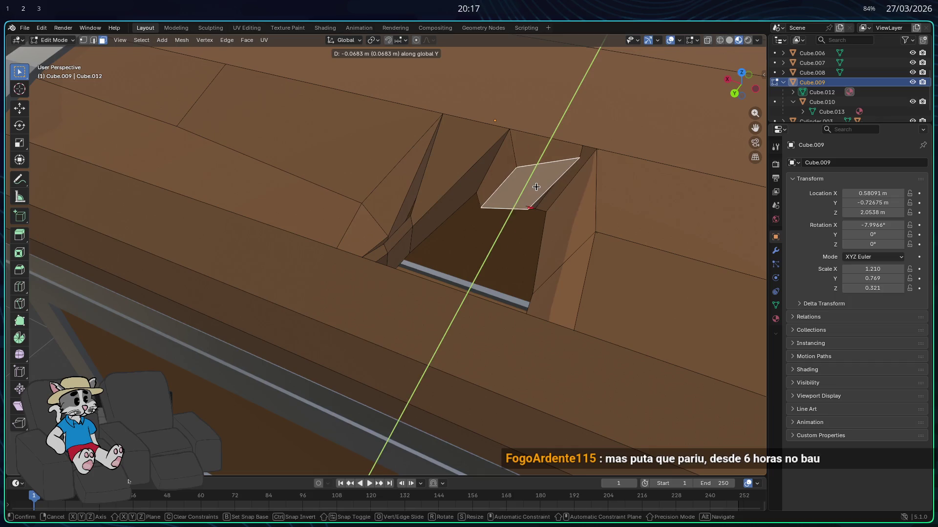
middle_drag(536, 187, 518, 196)
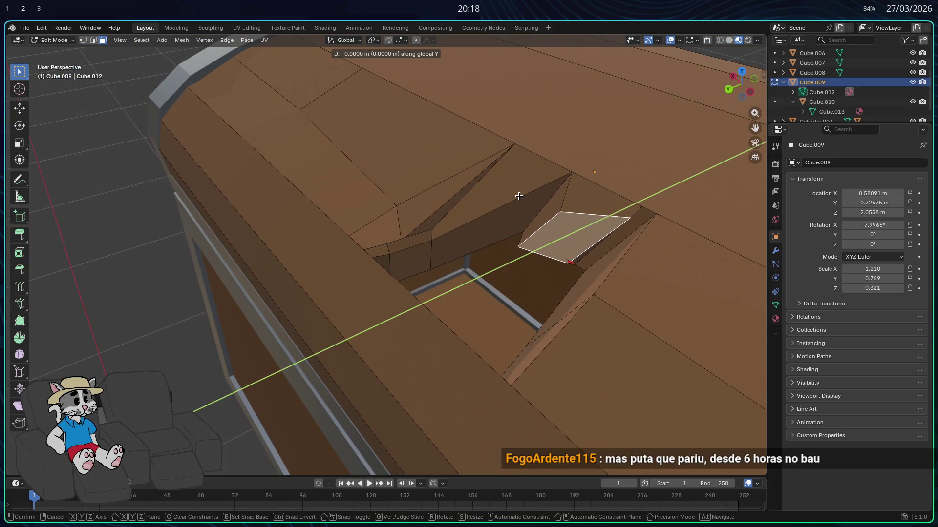
click(516, 201)
- Tilt the face about the X axis like a broken plank piece and return to Object Mode
middle_drag(513, 198, 501, 228)
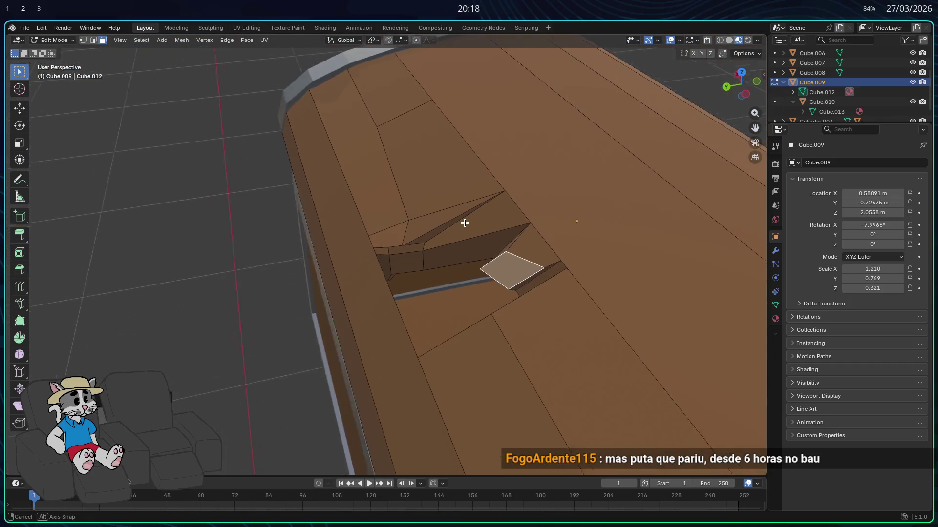
mouse_move(536, 273)
middle_down()
mouse_move(585, 214)
mouse_move(496, 243)
middle_up()
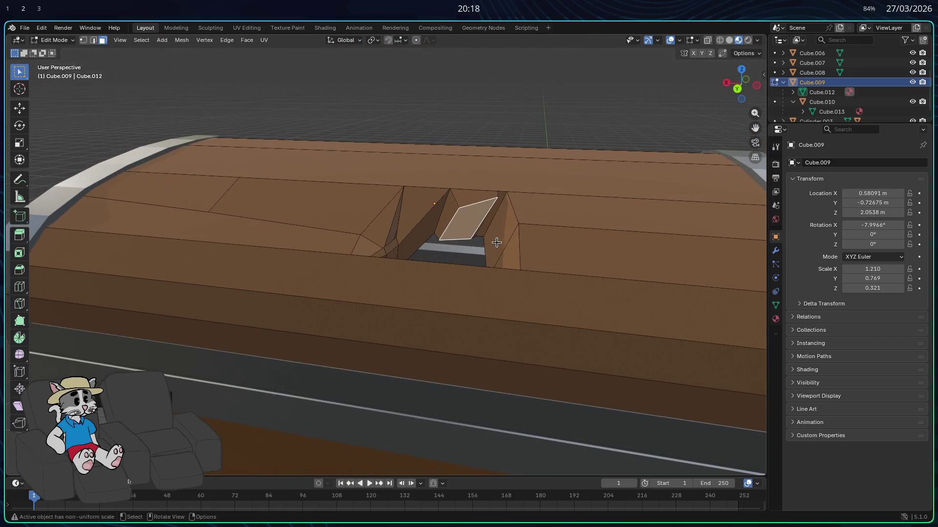
key(r)
key(x)
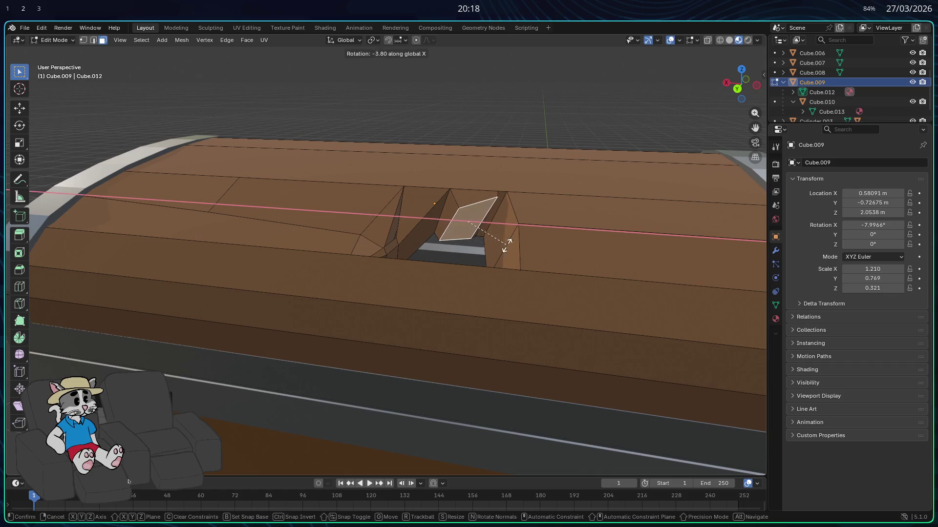
click(506, 244)
key(Tab)
scroll(474, 235, down, 3)
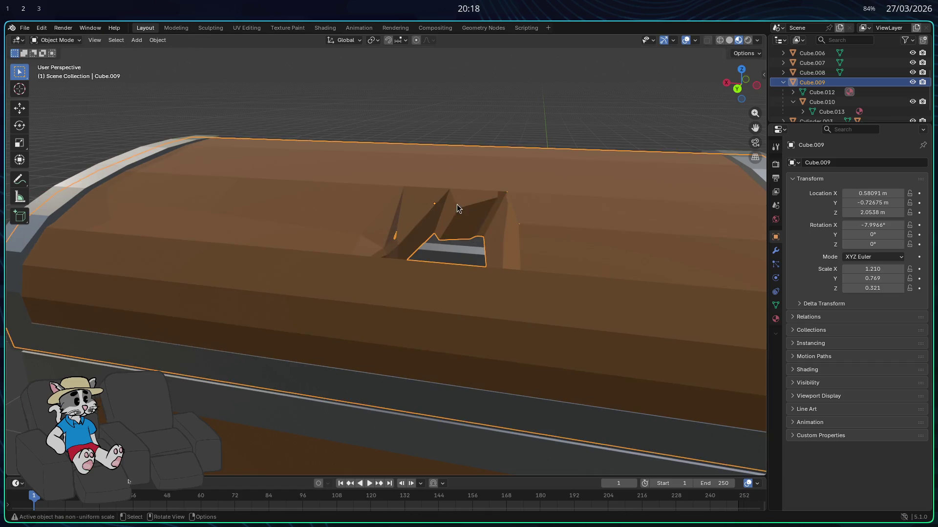
- Move the thin sliver and small triangle at the hole edge along X to close the gap
mouse_move(455, 218)
middle_down()
mouse_move(348, 280)
mouse_move(146, 326)
mouse_move(220, 285)
mouse_move(201, 300)
mouse_move(207, 312)
mouse_move(396, 232)
middle_up()
click(147, 325)
scroll(161, 315, down, 3)
scroll(241, 273, up, 6)
key(Tab)
click(386, 235)
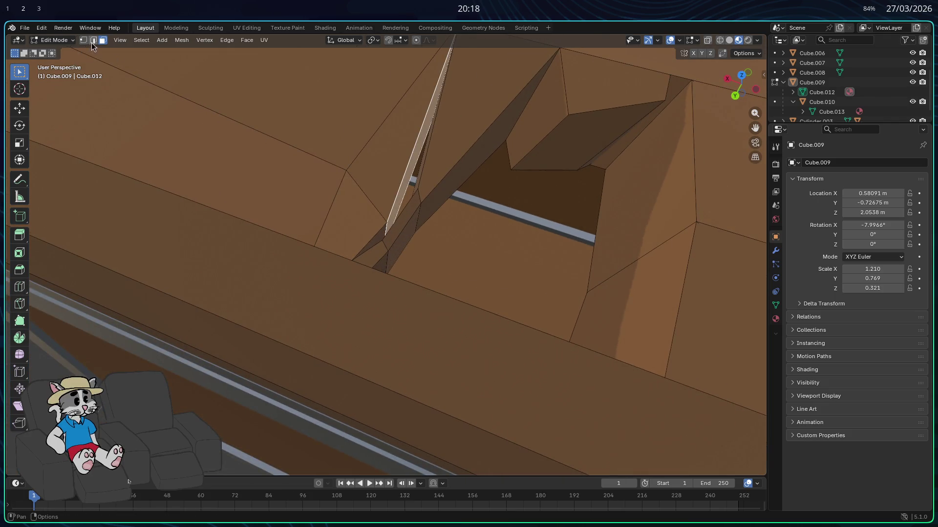
shift+click(373, 238)
key(g)
key(x)
click(470, 256)
mouse_move(470, 256)
middle_down()
mouse_move(481, 263)
mouse_move(489, 255)
mouse_move(453, 264)
mouse_move(335, 226)
mouse_move(295, 171)
mouse_move(318, 199)
middle_up()
key(Tab)
- Orbit around the lid hole, the whole chest and the latch to check the result
mouse_move(370, 230)
middle_down()
mouse_move(485, 315)
mouse_move(442, 268)
mouse_move(461, 284)
mouse_move(356, 251)
mouse_move(261, 156)
mouse_move(274, 158)
mouse_move(255, 159)
mouse_move(388, 183)
middle_up()
scroll(462, 284, down, 4)
scroll(259, 150, up, 3)
scroll(259, 154, up, 2)
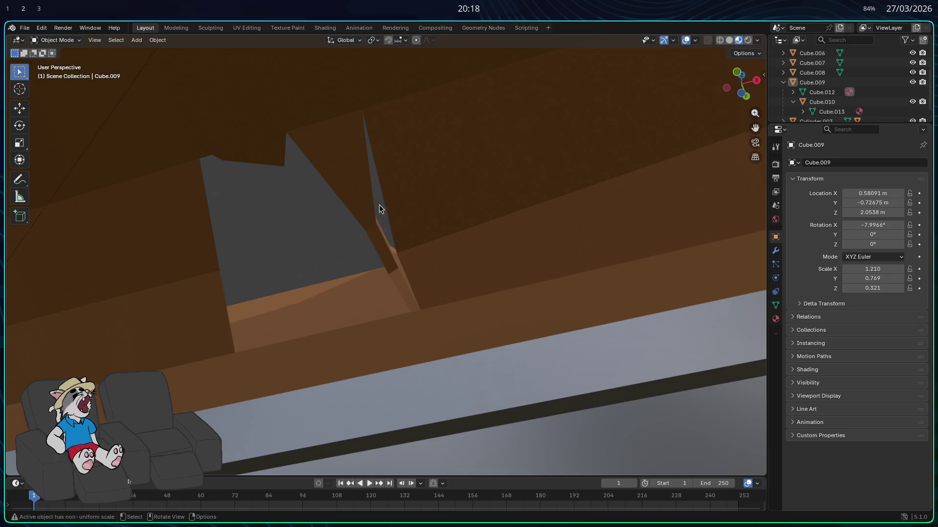
mouse_move(375, 206)
middle_down()
mouse_move(356, 204)
mouse_move(468, 230)
mouse_move(429, 237)
middle_up()
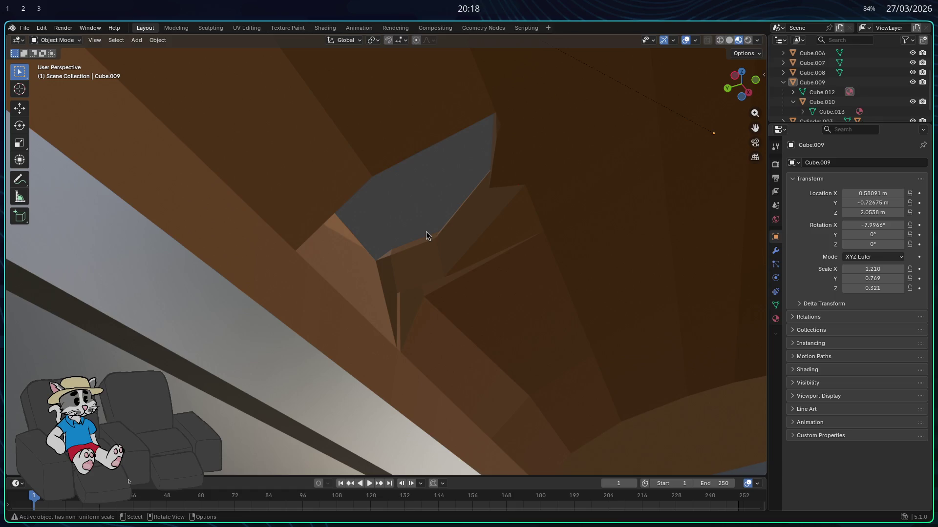
mouse_move(426, 235)
middle_down()
mouse_move(488, 335)
mouse_move(490, 328)
mouse_move(368, 278)
mouse_move(494, 276)
mouse_move(418, 302)
mouse_move(358, 240)
middle_up()
mouse_move(281, 196)
middle_down()
mouse_move(360, 216)
mouse_move(362, 233)
mouse_move(341, 167)
mouse_move(320, 187)
mouse_move(353, 184)
mouse_move(446, 205)
mouse_move(427, 212)
mouse_move(417, 304)
mouse_move(502, 379)
mouse_move(503, 396)
mouse_move(513, 356)
mouse_move(444, 334)
mouse_move(408, 264)
mouse_move(398, 313)
mouse_move(395, 306)
middle_up()
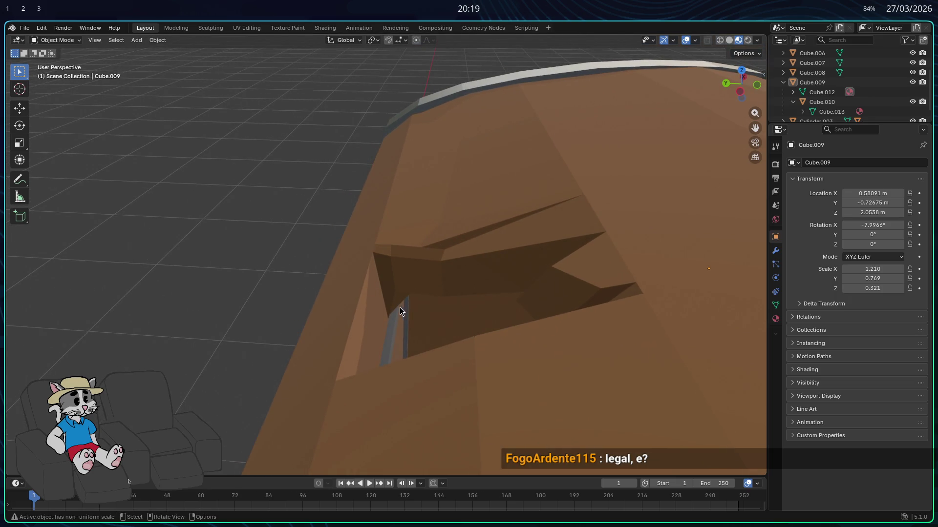
scroll(401, 307, down, 3)
scroll(391, 311, down, 4)
mouse_move(368, 312)
middle_down()
mouse_move(370, 324)
mouse_move(428, 341)
mouse_move(492, 344)
middle_up()
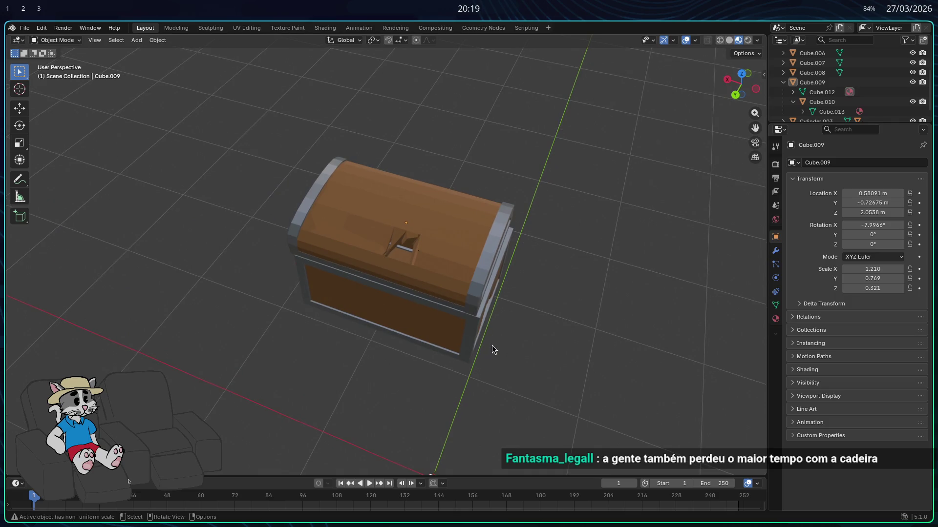
scroll(492, 345, up, 1)
scroll(491, 345, up, 1)
scroll(470, 320, up, 2)
scroll(495, 259, up, 2)
mouse_move(496, 259)
middle_down()
mouse_move(456, 257)
mouse_move(555, 242)
middle_up()
- Cancel an unwanted X move of a notch face and review the whole lid
key(Tab)
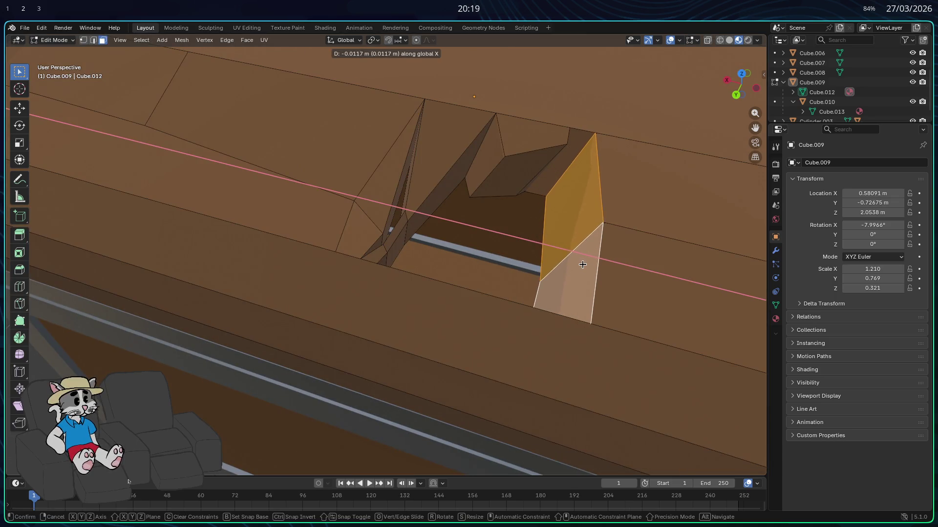
right_click(569, 164)
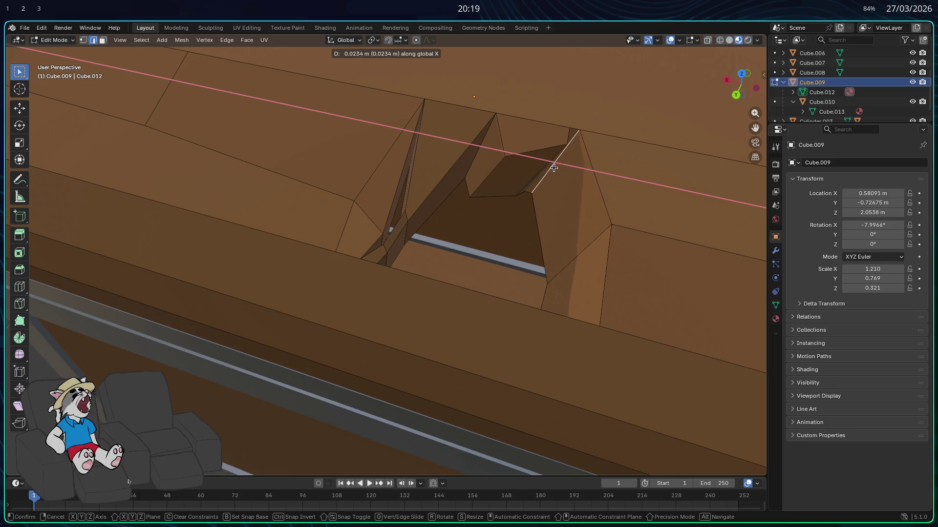
middle_drag(553, 167, 506, 175)
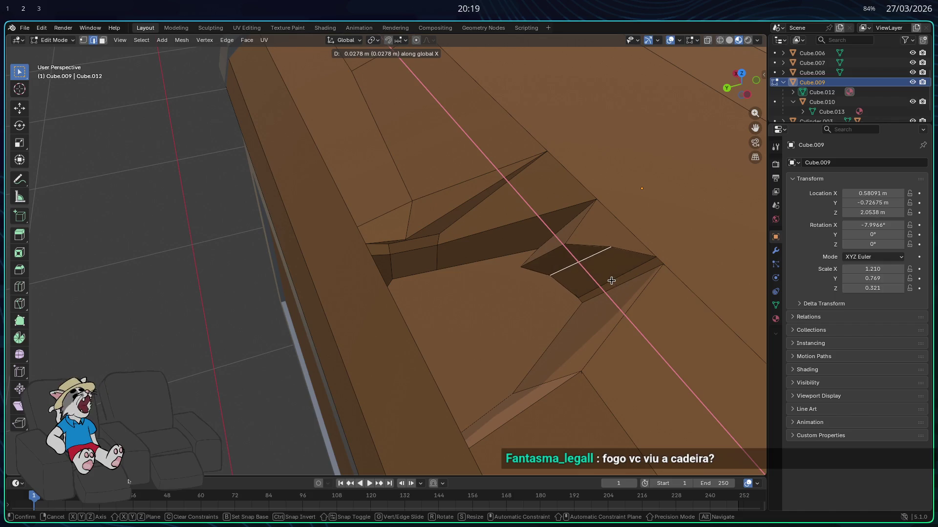
scroll(611, 281, down, 3)
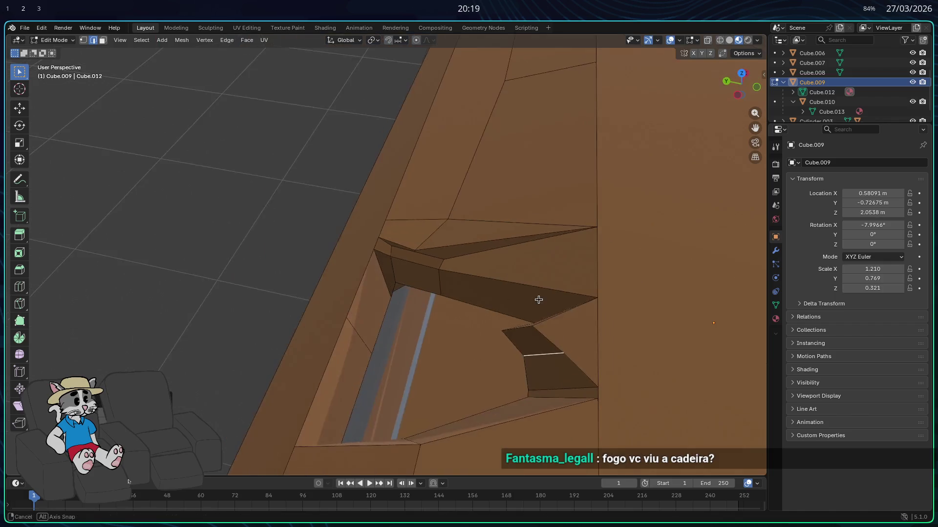
scroll(538, 300, down, 3)
key(Tab)
mouse_move(342, 283)
middle_down()
mouse_move(398, 281)
mouse_move(329, 199)
mouse_move(351, 193)
mouse_move(504, 304)
mouse_move(456, 335)
mouse_move(412, 308)
mouse_move(293, 279)
mouse_move(406, 250)
middle_up()
click(215, 255)
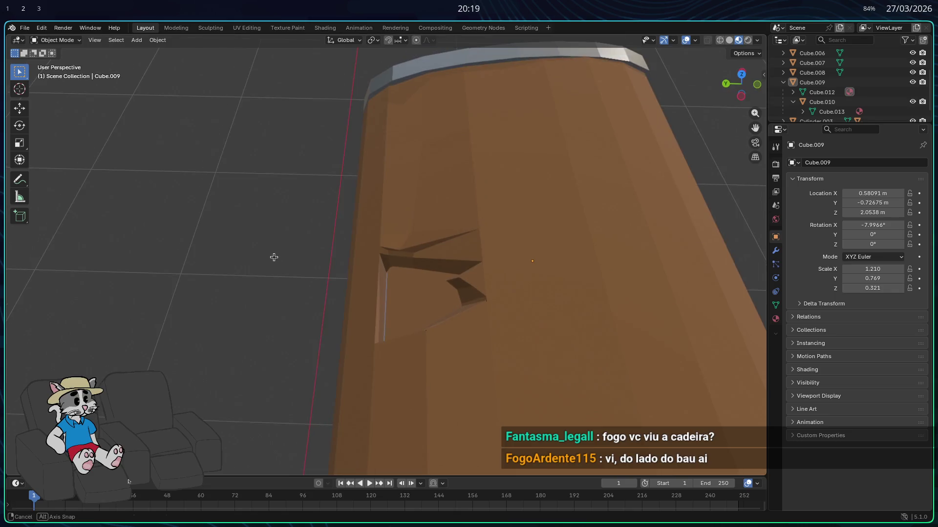
scroll(407, 250, up, 2)
scroll(453, 287, up, 2)
- Slide a notch edge along X, checking the lid from a lower angle
click(481, 288)
key(Tab)
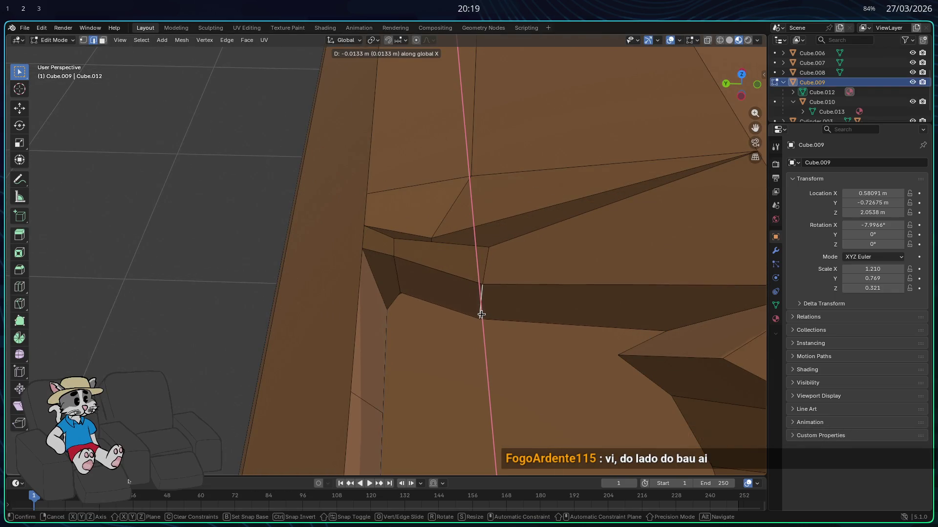
mouse_move(504, 315)
middle_down()
mouse_move(578, 324)
mouse_move(586, 249)
middle_up()
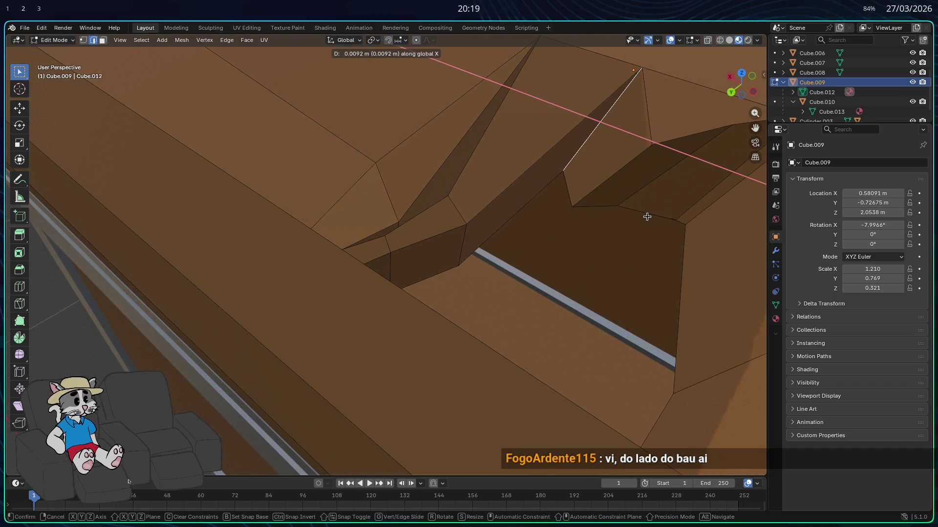
mouse_move(643, 221)
middle_down()
mouse_move(224, 340)
mouse_move(224, 360)
mouse_move(240, 328)
middle_up()
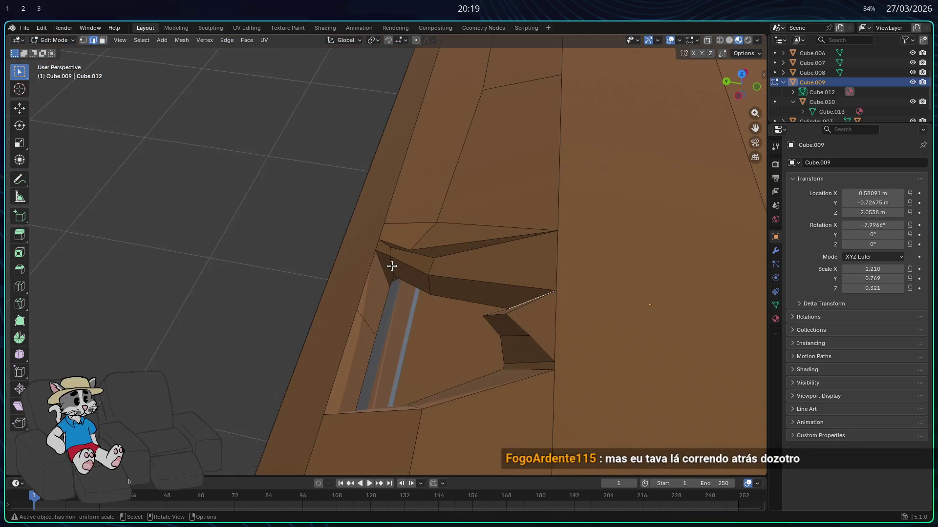
middle_drag(392, 266, 410, 282)
key(g)
key(x)
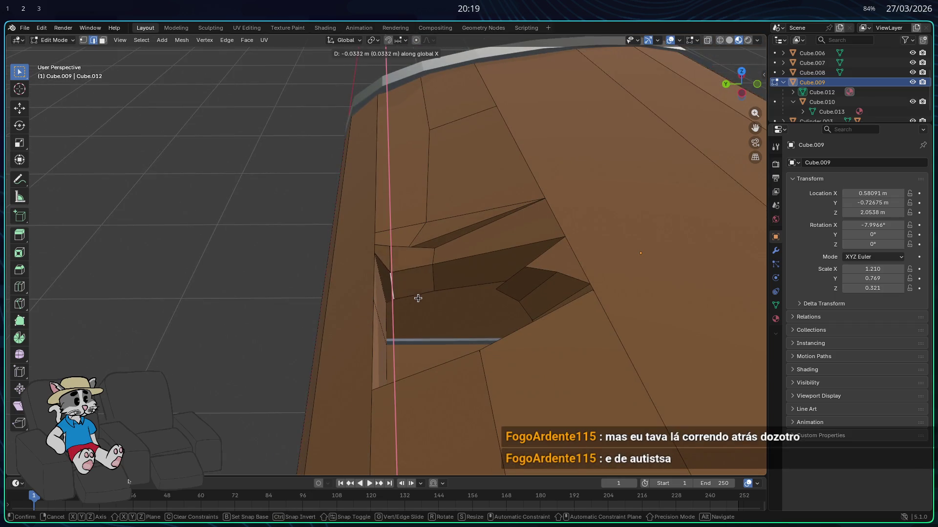
mouse_move(253, 287)
middle_down()
mouse_move(353, 332)
mouse_move(335, 330)
middle_up()
key(Tab)
key(Tab)
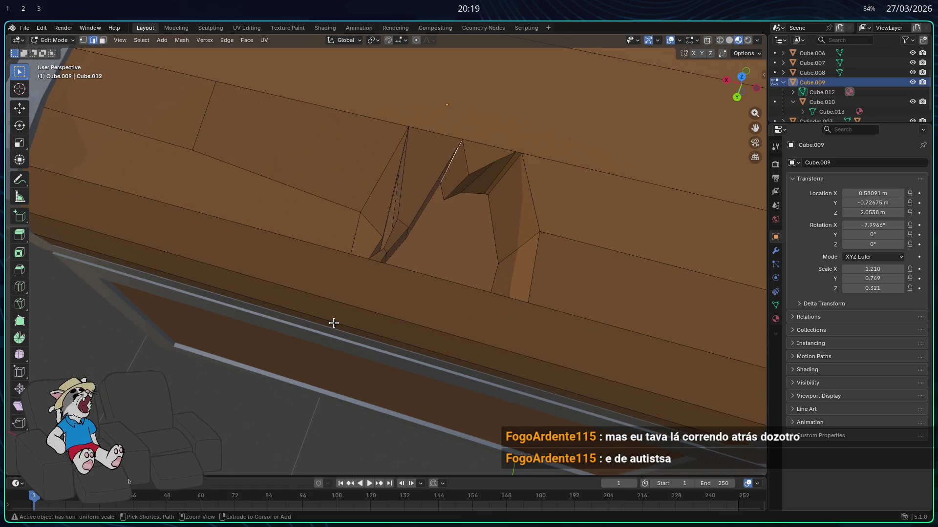
mouse_move(262, 354)
middle_down()
mouse_move(278, 433)
mouse_move(248, 419)
middle_up()
key(Tab)
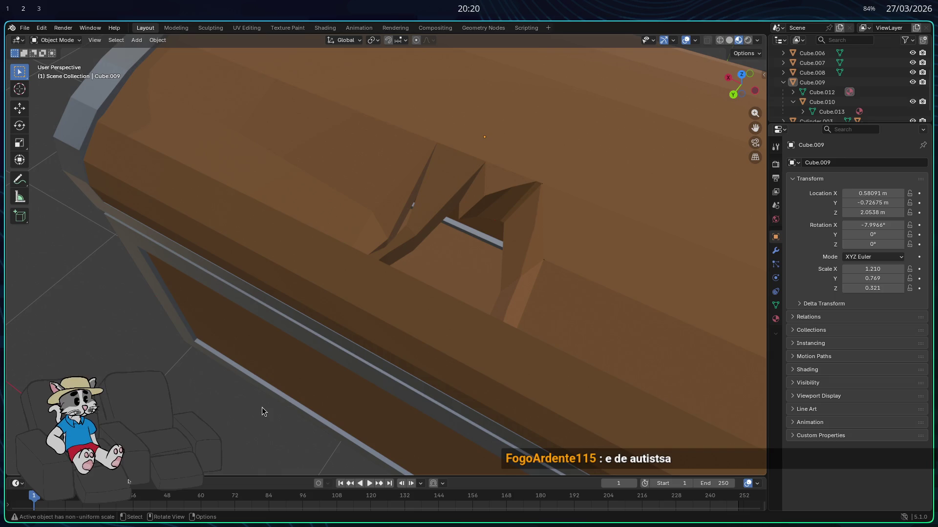
scroll(249, 400, down, 2)
scroll(254, 406, down, 3)
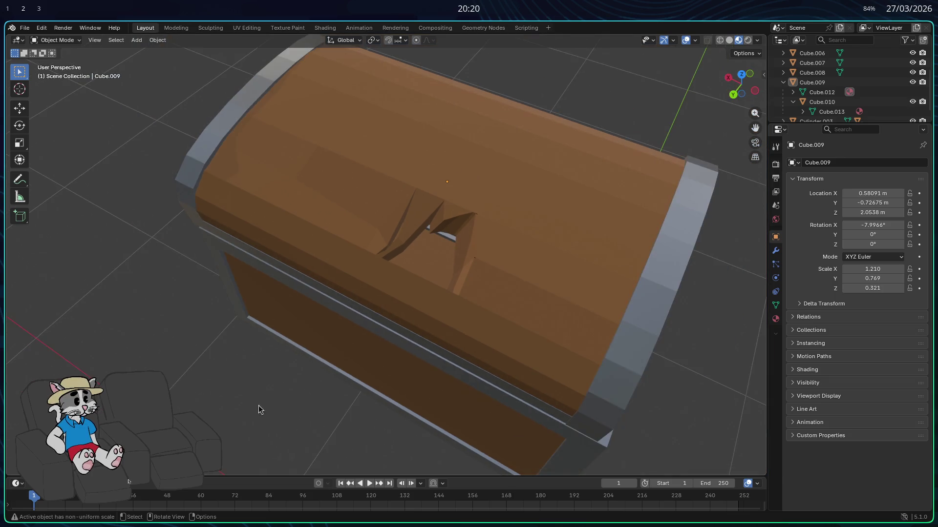
mouse_move(385, 385)
middle_down()
mouse_move(378, 359)
mouse_move(495, 352)
mouse_move(529, 304)
middle_up()
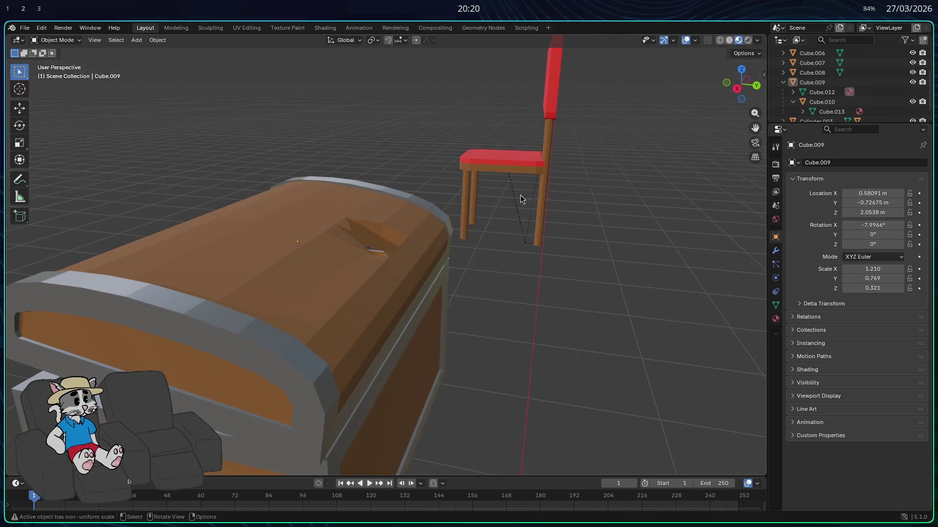
mouse_move(551, 149)
middle_down()
mouse_move(549, 139)
mouse_move(571, 169)
mouse_move(464, 209)
mouse_move(398, 220)
mouse_move(310, 208)
mouse_move(351, 289)
mouse_move(365, 293)
mouse_move(429, 262)
mouse_move(529, 254)
mouse_move(395, 210)
mouse_move(366, 272)
mouse_move(346, 252)
middle_up()
- Raise two vertices on the hole rim along Z to roughen the plank edges
key(Tab)
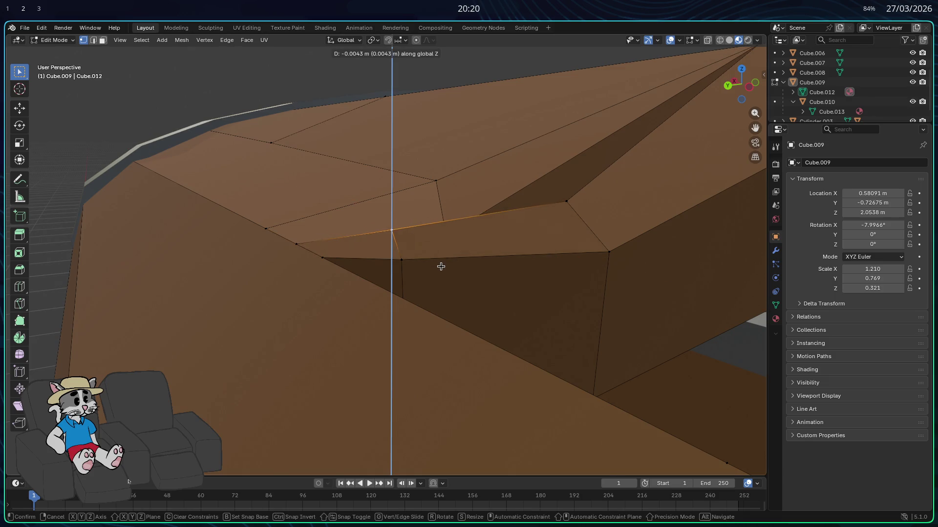
mouse_move(435, 268)
middle_down()
mouse_move(389, 260)
mouse_move(399, 256)
middle_up()
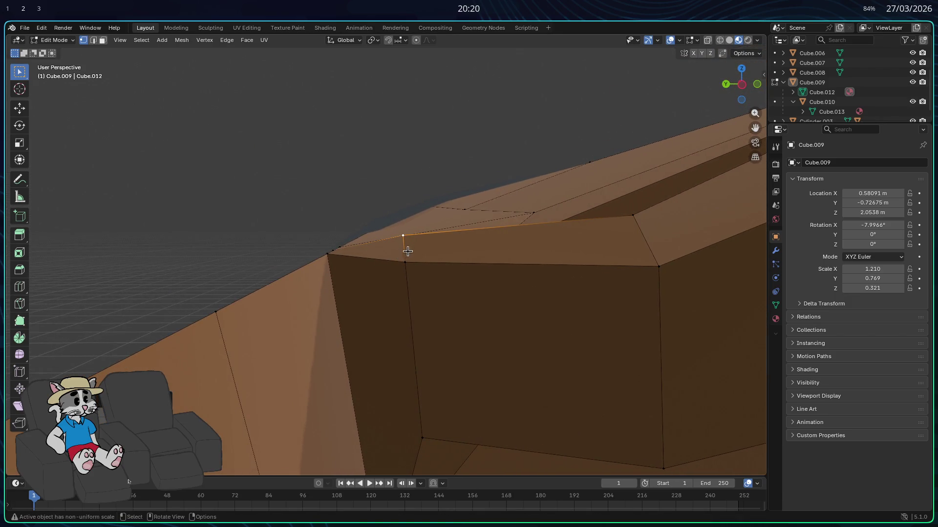
click(435, 278)
mouse_move(411, 264)
middle_down()
mouse_move(489, 289)
mouse_move(558, 283)
middle_up()
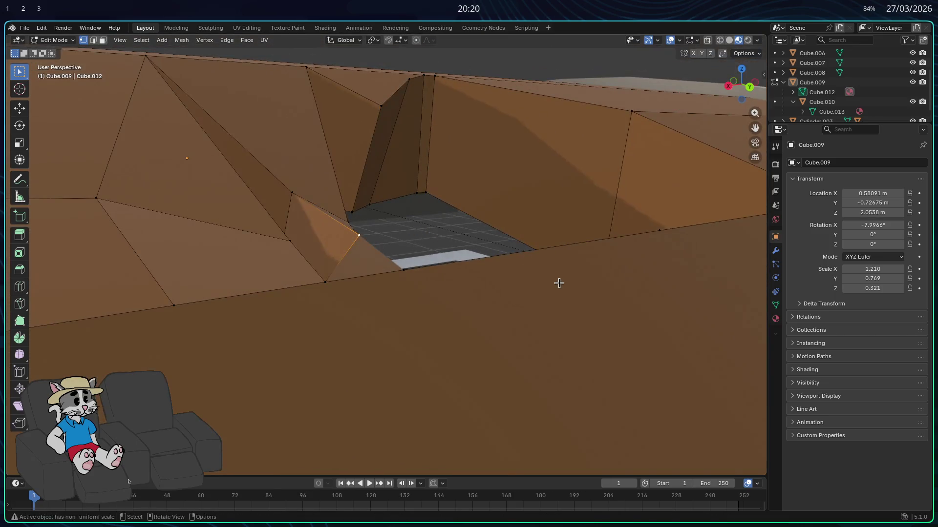
click(537, 311)
mouse_move(530, 310)
middle_down()
mouse_move(446, 314)
mouse_move(406, 291)
mouse_move(494, 315)
mouse_move(475, 303)
middle_up()
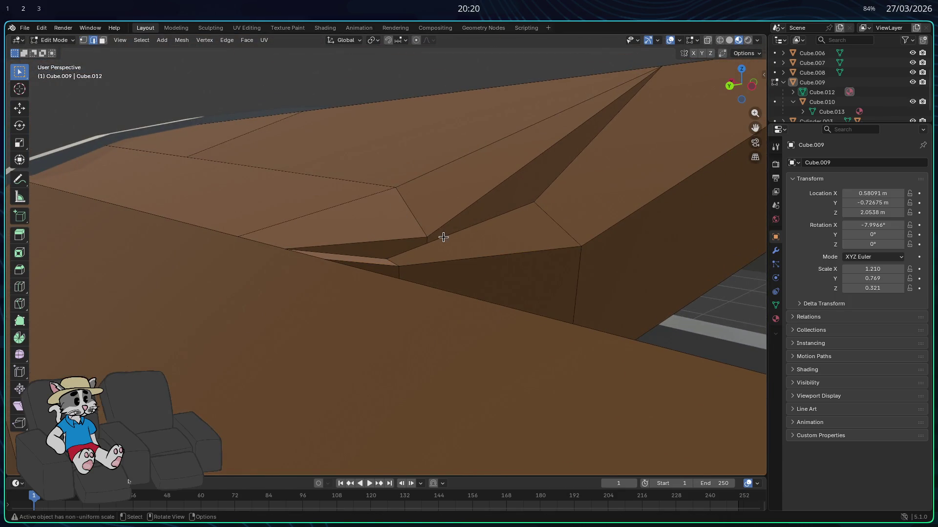
- Move two more rim vertices vertically, lowering the notch's upper edge, and review the lid
mouse_move(523, 263)
middle_down()
mouse_move(412, 254)
mouse_move(385, 240)
middle_up()
mouse_move(524, 283)
middle_down()
mouse_move(496, 299)
mouse_move(133, 83)
middle_up()
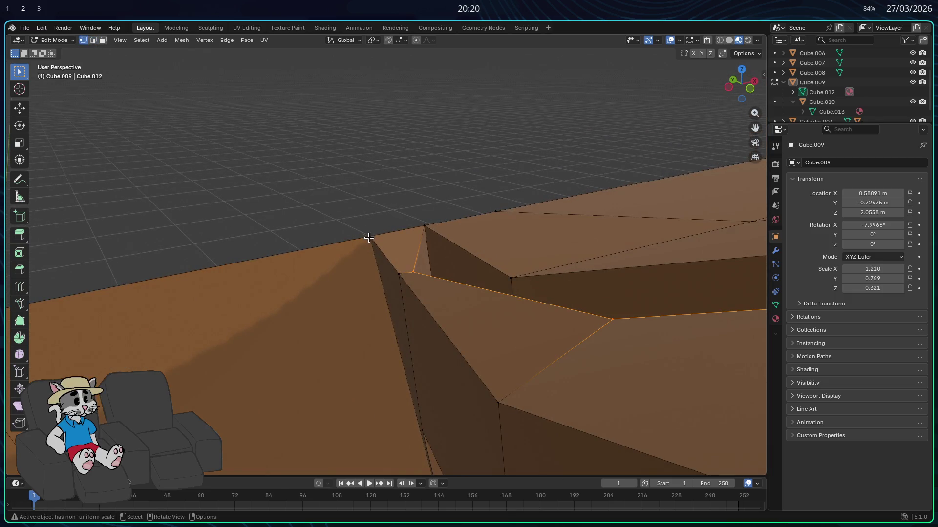
click(482, 307)
mouse_move(483, 307)
middle_down()
mouse_move(549, 290)
mouse_move(562, 294)
mouse_move(551, 308)
mouse_move(567, 327)
mouse_move(640, 338)
mouse_move(487, 328)
mouse_move(418, 380)
mouse_move(428, 334)
middle_up()
click(561, 298)
mouse_move(443, 201)
middle_down()
mouse_move(591, 196)
mouse_move(528, 174)
mouse_move(390, 208)
middle_up()
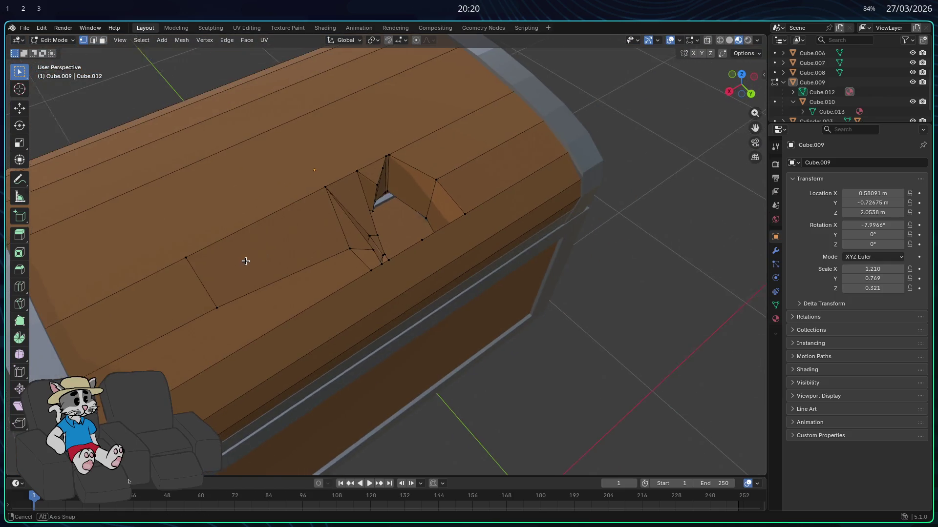
scroll(244, 260, down, 3)
key(Tab)
mouse_move(470, 233)
middle_down()
mouse_move(512, 167)
mouse_move(580, 147)
mouse_move(493, 147)
mouse_move(455, 171)
middle_up()
scroll(569, 147, down, 3)
scroll(580, 146, up, 3)
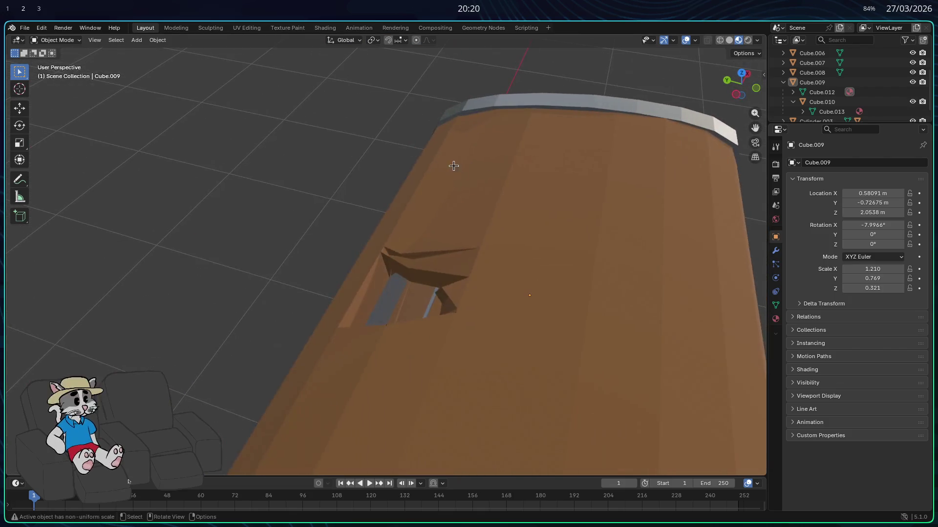
key(Tab)
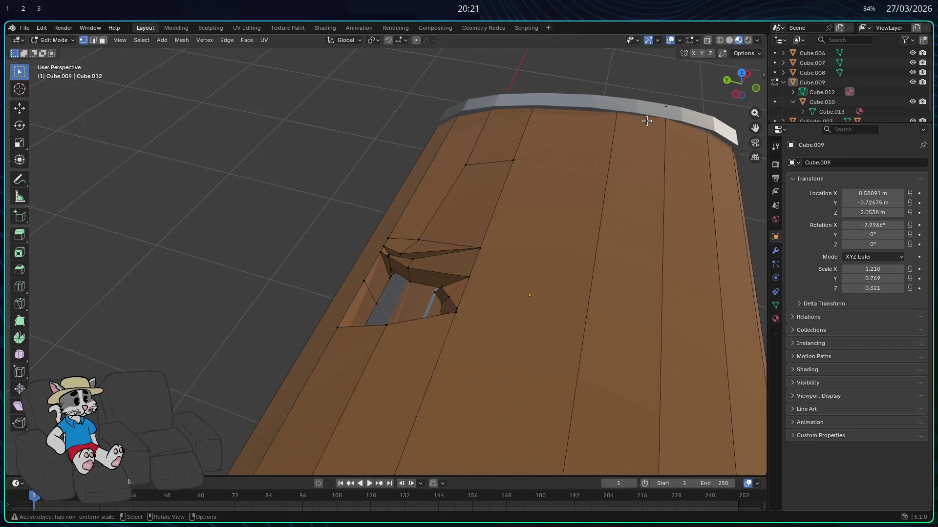
click(679, 41)
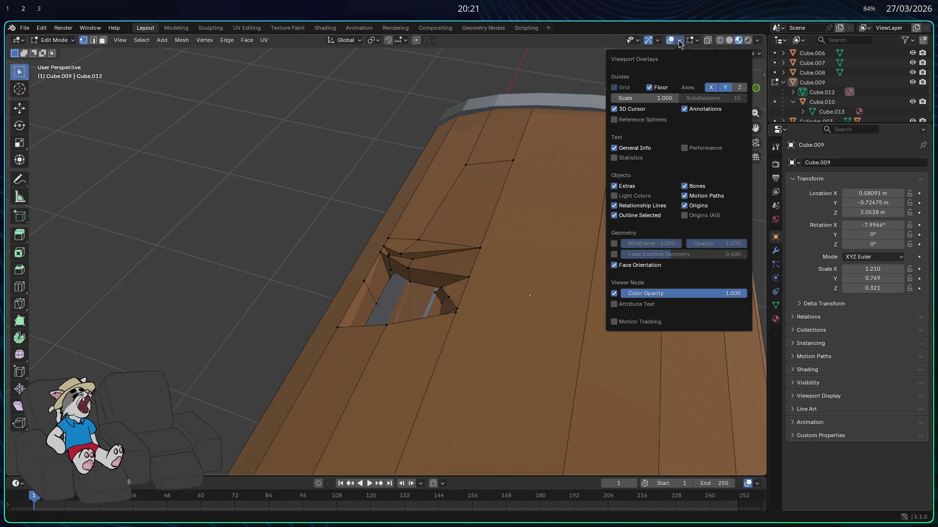
key(Tab)
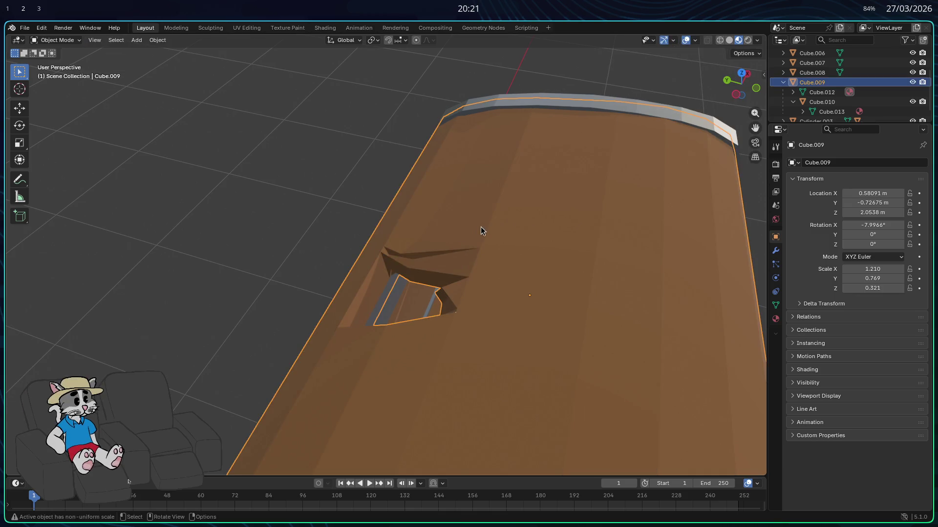
scroll(481, 229, down, 2)
scroll(481, 228, down, 2)
right_click(479, 206)
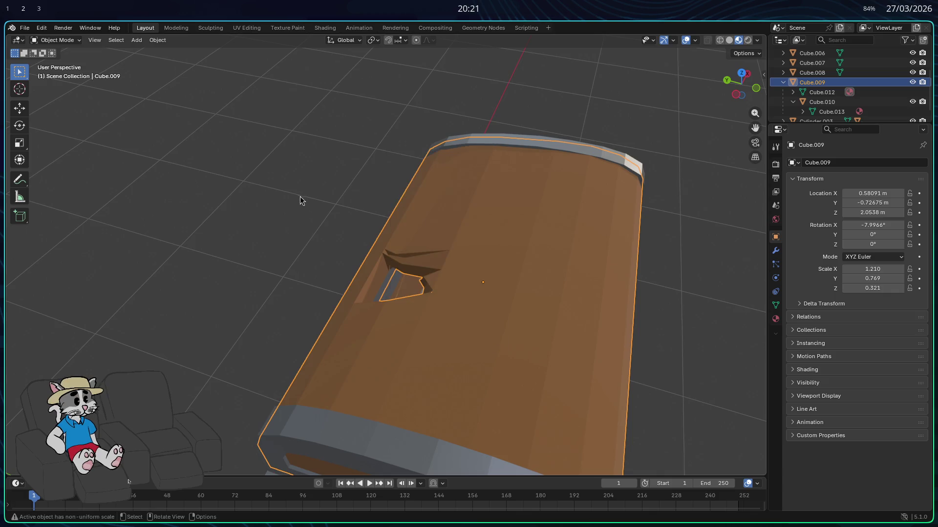
scroll(360, 141, down, 2)
scroll(323, 201, down, 3)
mouse_move(323, 201)
middle_down()
mouse_move(150, 150)
mouse_move(324, 251)
middle_up()
scroll(324, 252, up, 2)
scroll(410, 279, up, 2)
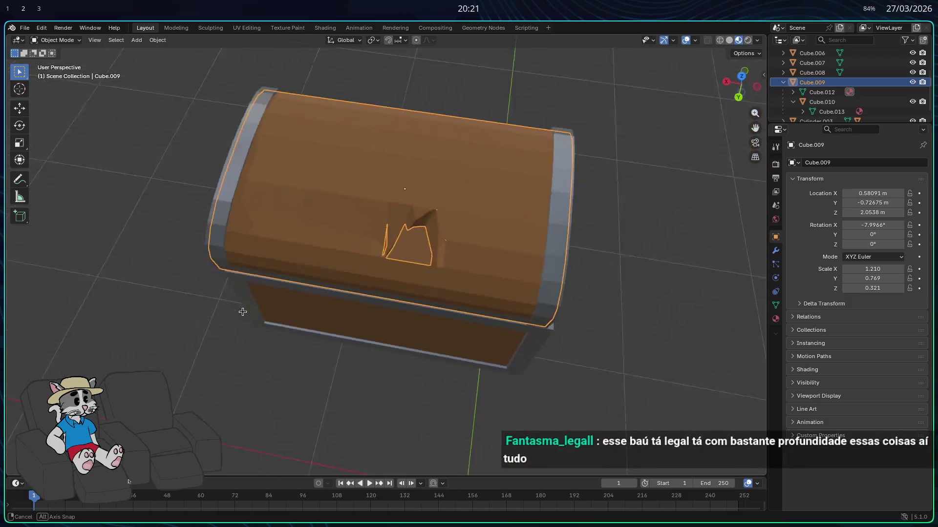
scroll(419, 287, up, 1)
scroll(421, 288, up, 2)
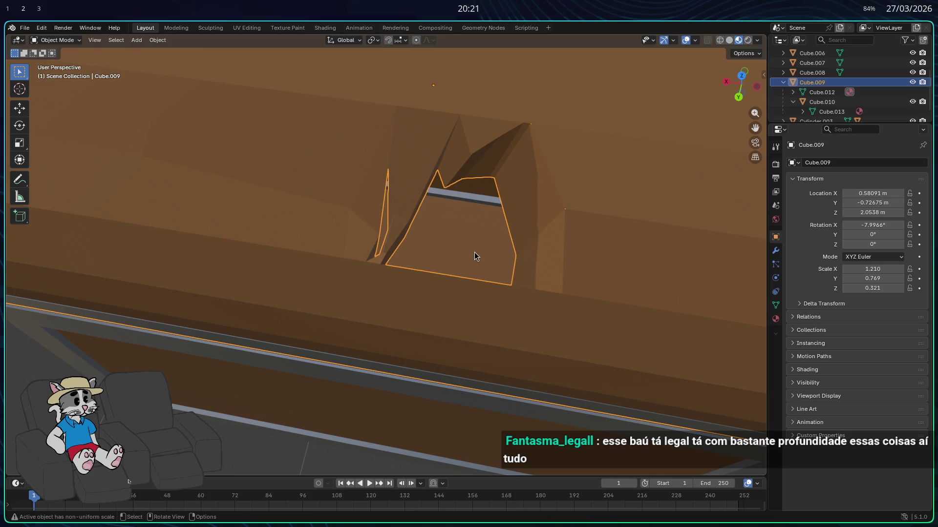
scroll(473, 252, down, 4)
scroll(462, 254, up, 1)
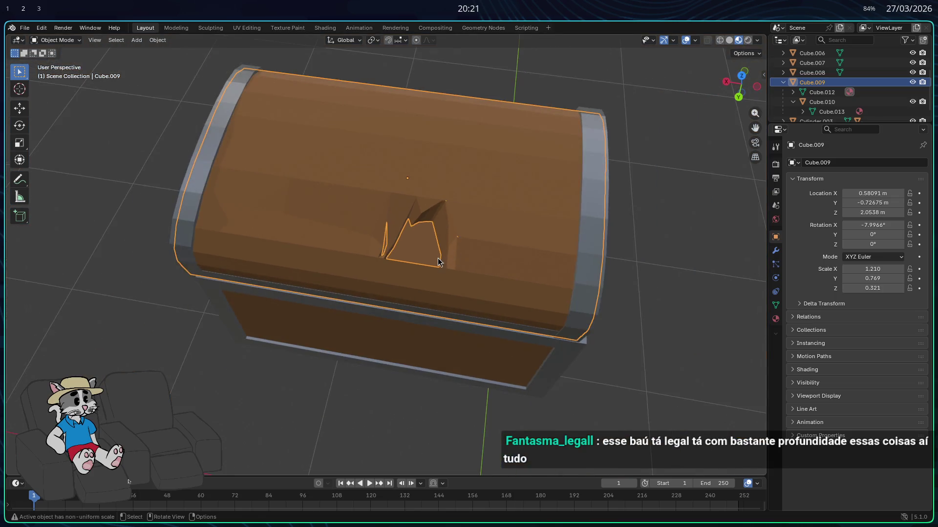
scroll(432, 253, up, 3)
scroll(432, 253, down, 4)
- Inspect the chest interior and lid from above and the side, then select the lid
mouse_move(238, 210)
middle_down()
mouse_move(325, 393)
mouse_move(471, 361)
mouse_move(351, 326)
mouse_move(447, 307)
mouse_move(469, 322)
mouse_move(373, 357)
mouse_move(418, 381)
middle_up()
key(Tab)
key(Tab)
mouse_move(413, 279)
middle_down()
mouse_move(313, 232)
mouse_move(310, 203)
middle_up()
mouse_move(494, 381)
middle_down()
mouse_move(435, 349)
mouse_move(486, 389)
mouse_move(578, 402)
mouse_move(439, 379)
mouse_move(421, 350)
mouse_move(401, 361)
mouse_move(428, 364)
mouse_move(435, 288)
mouse_move(470, 336)
middle_up()
scroll(421, 350, up, 5)
mouse_move(568, 341)
middle_down()
mouse_move(517, 309)
mouse_move(567, 356)
mouse_move(437, 270)
mouse_move(513, 394)
middle_up()
scroll(514, 393, down, 2)
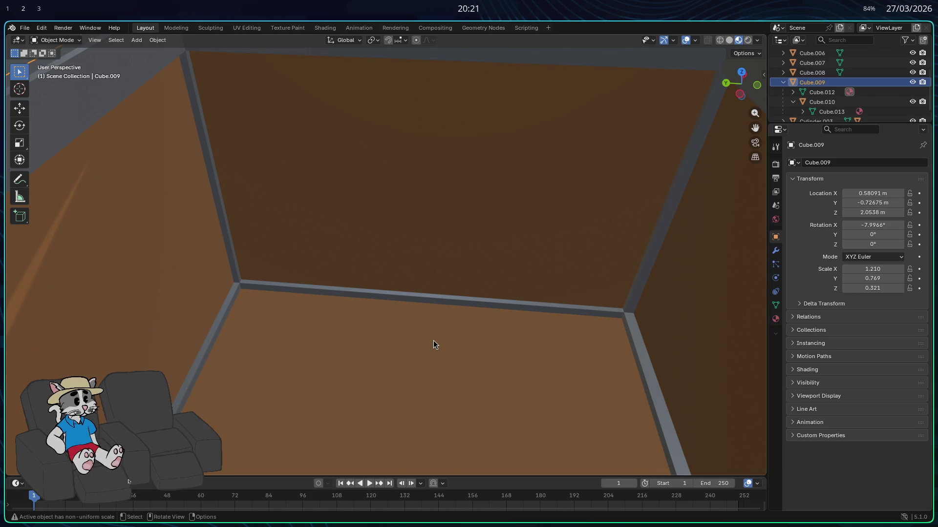
scroll(434, 345, down, 5)
scroll(462, 311, down, 3)
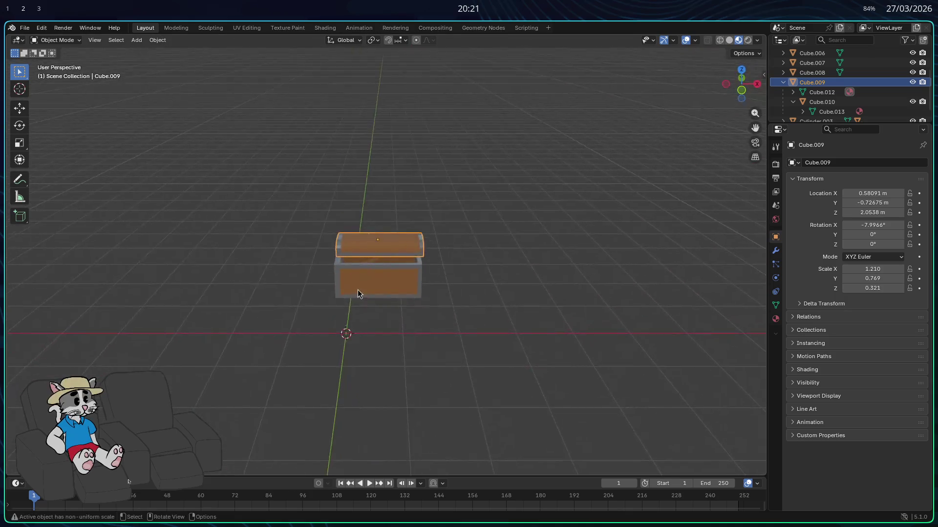
scroll(357, 290, up, 5)
mouse_move(383, 297)
middle_down()
mouse_move(350, 260)
mouse_move(368, 263)
mouse_move(348, 264)
middle_up()
scroll(350, 260, up, 4)
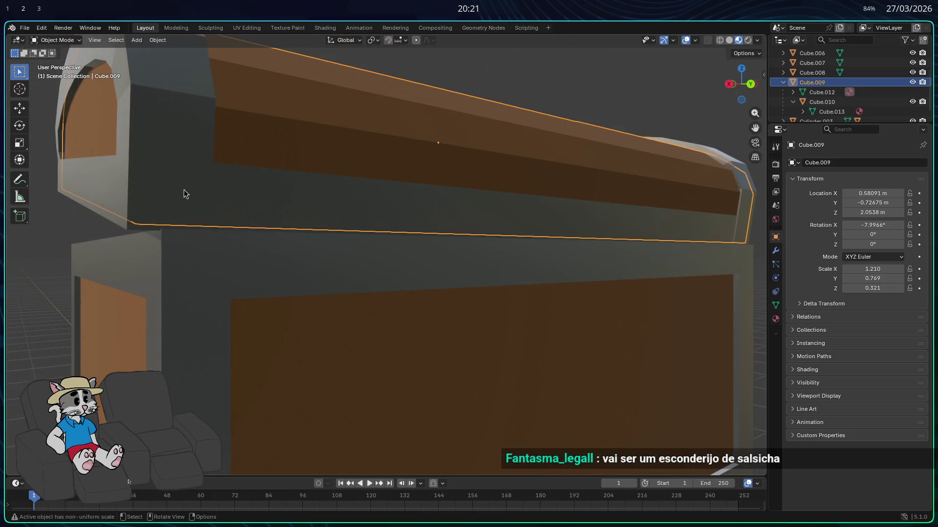
click(184, 192)
scroll(182, 205, down, 5)
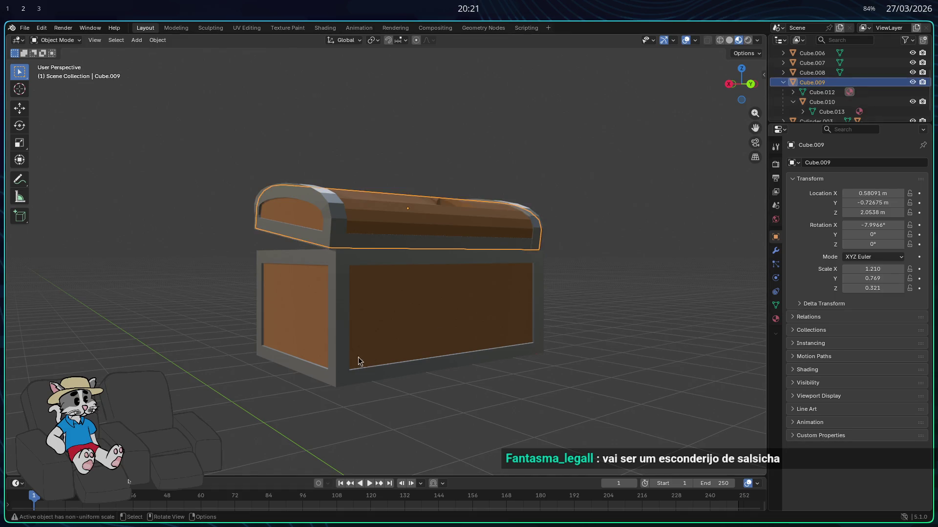
scroll(368, 354, up, 5)
scroll(319, 277, down, 2)
scroll(352, 293, up, 1)
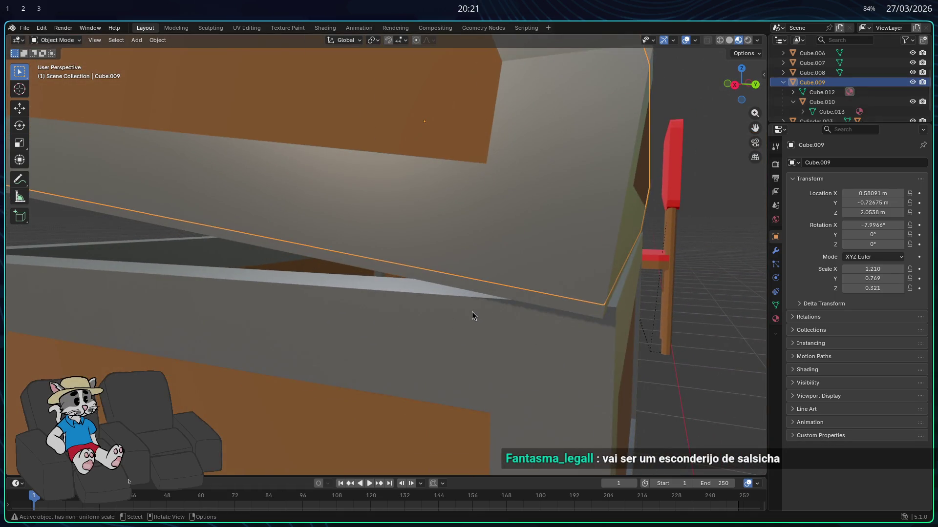
- Nudge the lid along X and then along Y toward the box rim
middle_drag(469, 317, 469, 308)
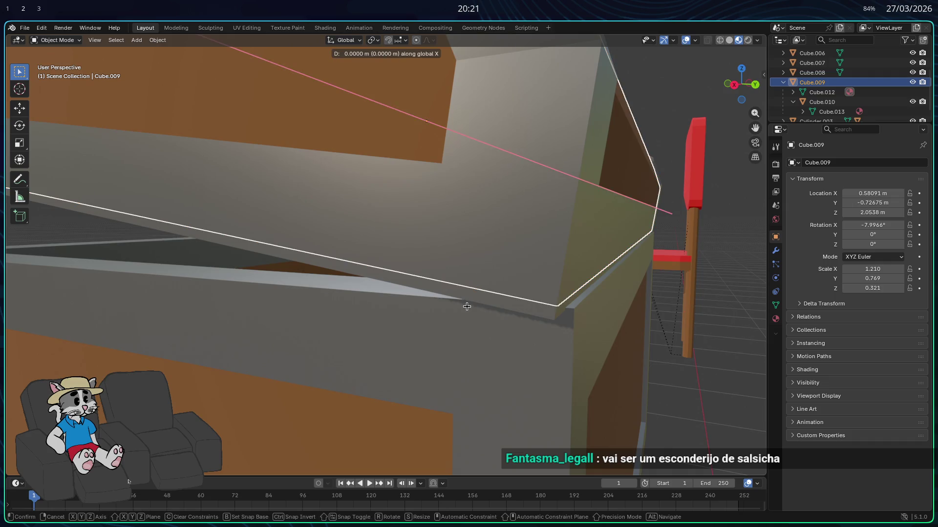
mouse_move(472, 310)
middle_down()
mouse_move(338, 302)
mouse_move(451, 313)
middle_up()
key(g)
key(x)
click(346, 309)
scroll(348, 312, down, 5)
scroll(450, 313, up, 5)
mouse_move(330, 301)
middle_down()
mouse_move(349, 304)
mouse_move(207, 300)
mouse_move(360, 304)
middle_up()
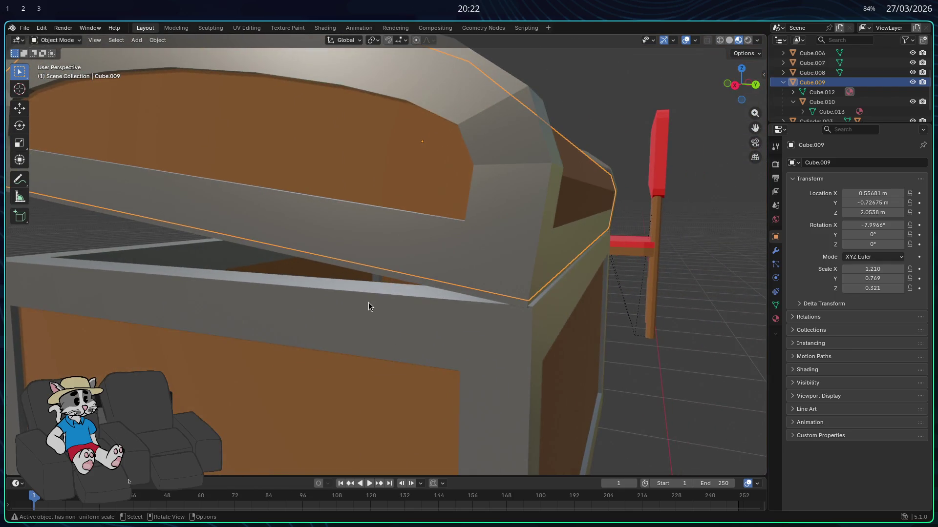
scroll(368, 307, up, 2)
key(y)
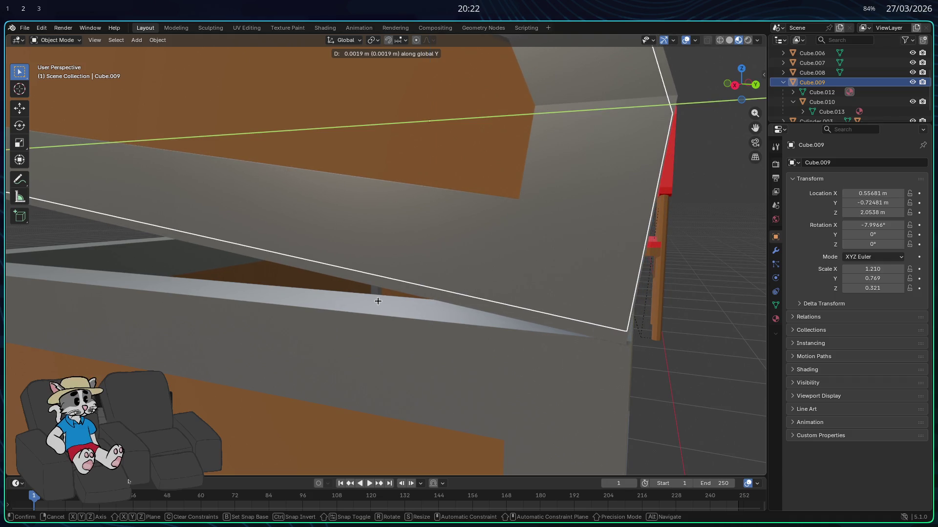
click(378, 306)
middle_drag(379, 308, 332, 322)
click(715, 293)
- Move the small Cube.010 vertically by mistake, cancel and undo it, and reselect the lid
mouse_move(584, 330)
middle_down()
mouse_move(598, 321)
mouse_move(586, 239)
middle_up()
click(586, 239)
key(g)
key(z)
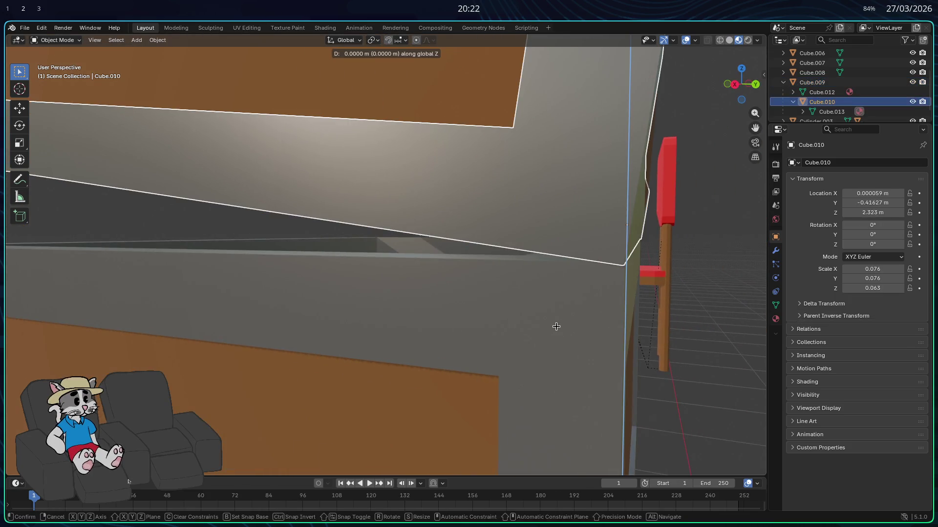
click(607, 318)
middle_drag(653, 314, 603, 318)
key(g)
key(z)
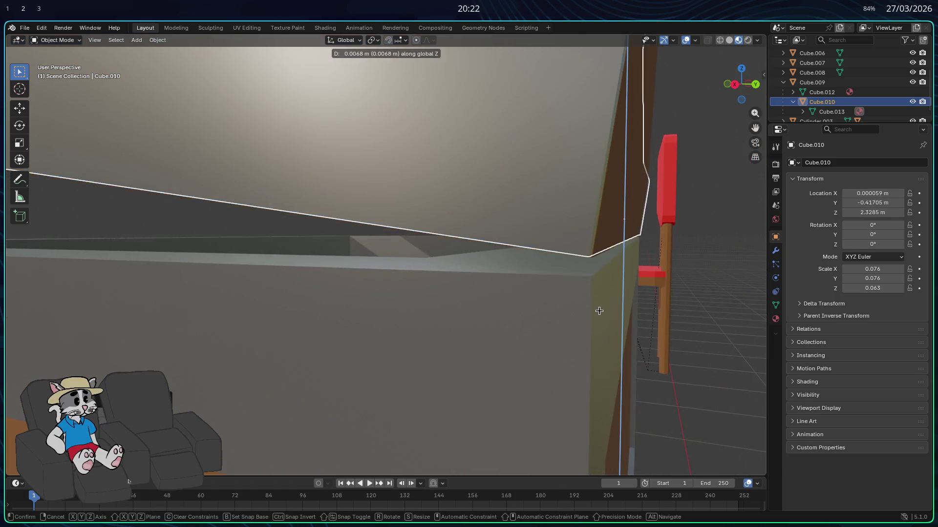
right_click(604, 375)
key(ctrl+z)
click(620, 379)
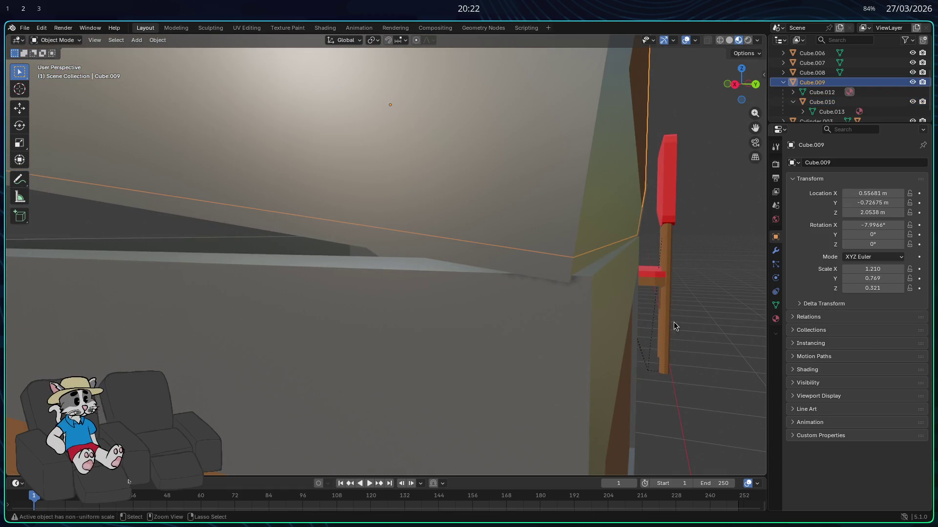
- Adjust the lid twice along X and once along Y to align its edge with the box
key(g)
key(x)
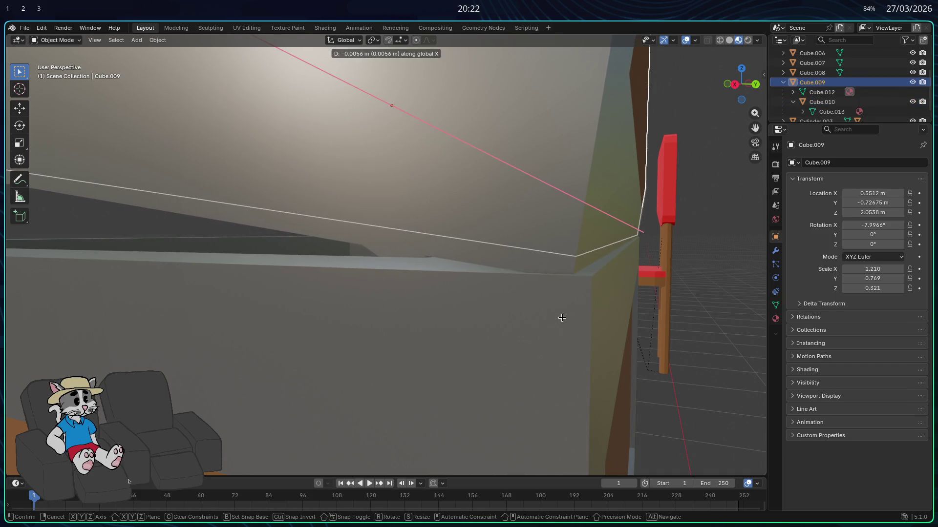
click(560, 319)
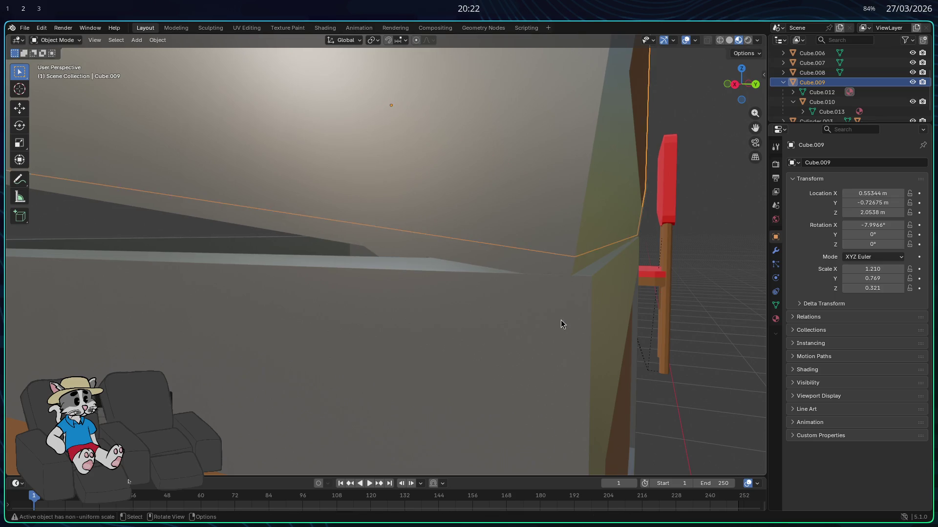
middle_drag(561, 323, 543, 329)
key(g)
key(z)
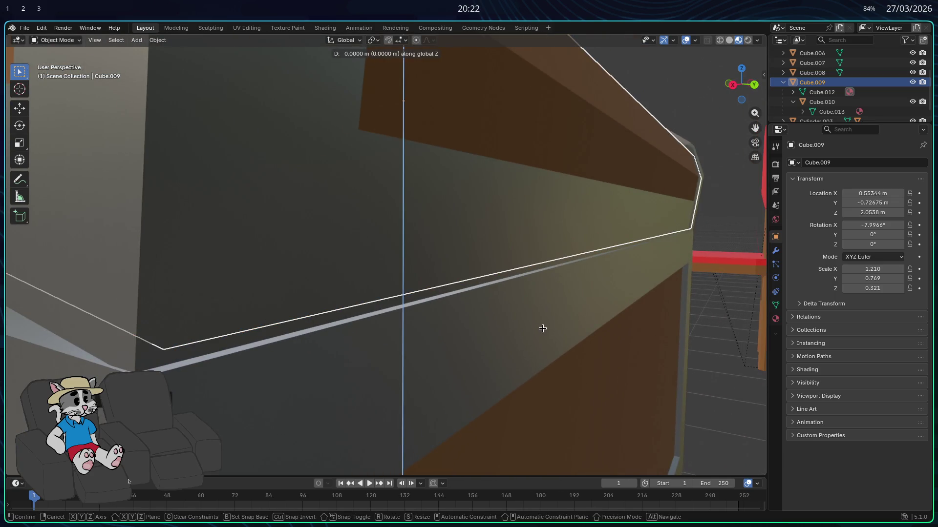
key(x)
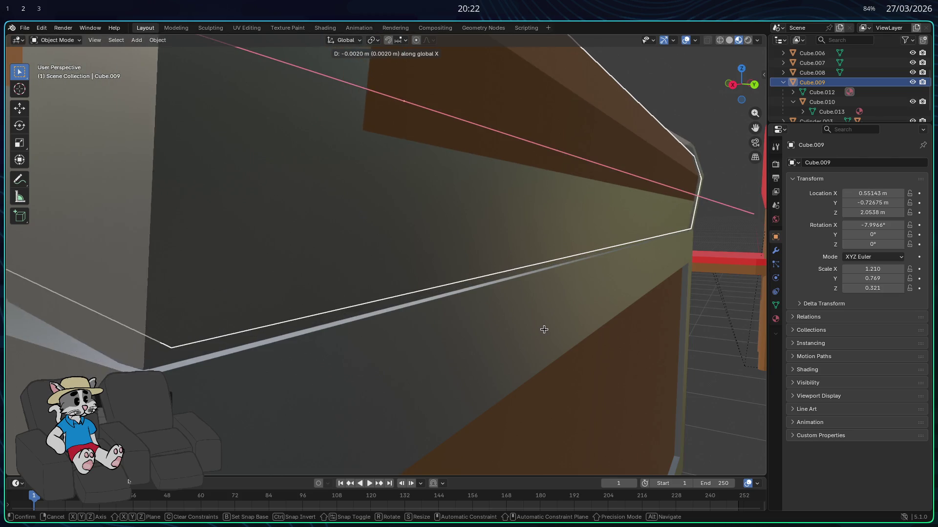
click(542, 329)
key(g)
key(z)
key(y)
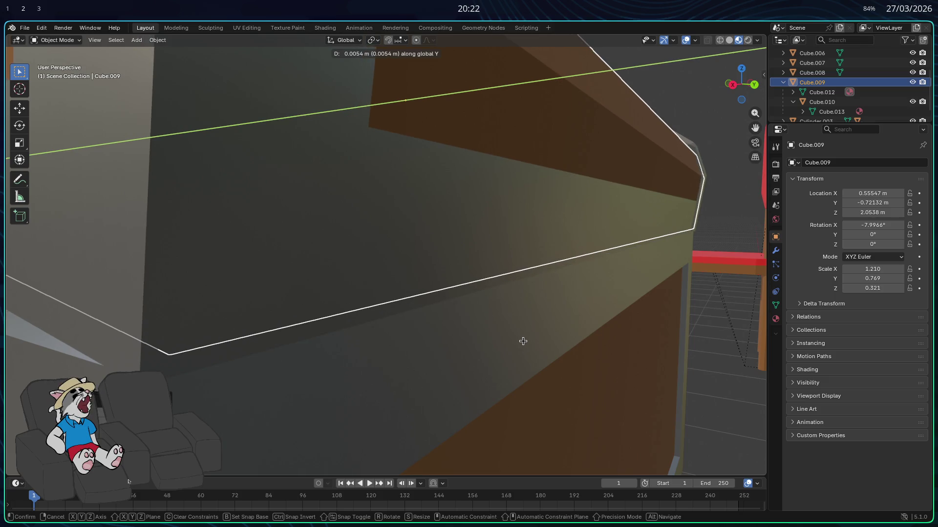
click(523, 341)
- Lower the lid along Z so it sits flush, its height reading 2.0547 m
key(g)
key(z)
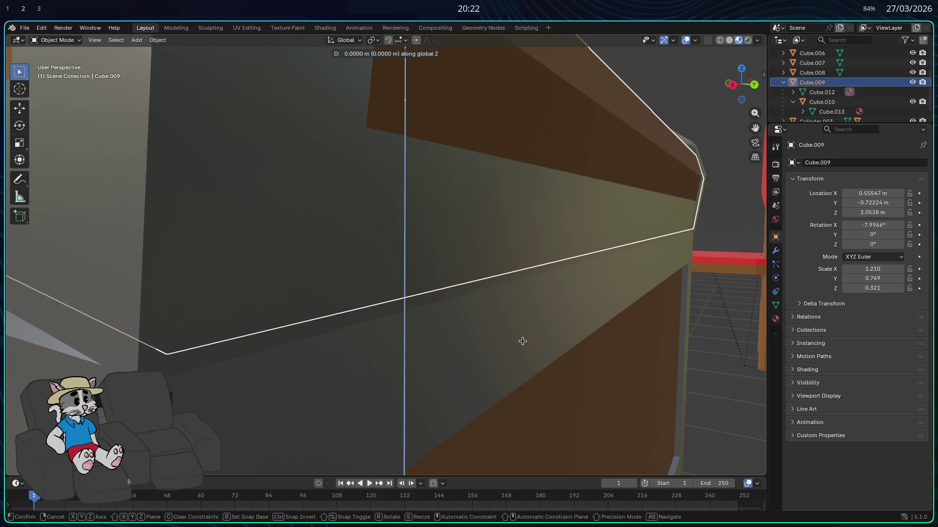
click(524, 341)
mouse_move(523, 342)
middle_down()
mouse_move(388, 337)
mouse_move(490, 342)
mouse_move(640, 327)
mouse_move(634, 259)
mouse_move(605, 320)
mouse_move(608, 300)
middle_up()
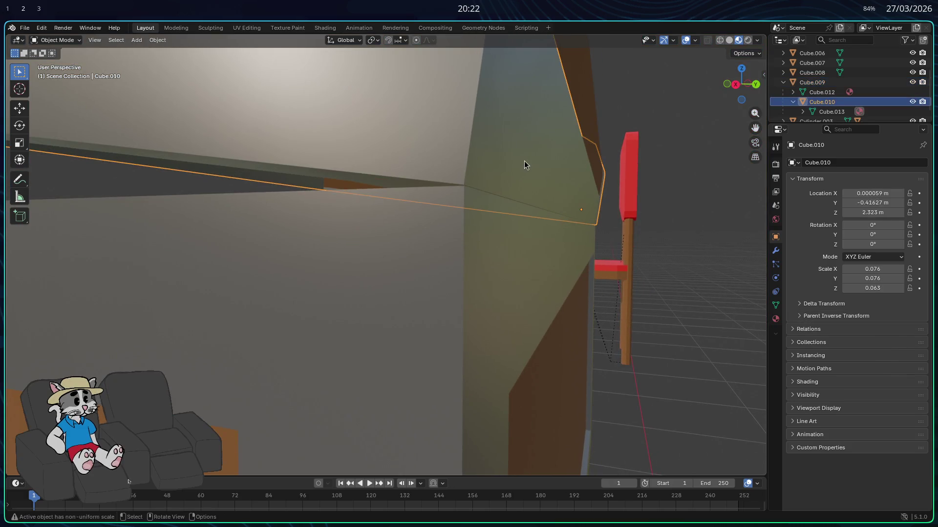
key(g)
key(z)
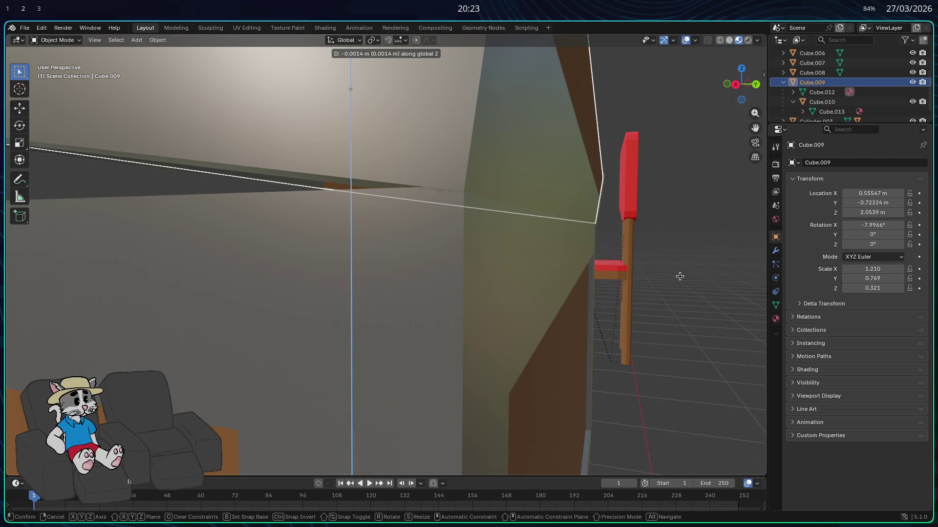
click(679, 275)
scroll(655, 291, down, 5)
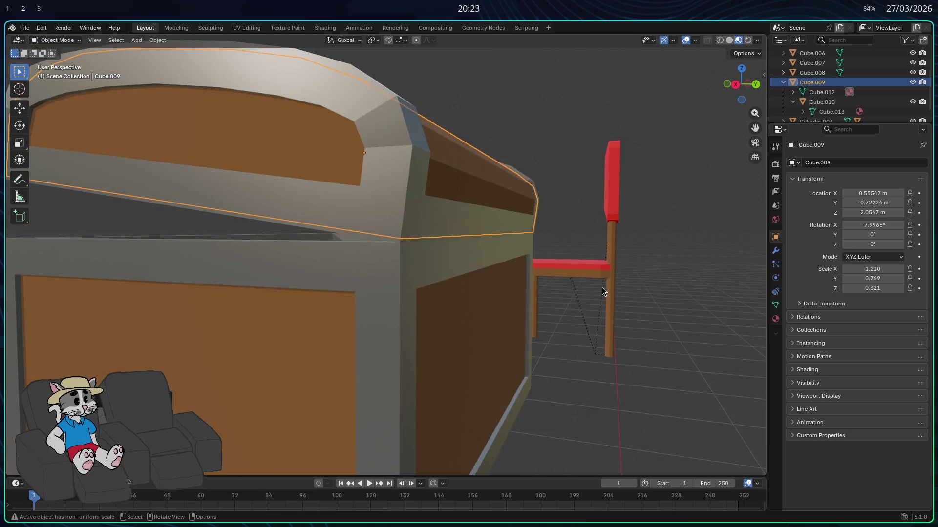
- Switch the lid to mesh editing and orbit around the chest, chair and lid underside
key(Tab)
mouse_move(594, 329)
middle_down()
mouse_move(721, 334)
mouse_move(552, 280)
mouse_move(512, 299)
mouse_move(466, 278)
middle_up()
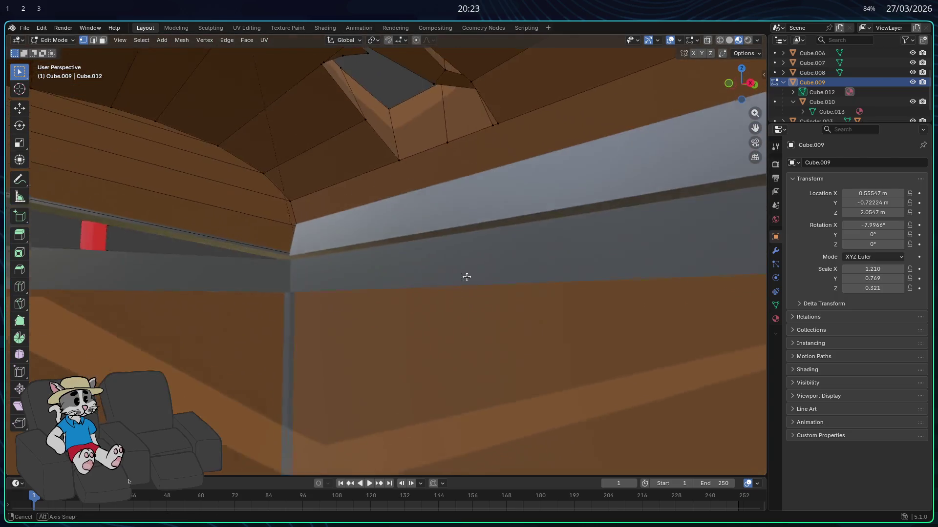
scroll(466, 278, down, 2)
scroll(458, 285, down, 2)
scroll(502, 295, down, 3)
scroll(435, 308, down, 2)
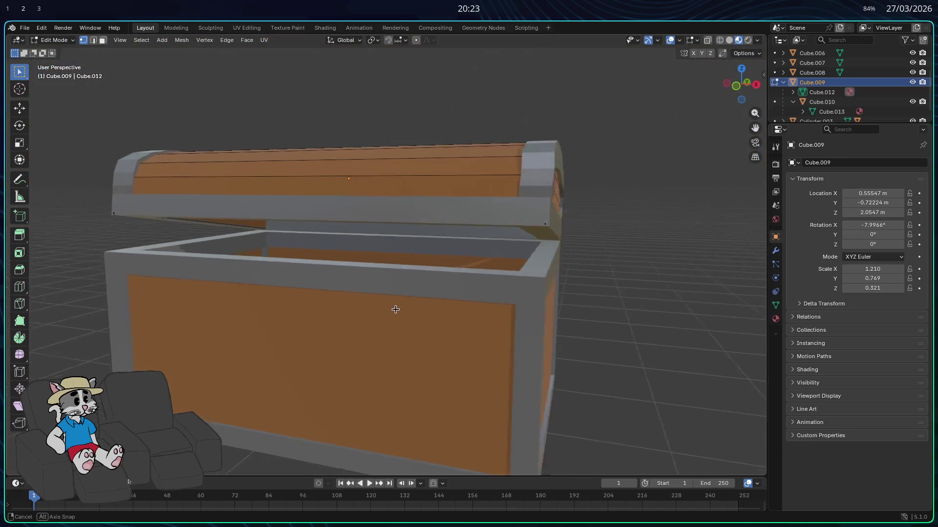
middle_drag(396, 309, 473, 310)
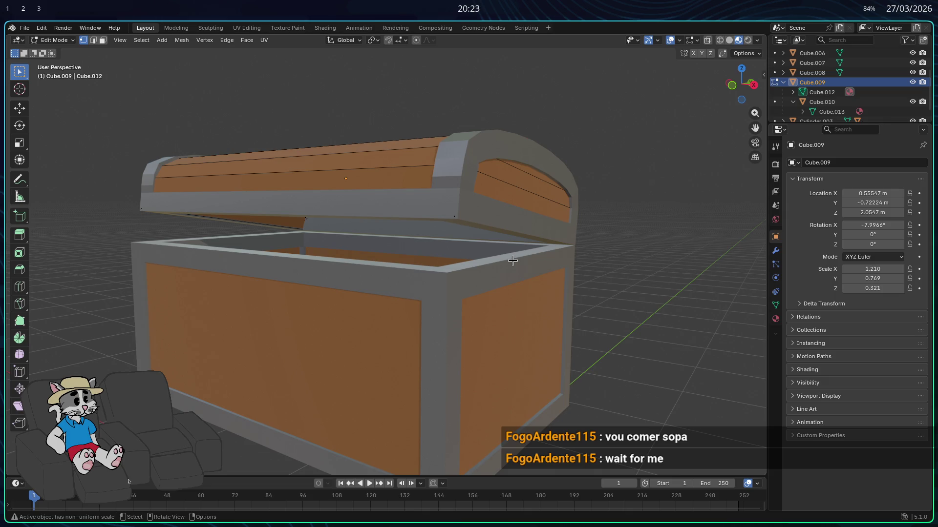
middle_drag(575, 295, 527, 300)
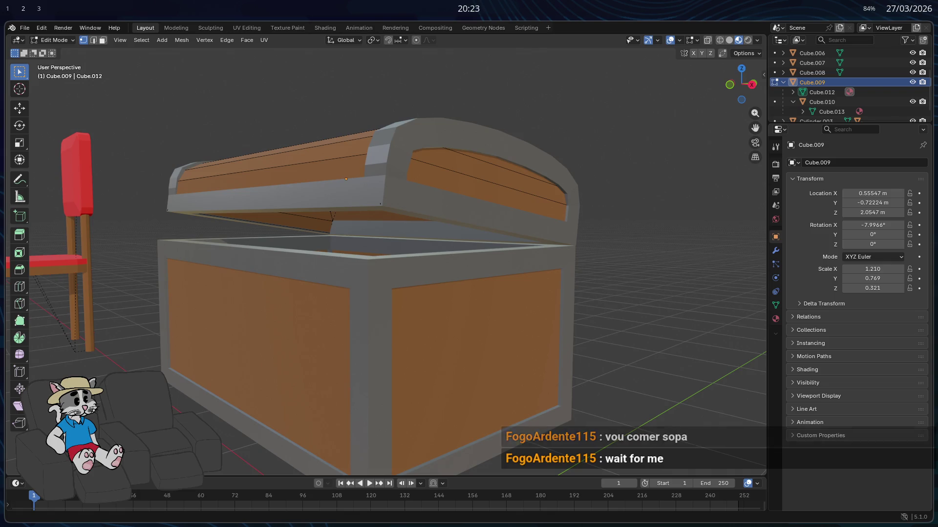
scroll(530, 267, up, 3)
middle_drag(530, 267, 646, 230)
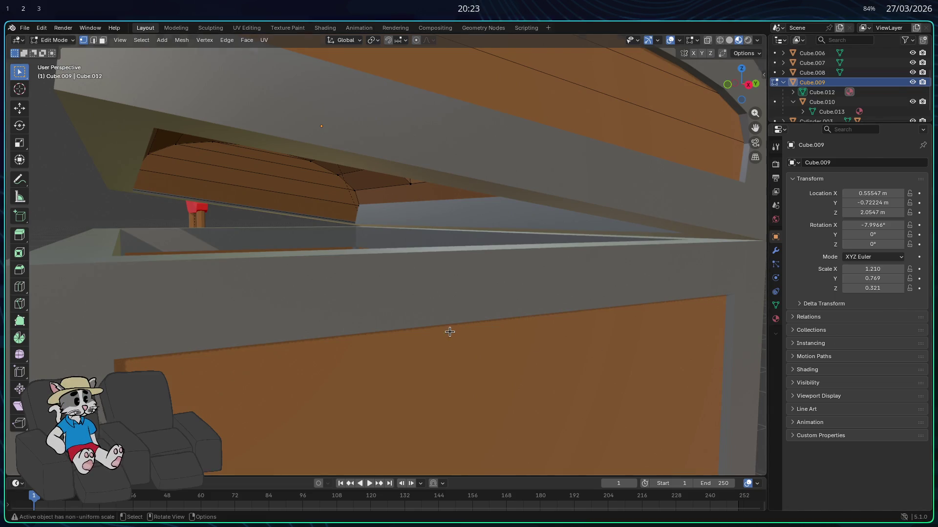
scroll(450, 329, down, 5)
mouse_move(450, 329)
middle_down()
mouse_move(398, 326)
mouse_move(504, 318)
middle_up()
scroll(504, 239, up, 3)
scroll(604, 241, up, 3)
scroll(638, 235, up, 2)
middle_drag(637, 234, 653, 132)
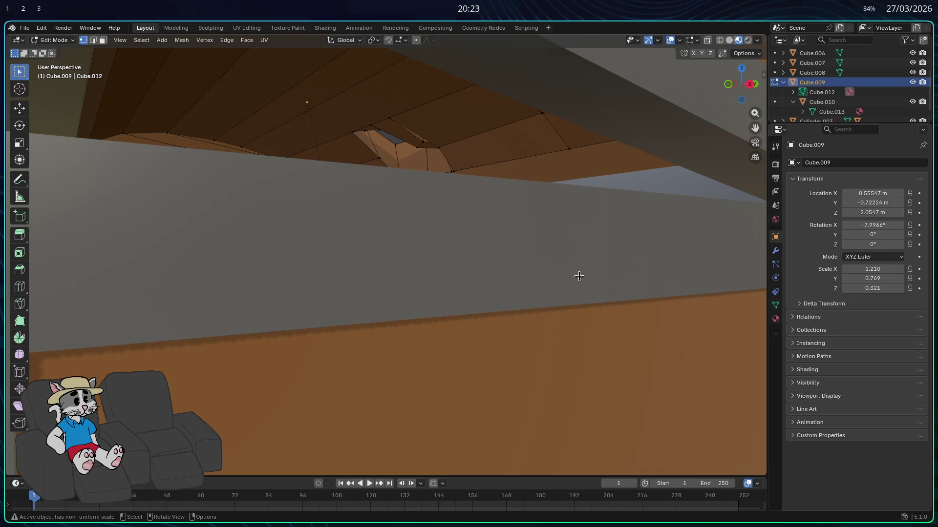
middle_drag(565, 274, 592, 230)
scroll(592, 255, down, 6)
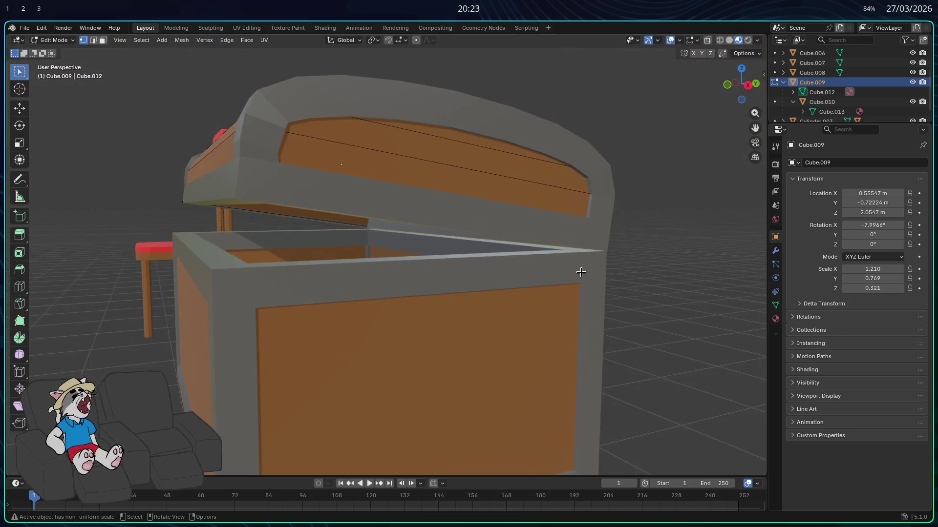
scroll(582, 269, down, 2)
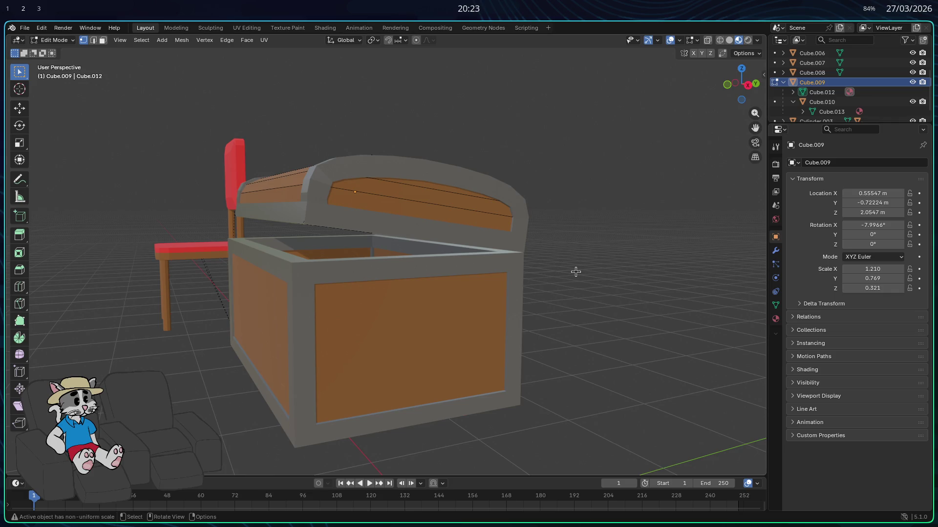
- View the chest frontally, switch to the browser and start a private window
mouse_move(524, 277)
middle_down()
mouse_move(600, 278)
mouse_move(582, 230)
mouse_move(557, 241)
middle_up()
scroll(558, 241, up, 3)
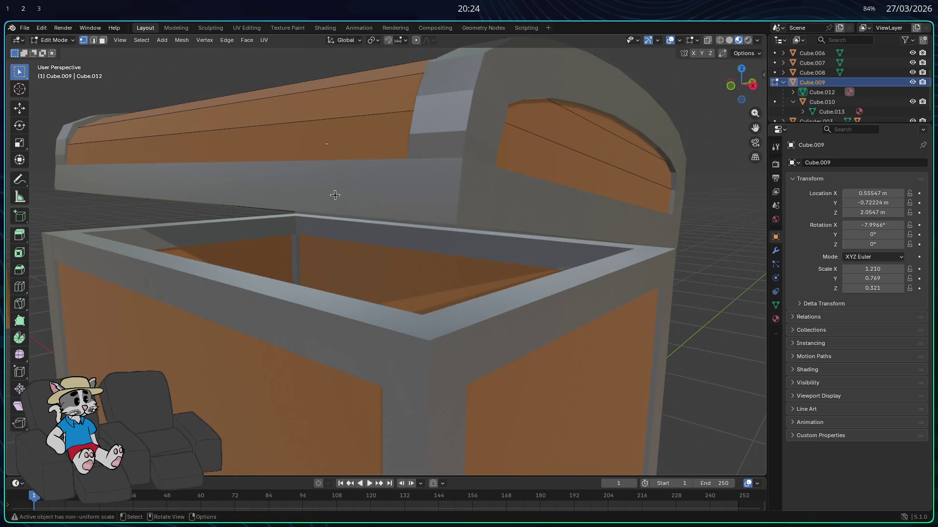
key(alt+Tab)
key(ctrl+shift+p)
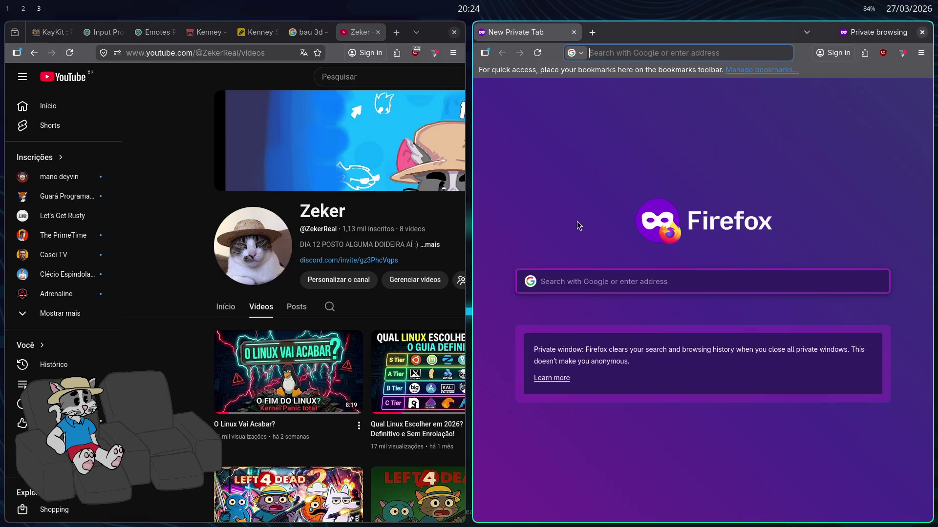
text(bau aberto)
- Search 'bau aberto' in image results, fullscreen the browser and refine the query
key(Return)
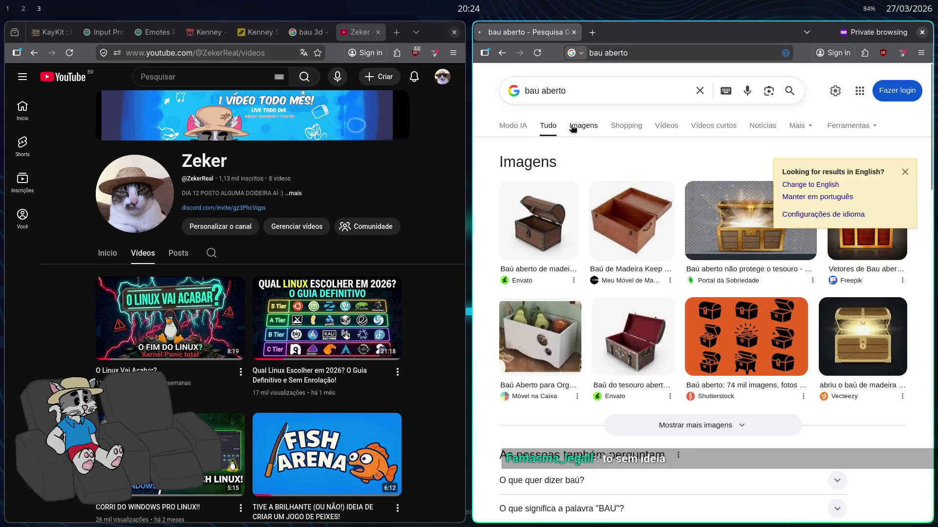
click(583, 126)
key(F11)
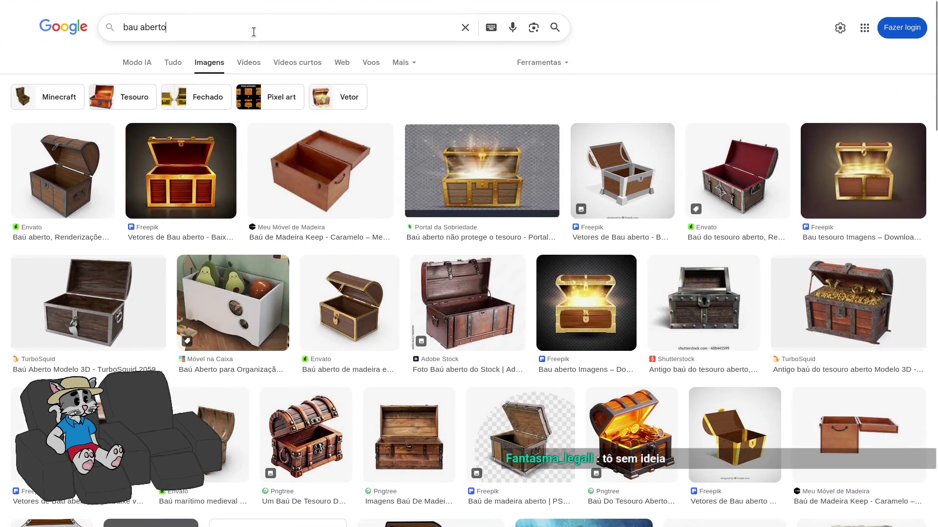
click(253, 32)
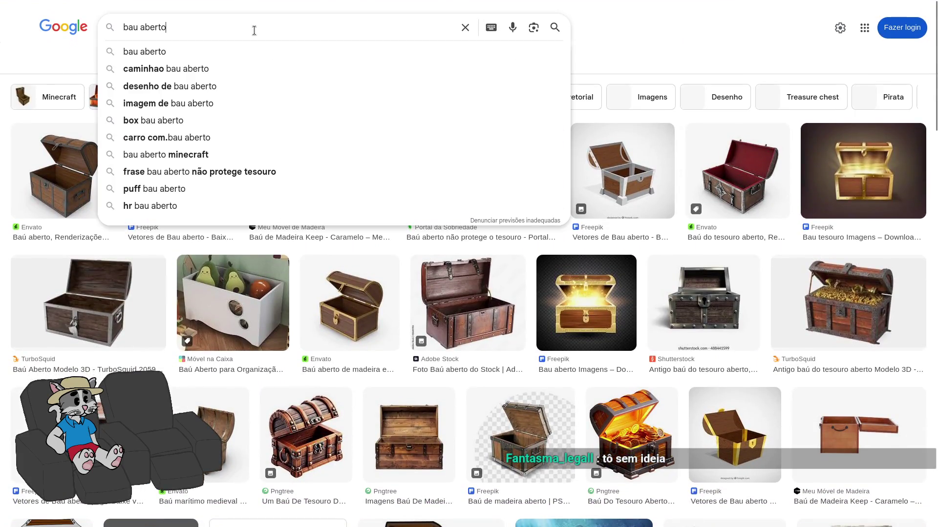
text( por ta)
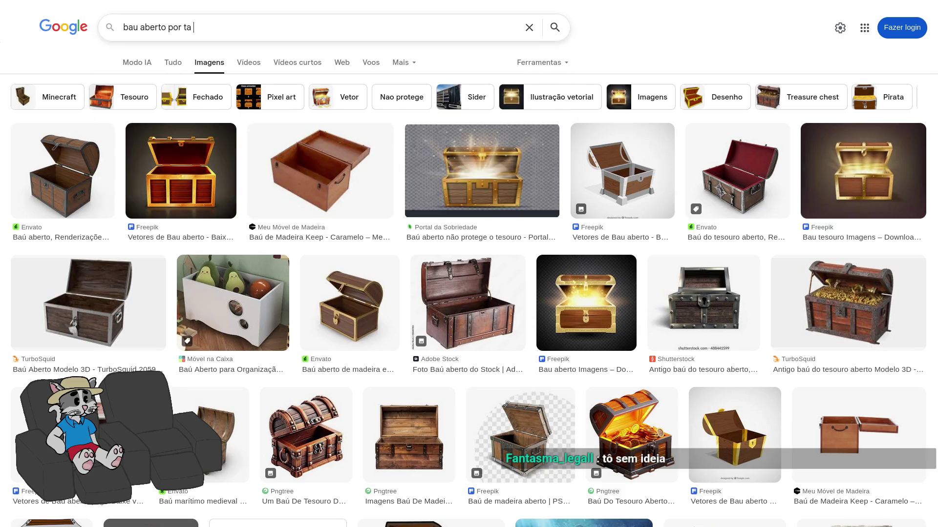
text( so)
key(BackSpace)
key(BackSpace)
text(encost)
key(Return)
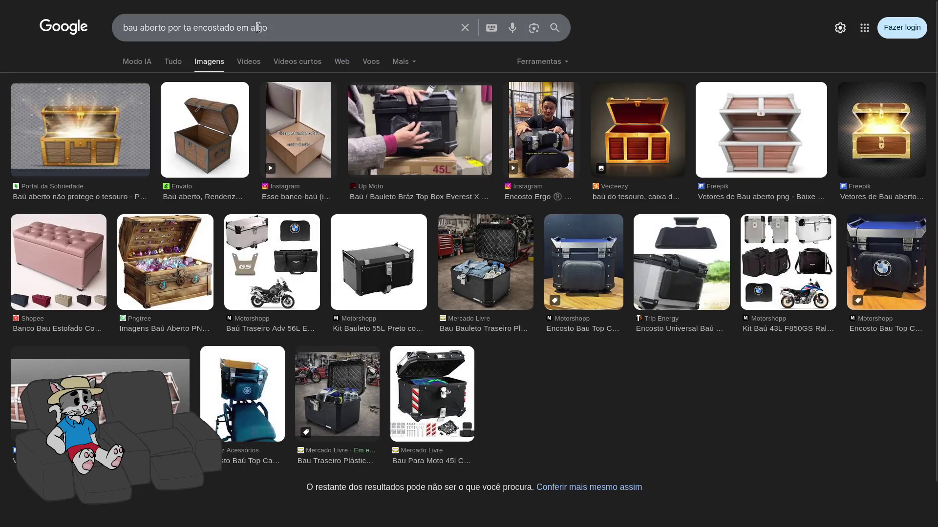
- Replace the query twice, ending with an image search for 'bau meio aberto'
click(292, 29)
key(ctrl+a)
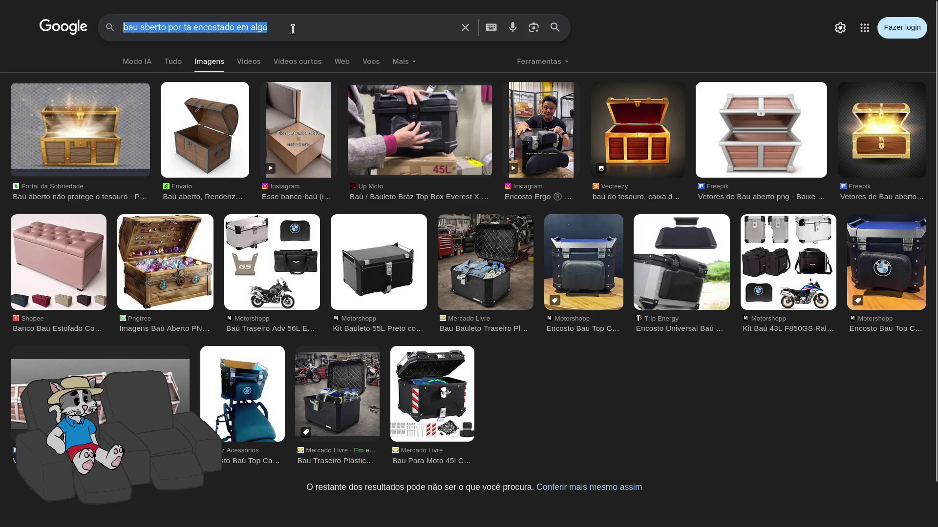
text(forçando bau)
key(Return)
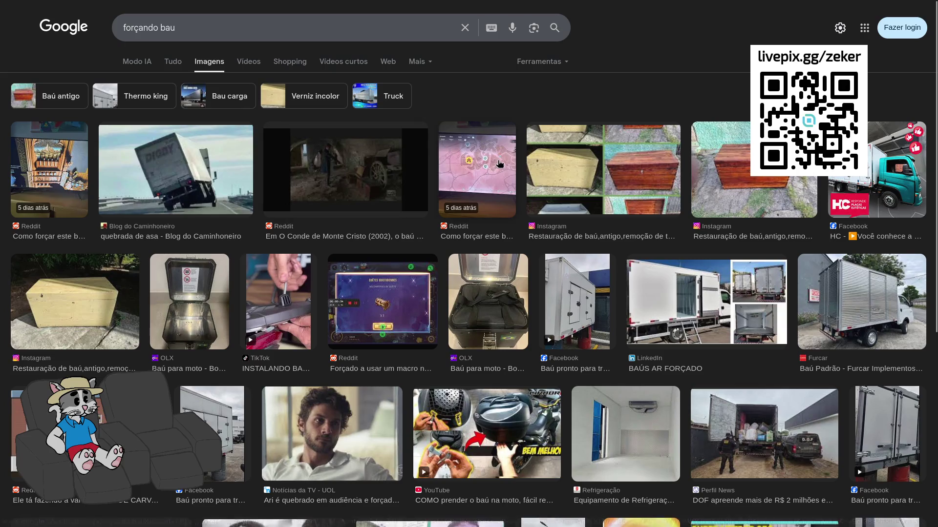
triple_click(331, 28)
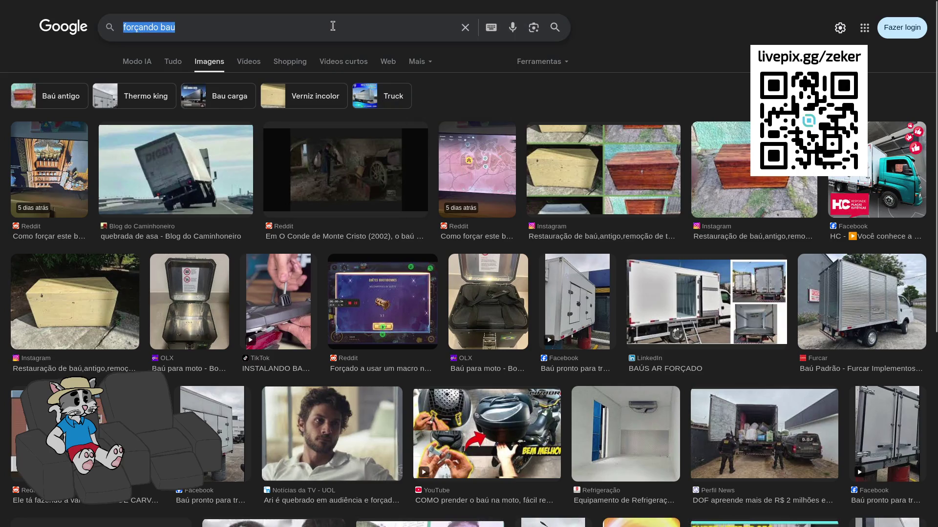
text(bau meio aberto)
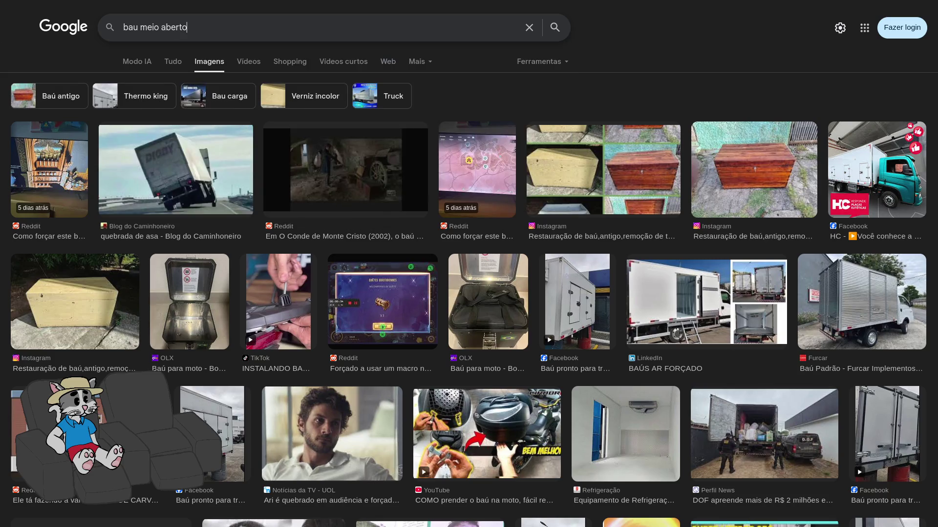
key(Return)
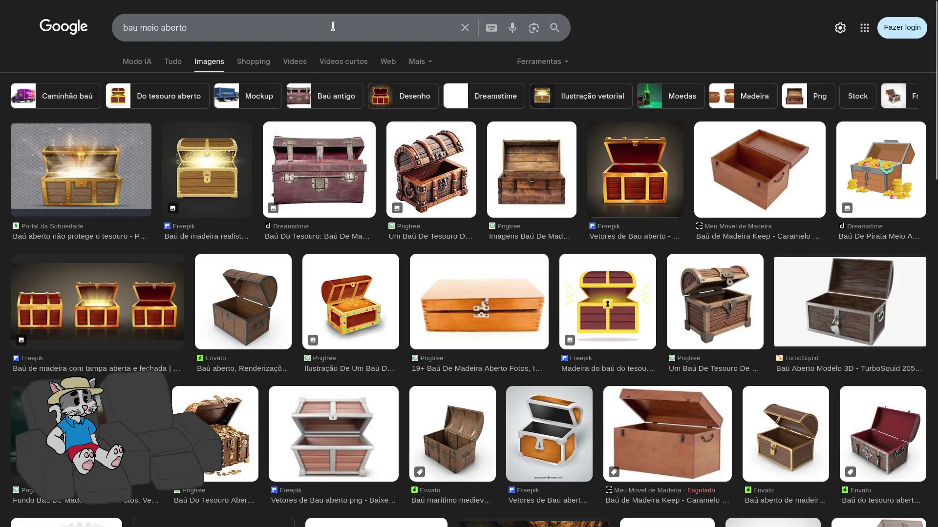
scroll(764, 171, down, 1)
scroll(626, 238, down, 2)
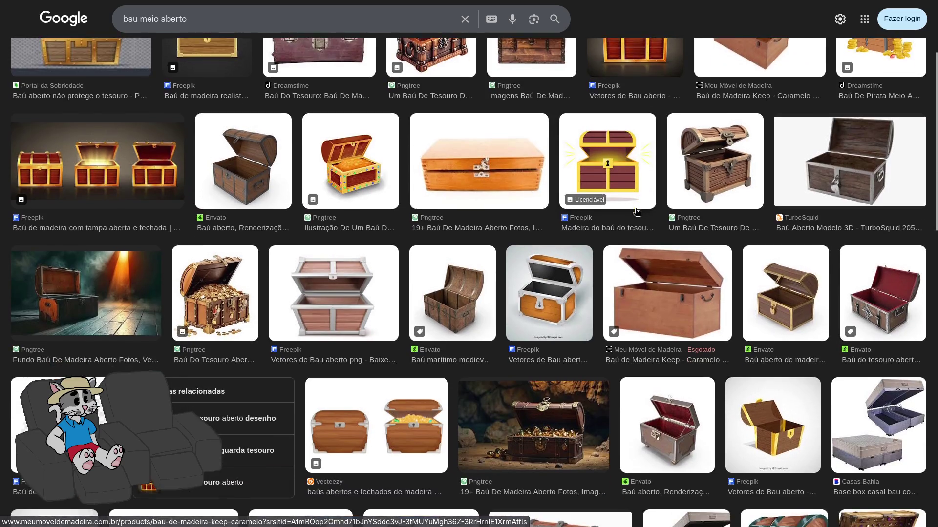
scroll(627, 238, down, 1)
scroll(629, 243, down, 1)
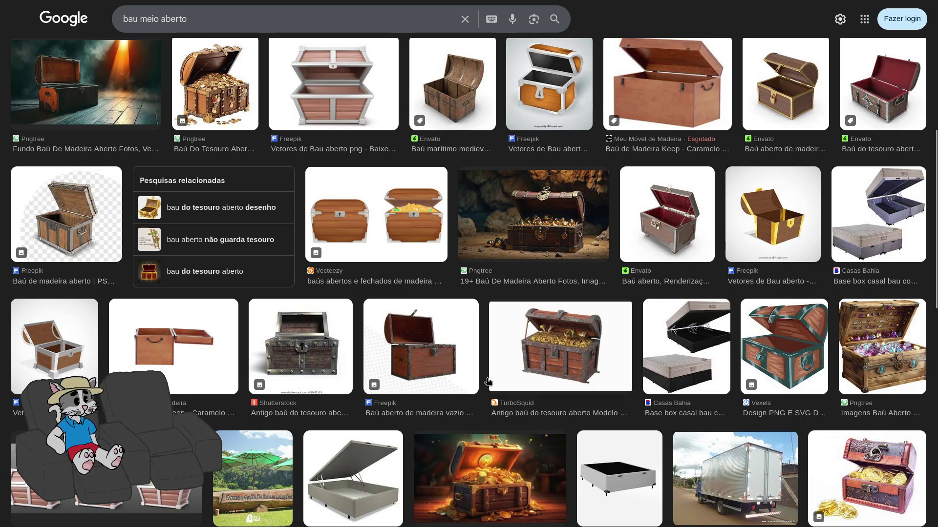
scroll(395, 376, up, 4)
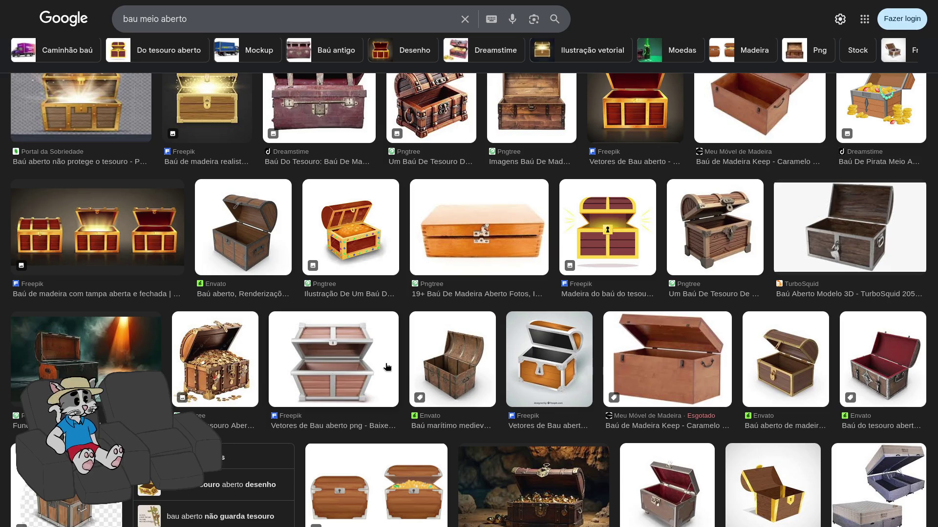
scroll(358, 349, down, 2)
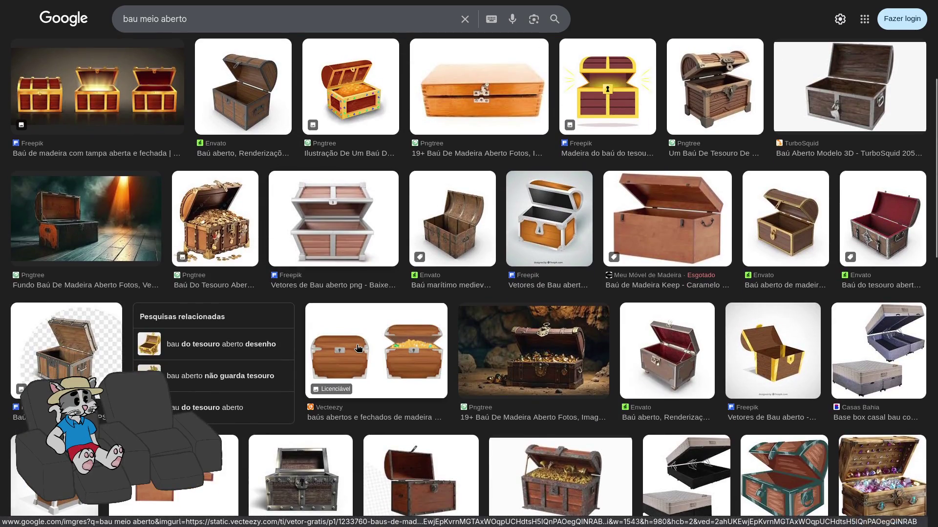
scroll(358, 348, down, 1)
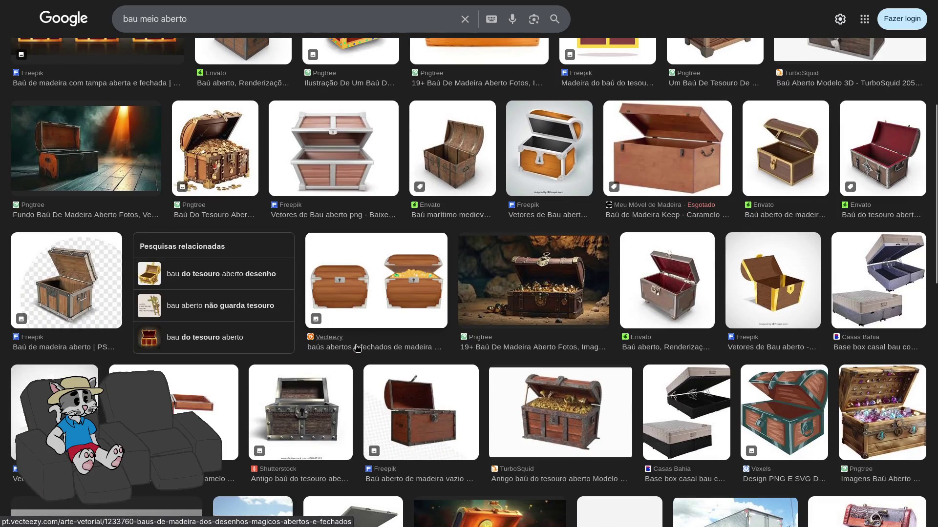
scroll(358, 349, down, 2)
mouse_move(300, 272)
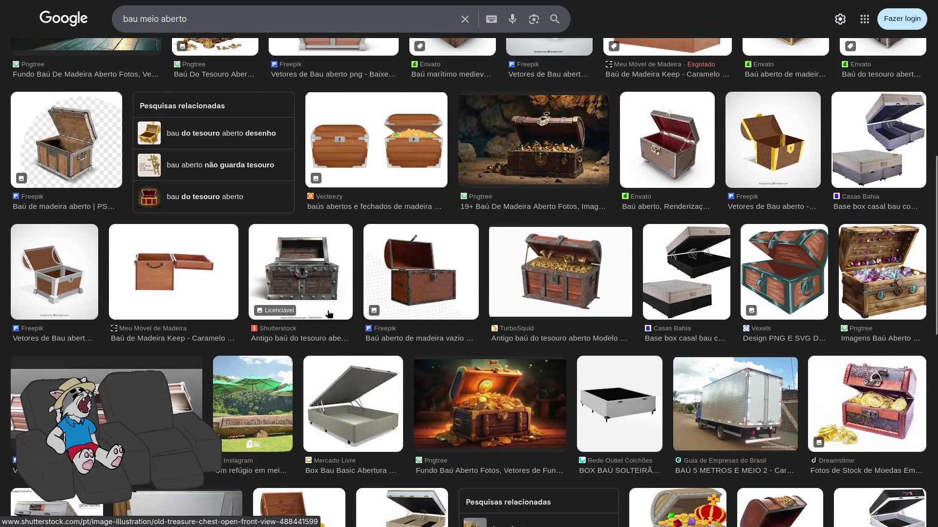
- Preview the metal-banded chest, the crowned cartoon chest and the wooden Keep chest
click(329, 317)
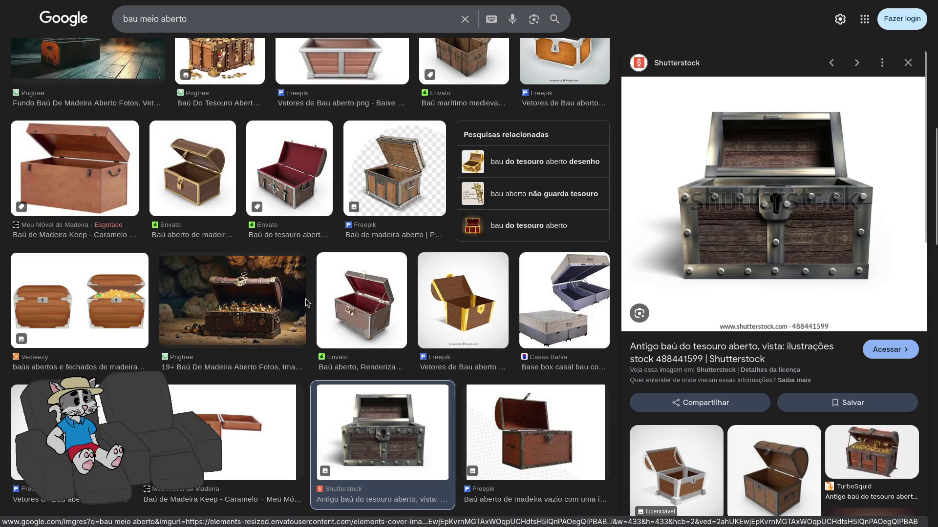
scroll(424, 350, down, 4)
scroll(425, 350, down, 2)
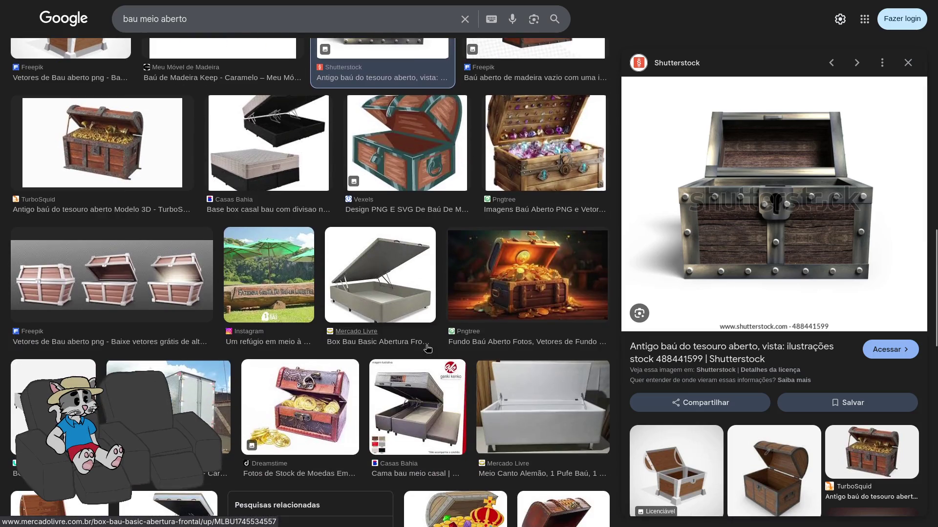
scroll(274, 308, down, 1)
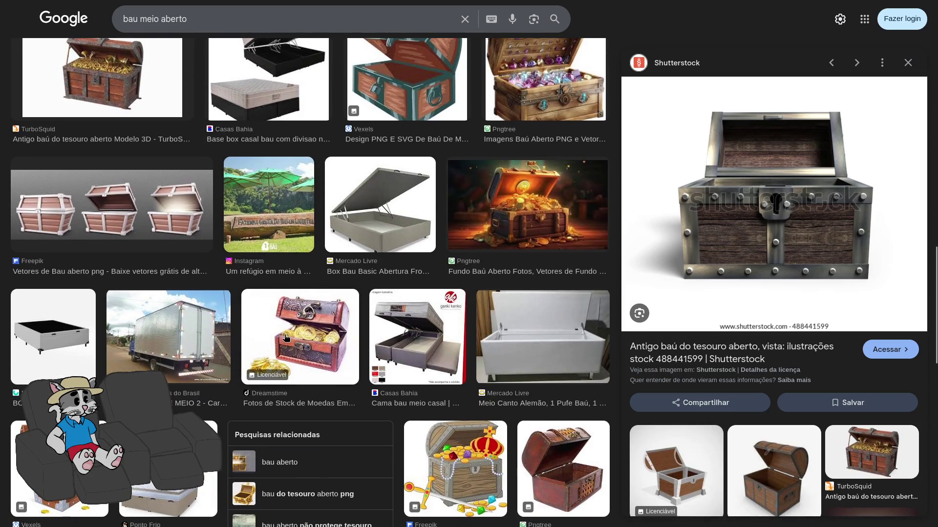
scroll(290, 340, down, 2)
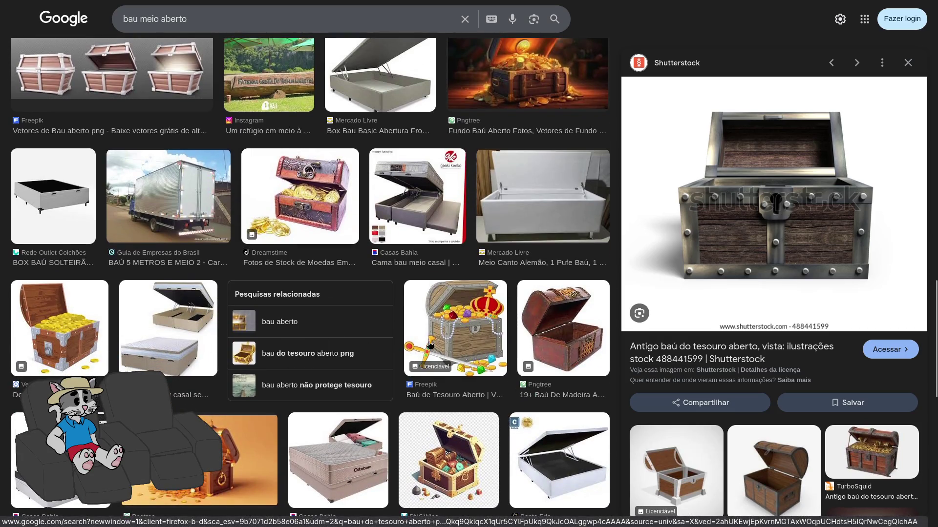
click(435, 366)
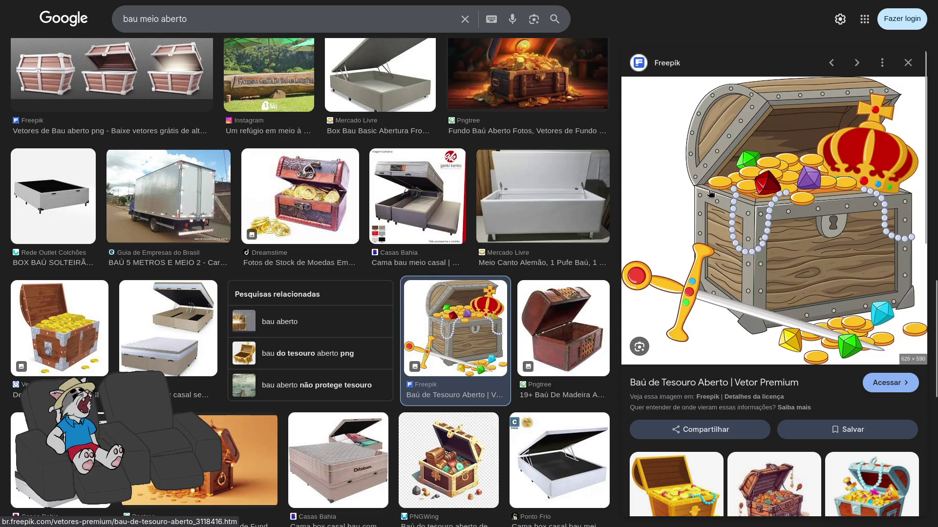
scroll(260, 287, down, 4)
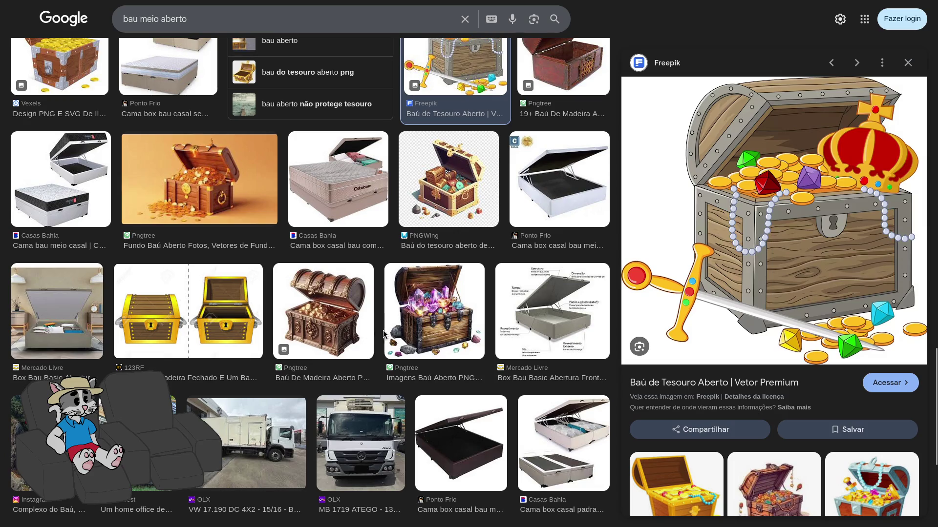
scroll(380, 335, down, 2)
scroll(371, 318, down, 2)
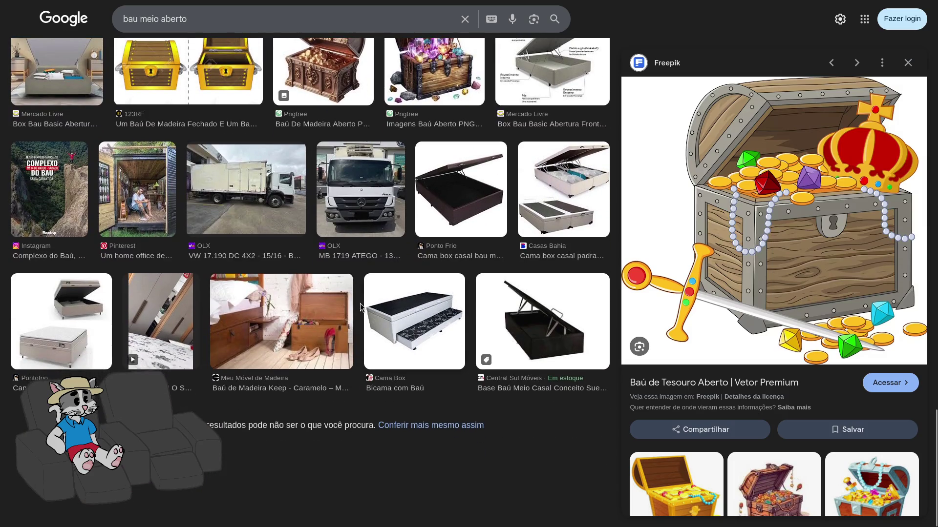
click(323, 330)
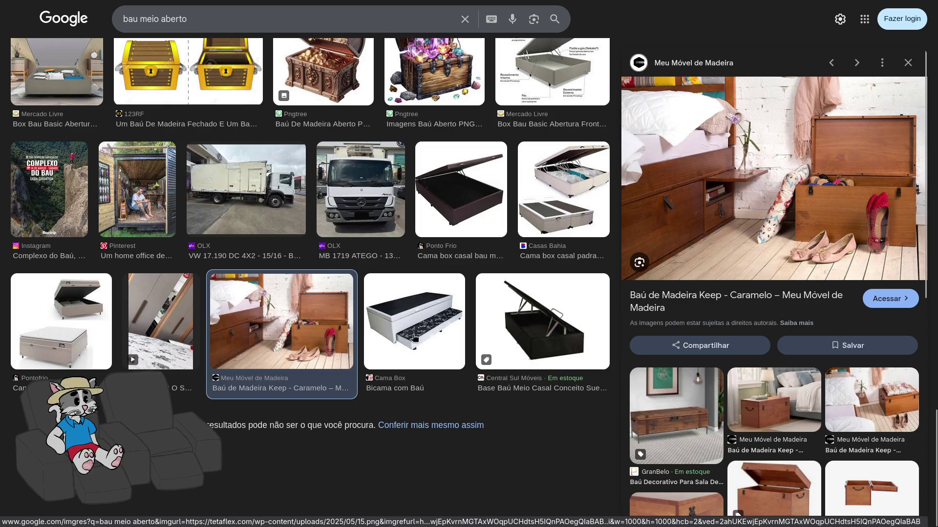
- Load more results, preview the red toy box and step to the Pngtree cartoon chest
click(427, 428)
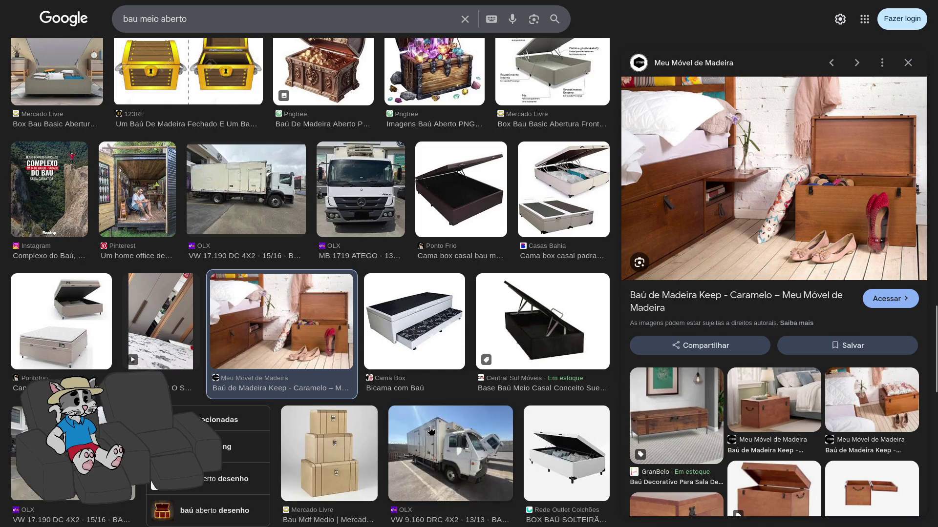
scroll(427, 427, down, 3)
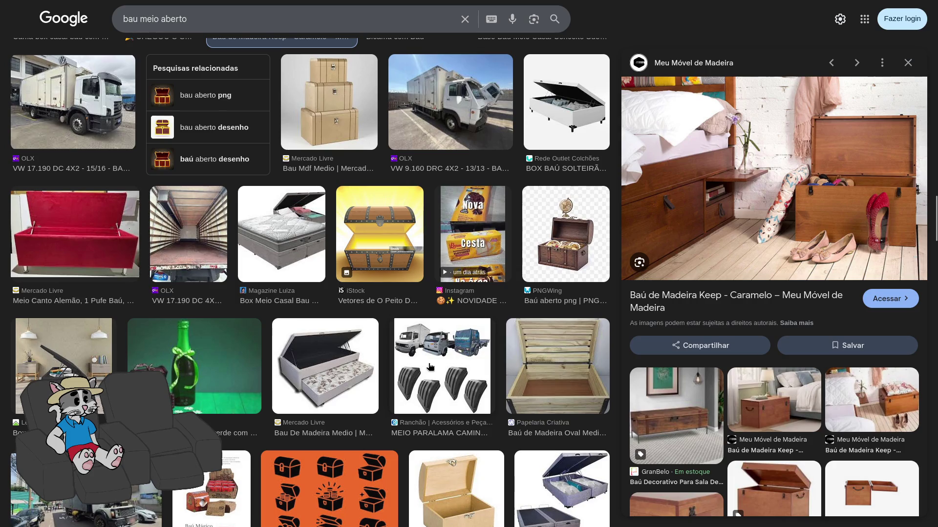
scroll(432, 364, down, 1)
scroll(432, 364, down, 1)
scroll(435, 362, down, 1)
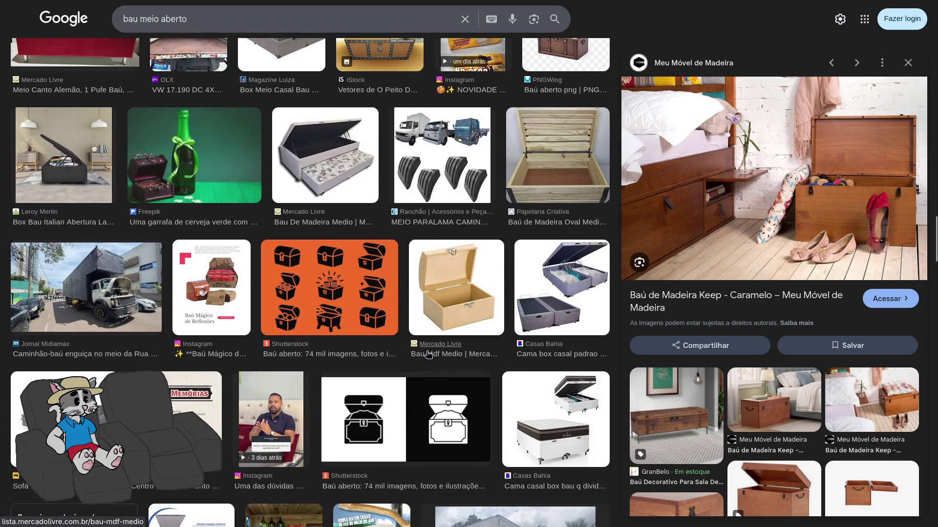
scroll(428, 355, down, 2)
scroll(428, 355, down, 1)
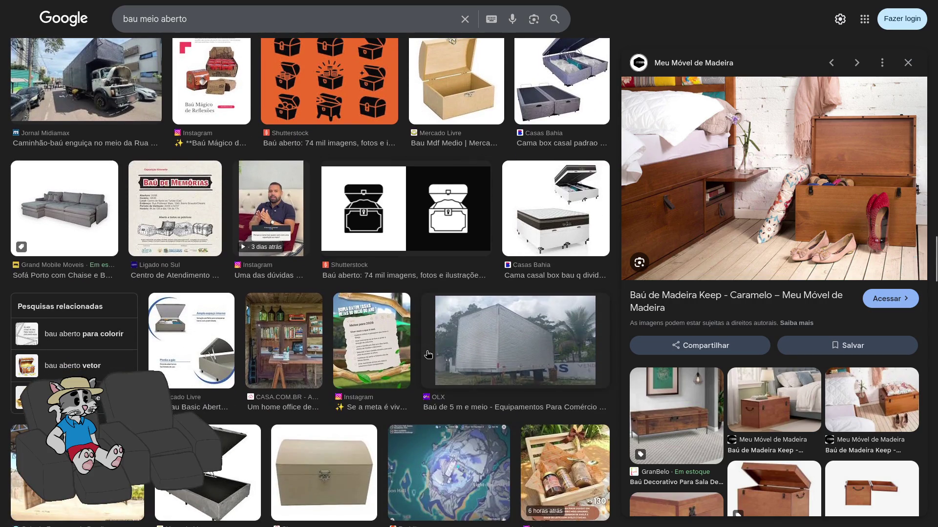
scroll(428, 354, down, 1)
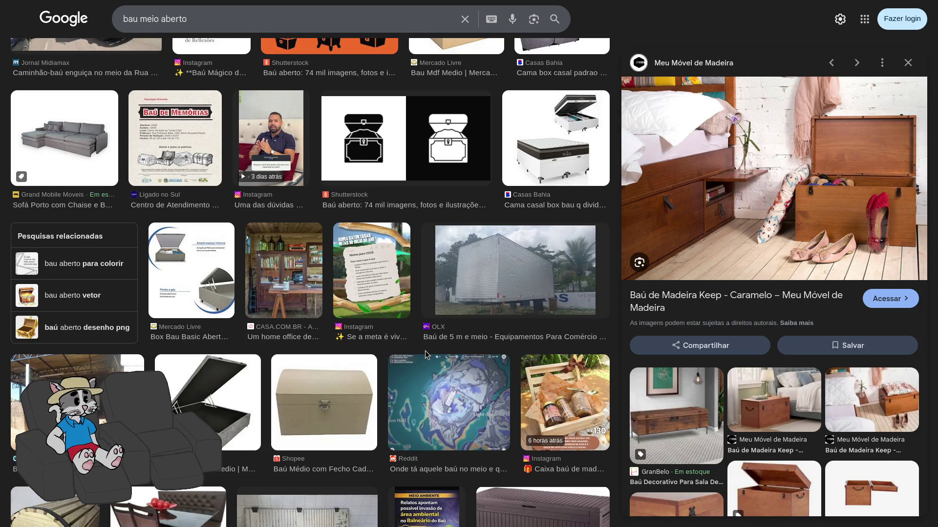
scroll(425, 351, down, 4)
scroll(424, 341, down, 2)
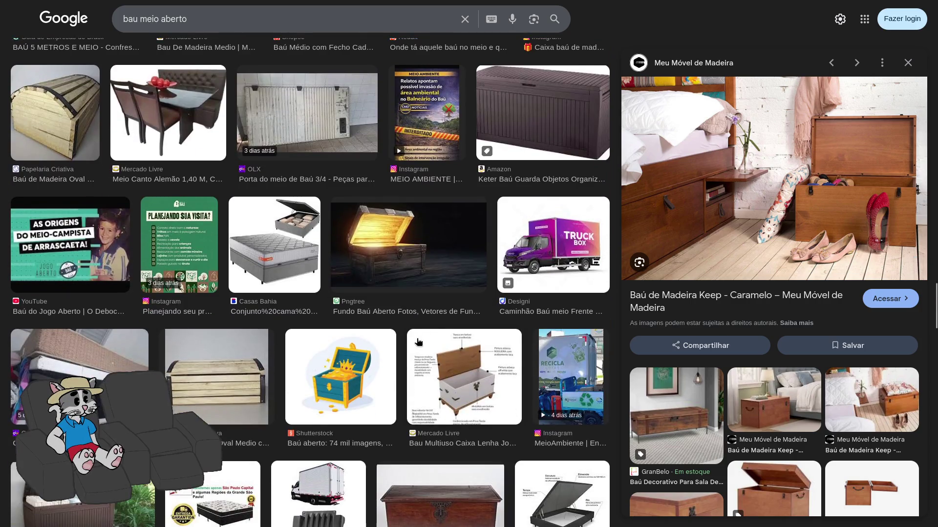
scroll(418, 342, down, 1)
scroll(416, 342, down, 1)
scroll(412, 341, down, 2)
scroll(408, 342, down, 2)
scroll(408, 343, down, 1)
scroll(408, 342, down, 1)
scroll(408, 340, down, 2)
scroll(408, 340, down, 1)
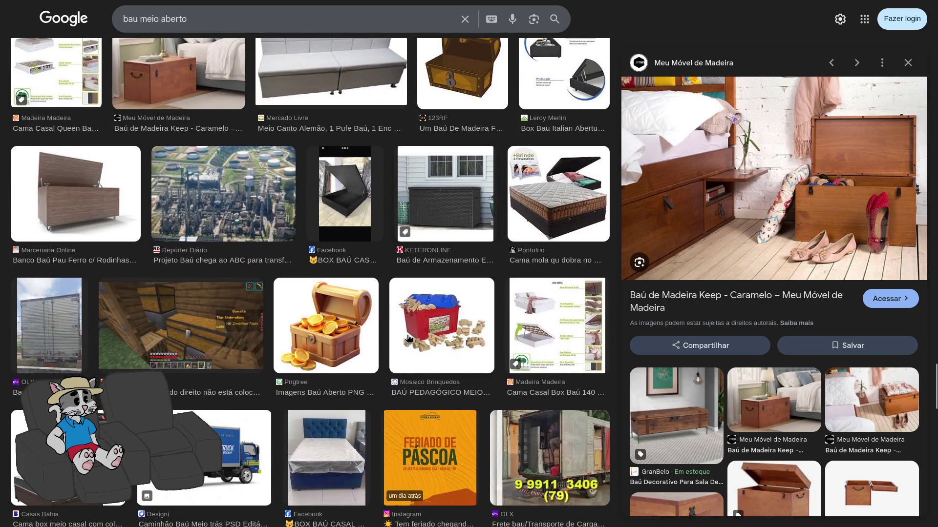
click(416, 344)
scroll(416, 345, down, 2)
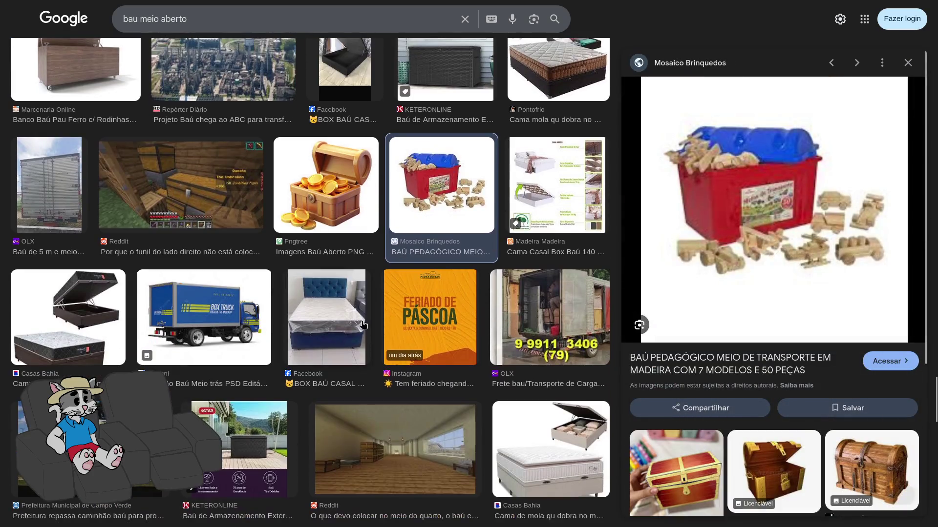
key(Left)
scroll(674, 395, down, 2)
scroll(674, 396, down, 2)
scroll(676, 398, down, 2)
scroll(678, 402, down, 2)
- Run a new image search for 'bau do tesouro meio aberto'
click(233, 19)
key(BackSpace)
key(BackSpace)
key(BackSpace)
key(BackSpace)
key(BackSpace)
key(BackSpace)
text(do tesouro meio aberto)
key(Return)
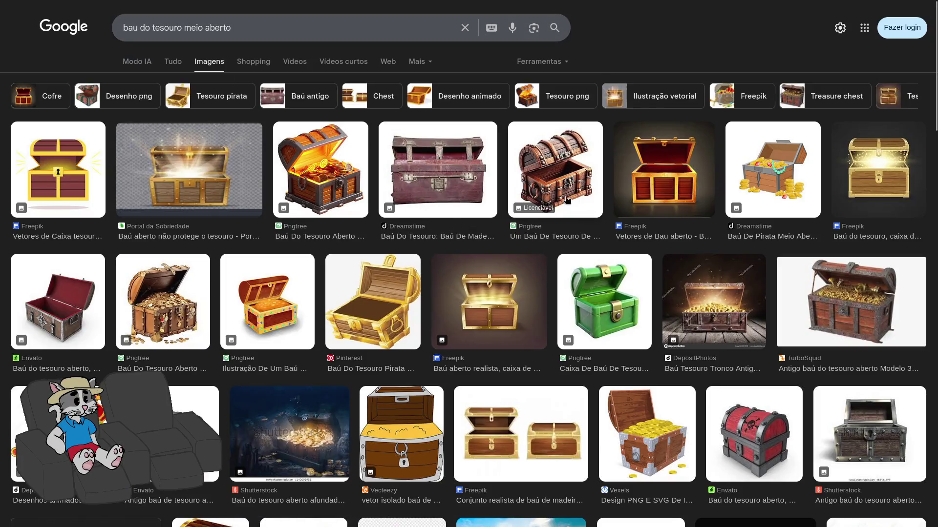
scroll(606, 306, down, 3)
scroll(594, 307, down, 1)
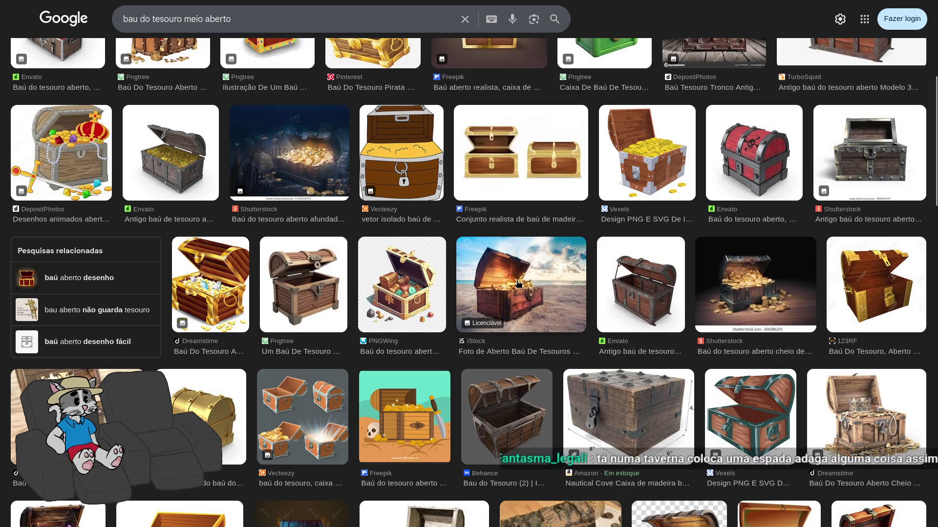
scroll(483, 287, down, 1)
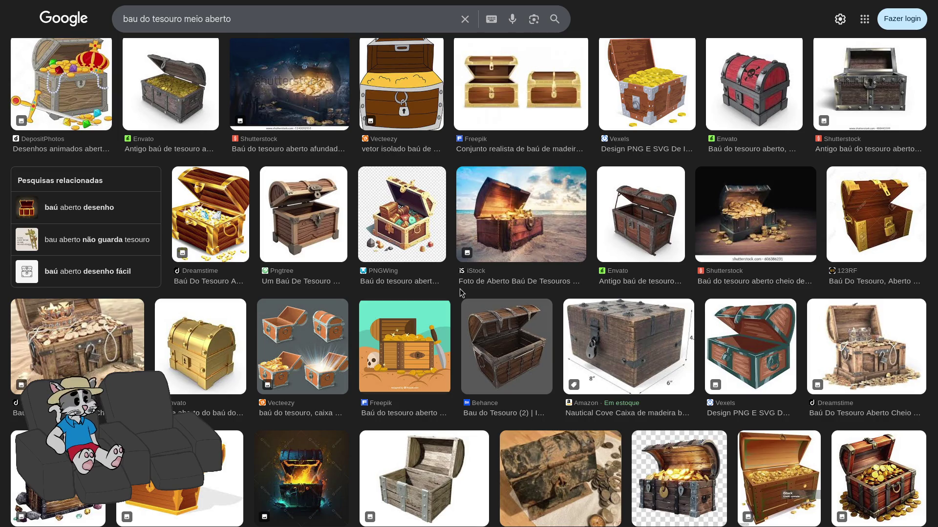
scroll(505, 342, down, 1)
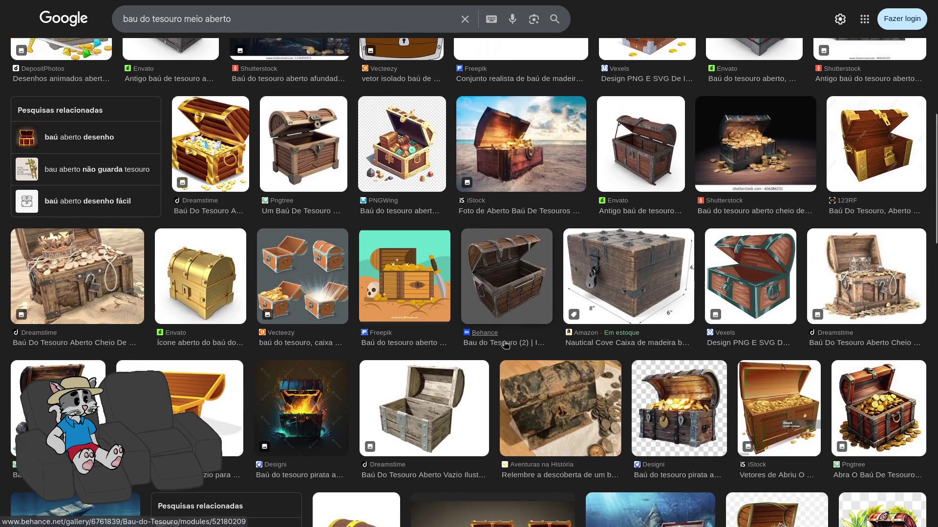
scroll(505, 344, down, 1)
scroll(498, 347, down, 1)
scroll(484, 355, down, 2)
scroll(472, 359, down, 1)
scroll(472, 358, down, 1)
scroll(440, 361, down, 2)
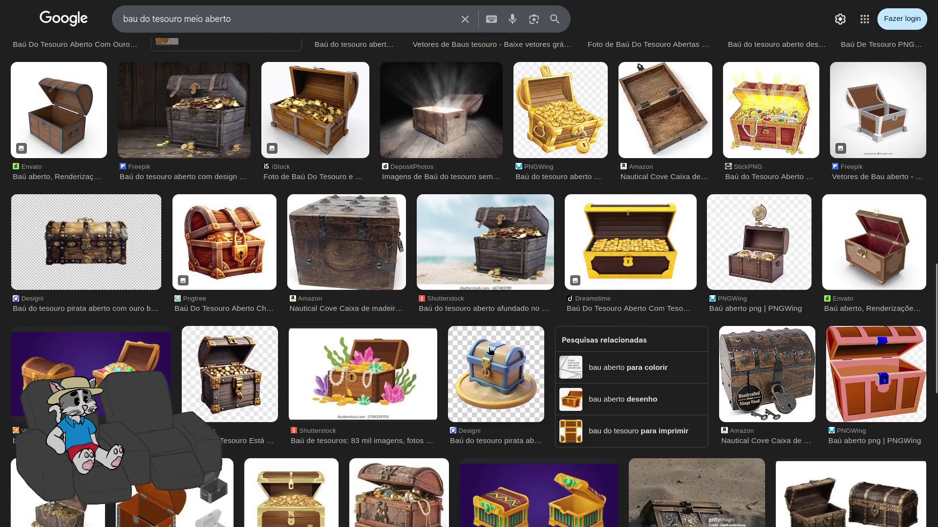
scroll(388, 363, down, 1)
scroll(342, 367, down, 1)
scroll(342, 364, down, 1)
scroll(347, 361, down, 2)
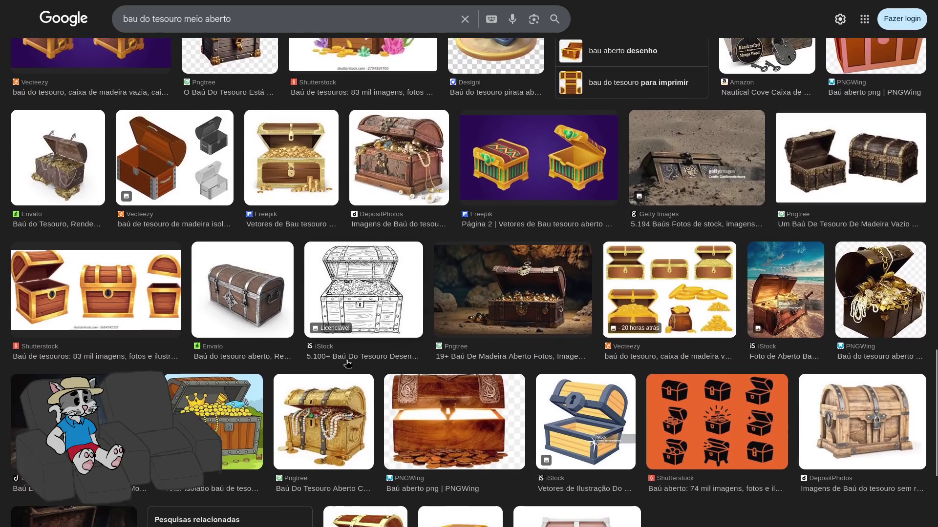
scroll(362, 356, down, 2)
scroll(376, 345, down, 2)
scroll(379, 339, down, 2)
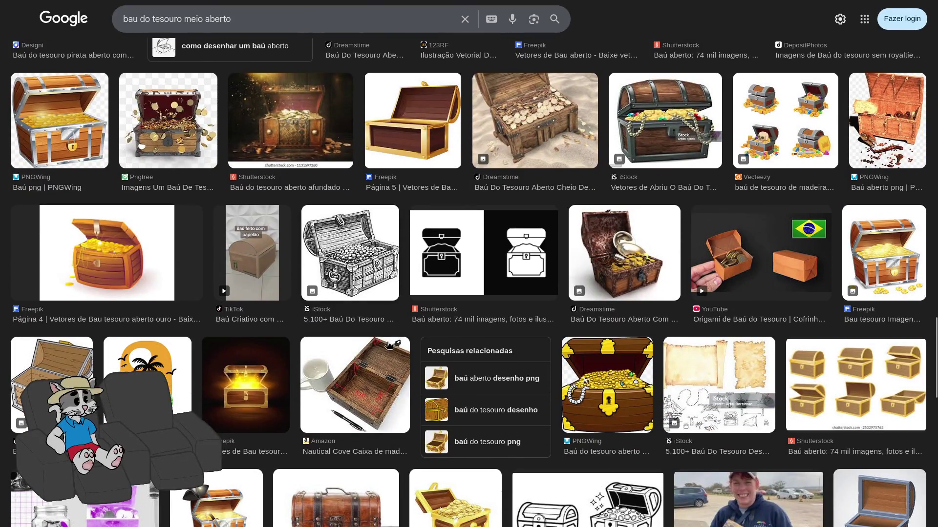
scroll(406, 312, down, 1)
scroll(403, 309, down, 1)
scroll(400, 315, down, 1)
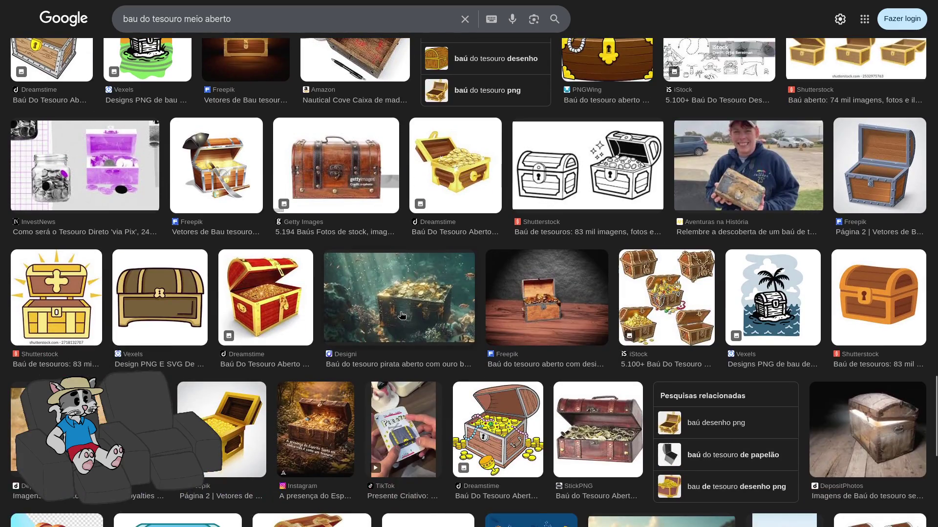
scroll(401, 315, down, 1)
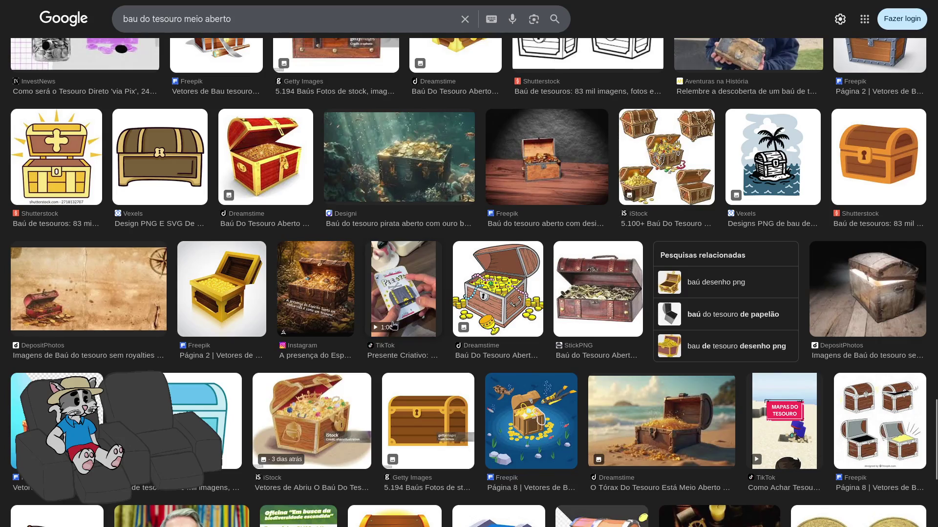
scroll(393, 320, down, 1)
scroll(388, 334, down, 1)
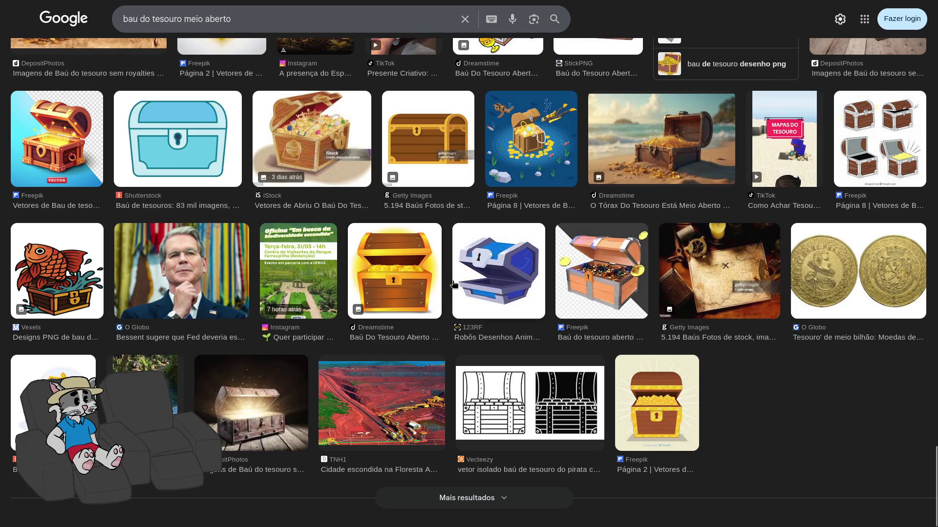
- Leave fullscreen and return to the treasure chest scene in Blender
key(F11)
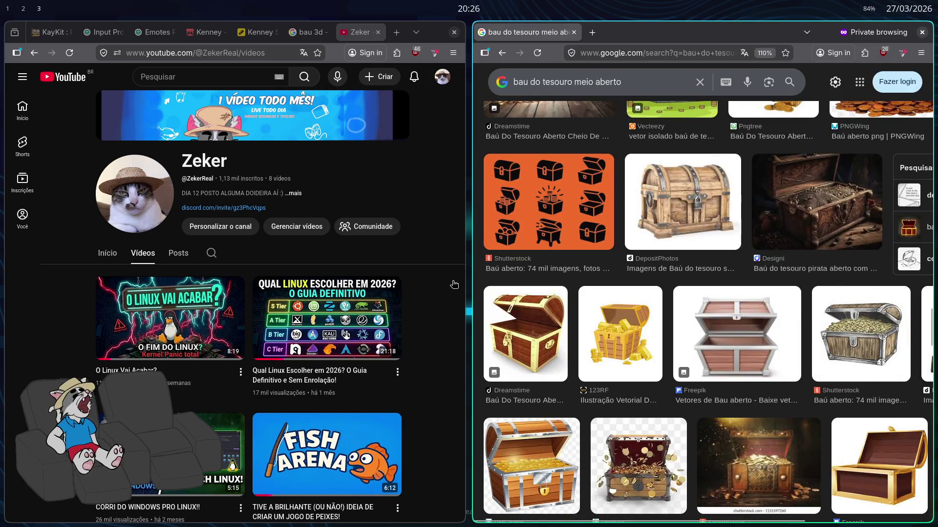
key(super+2)
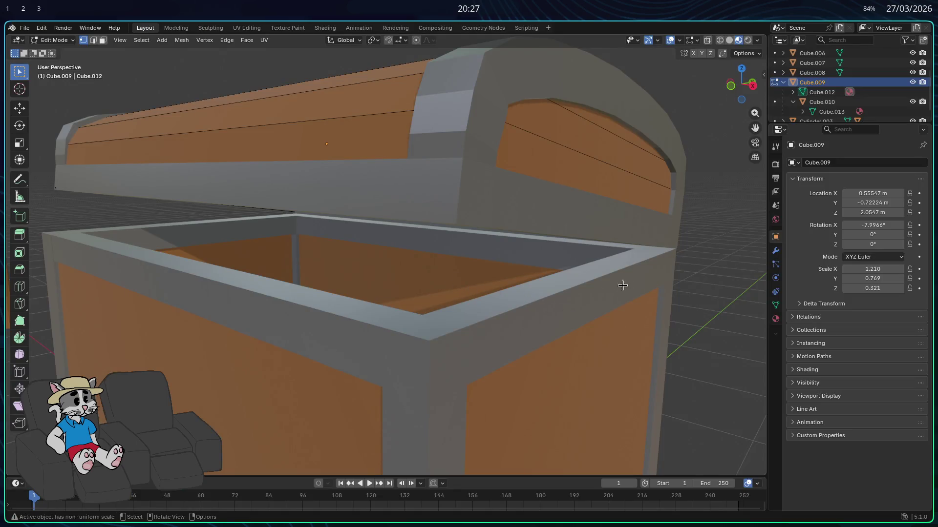
middle_drag(619, 286, 604, 286)
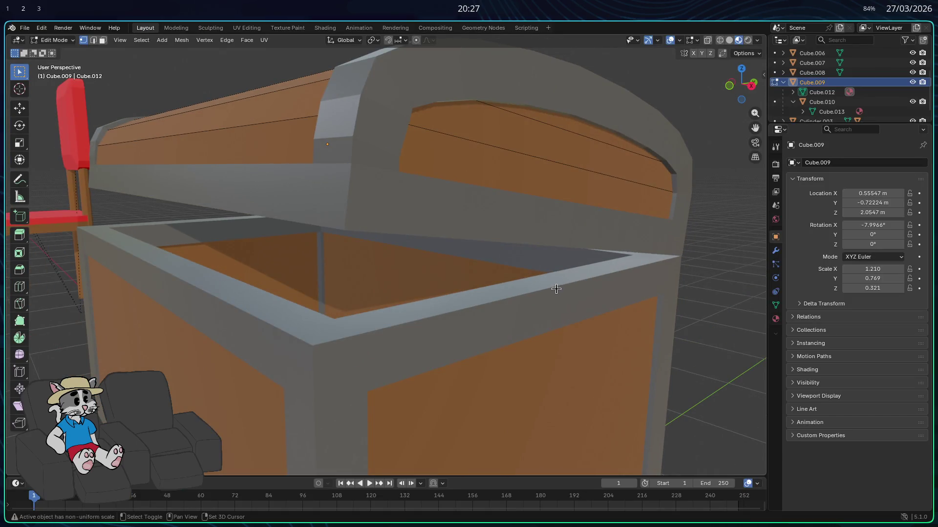
- Add a cube inside the chest mesh, then undo it and return to Object Mode
key(shift+a)
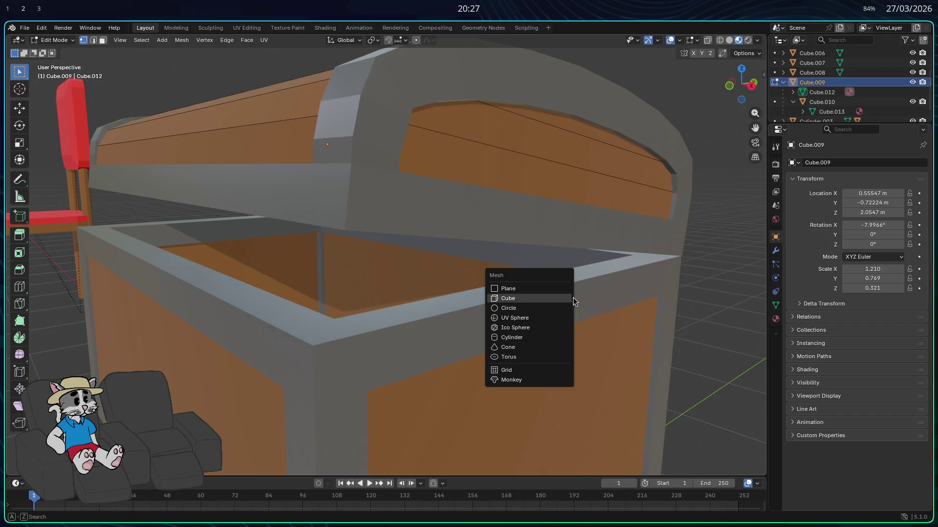
click(555, 298)
scroll(540, 314, down, 5)
scroll(537, 341, down, 2)
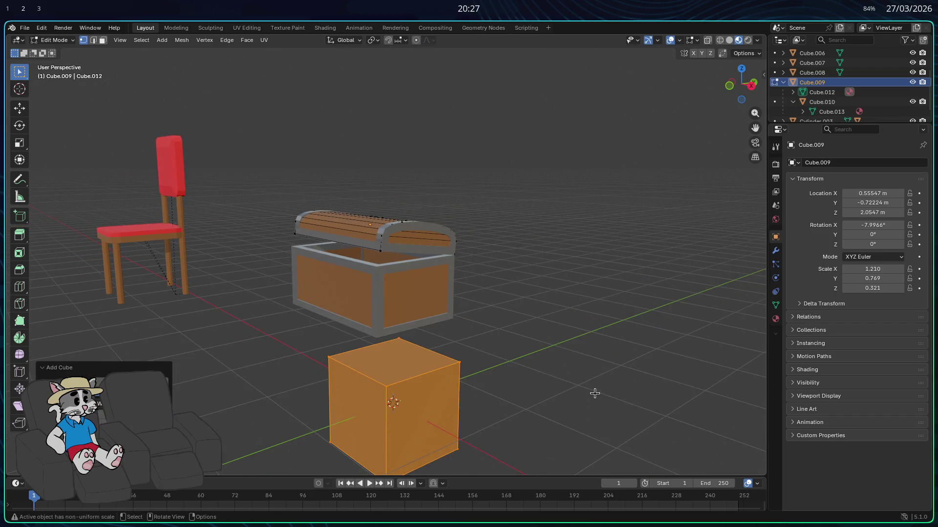
key(Tab)
key(ctrl+z)
key(ctrl+z)
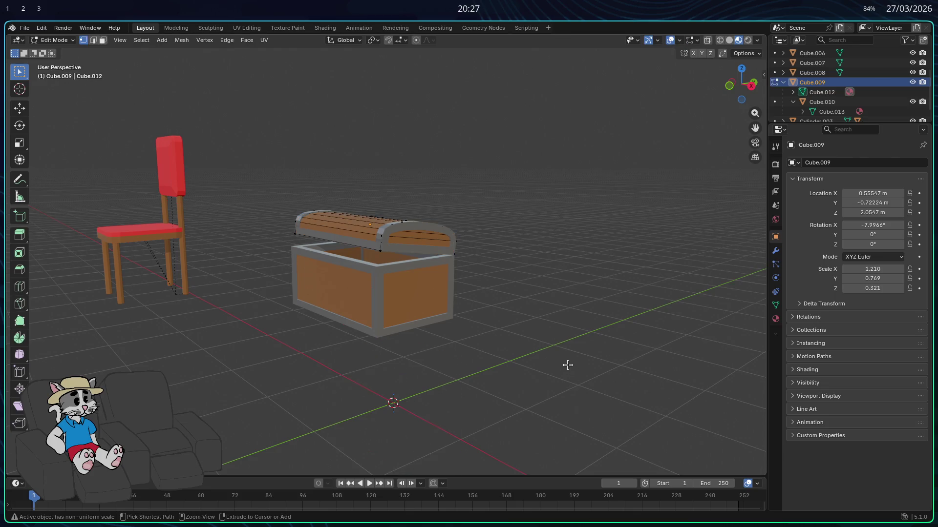
key(ctrl+z)
key(ctrl+z)
- Add a cube as a new separate object, Cube.011
key(shift+a)
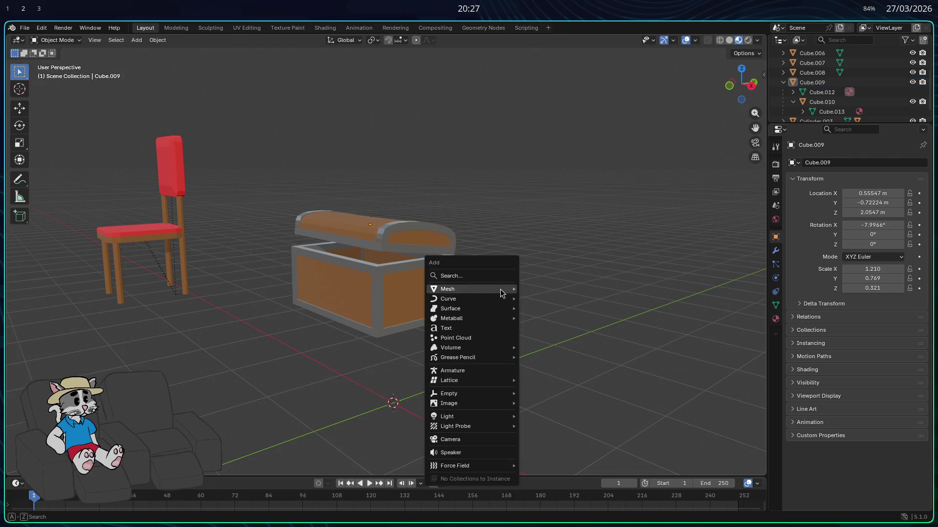
click(553, 299)
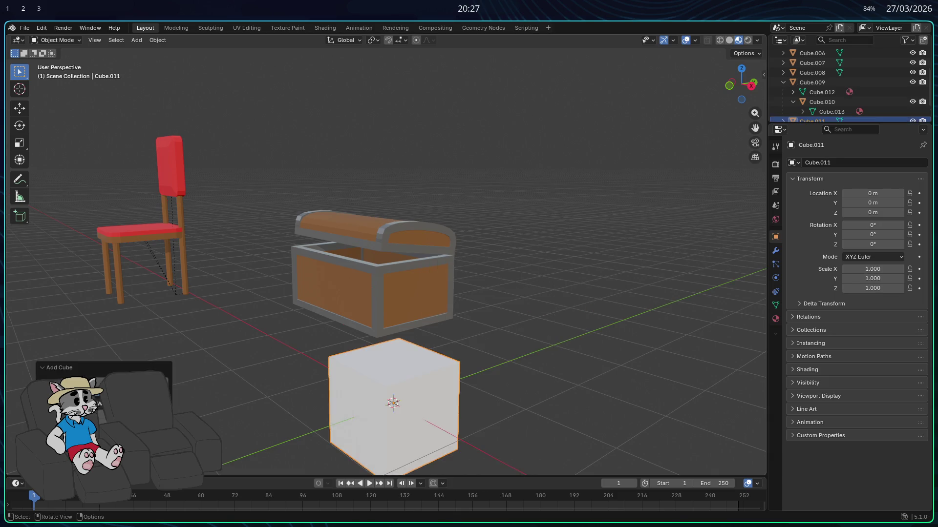
- Move the new cube up and sideways toward the chest's front
key(g)
key(z)
click(543, 209)
scroll(542, 209, up, 3)
mouse_move(468, 213)
middle_down()
mouse_move(482, 239)
mouse_move(506, 243)
middle_up()
key(g)
key(x)
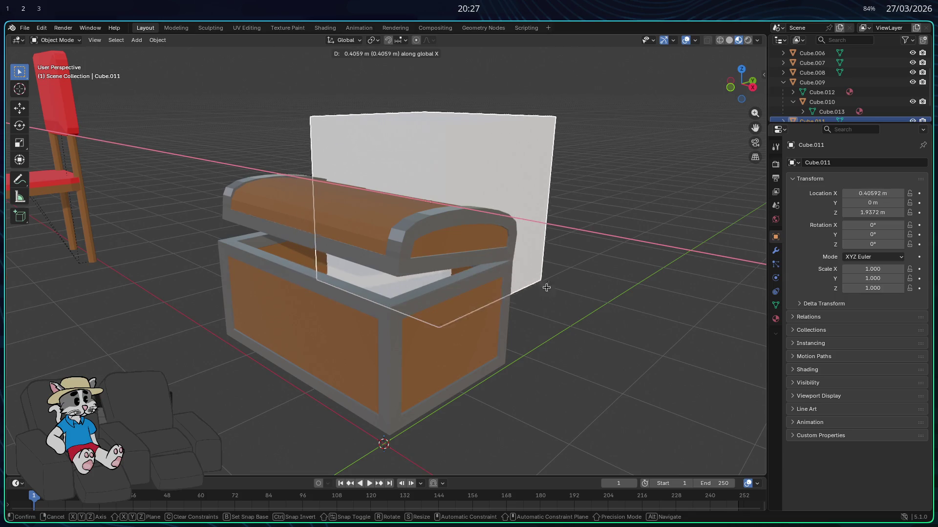
click(604, 338)
mouse_move(604, 337)
middle_down()
mouse_move(515, 218)
mouse_move(689, 311)
middle_up()
key(g)
click(556, 335)
middle_drag(557, 335, 596, 324)
- Shrink the cube in two passes and nudge it along X toward the chest
key(s)
click(417, 295)
key(g)
key(x)
click(465, 349)
scroll(553, 347, up, 5)
mouse_move(554, 347)
middle_down()
mouse_move(520, 335)
mouse_move(528, 317)
middle_up()
key(s)
click(513, 329)
key(g)
key(x)
click(543, 325)
key(z)
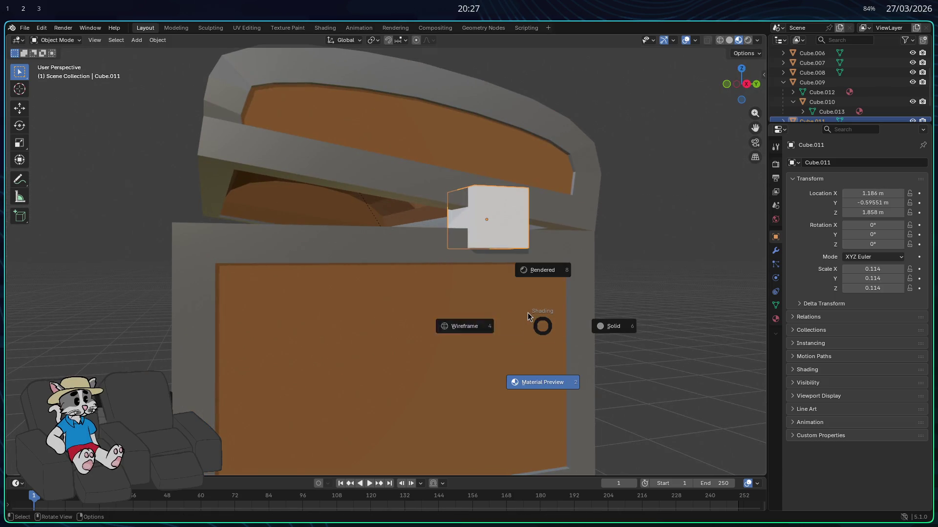
click(559, 342)
- Bring the cube to the chest's front edge, scale it to lock size and set its height below the lid
middle_drag(551, 370, 597, 342)
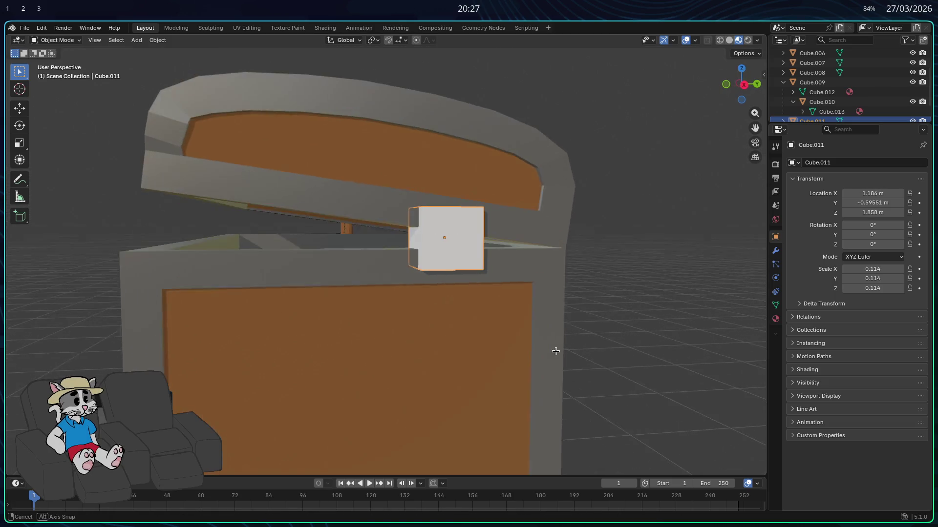
key(g)
key(y)
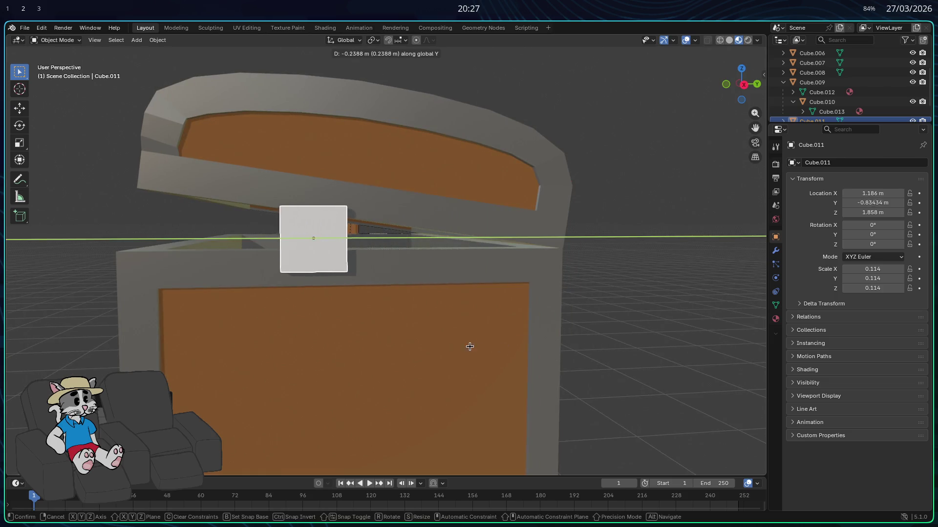
click(406, 346)
mouse_move(406, 345)
middle_down()
mouse_move(461, 342)
mouse_move(456, 348)
middle_up()
scroll(463, 342, up, 3)
key(s)
click(546, 335)
key(g)
key(z)
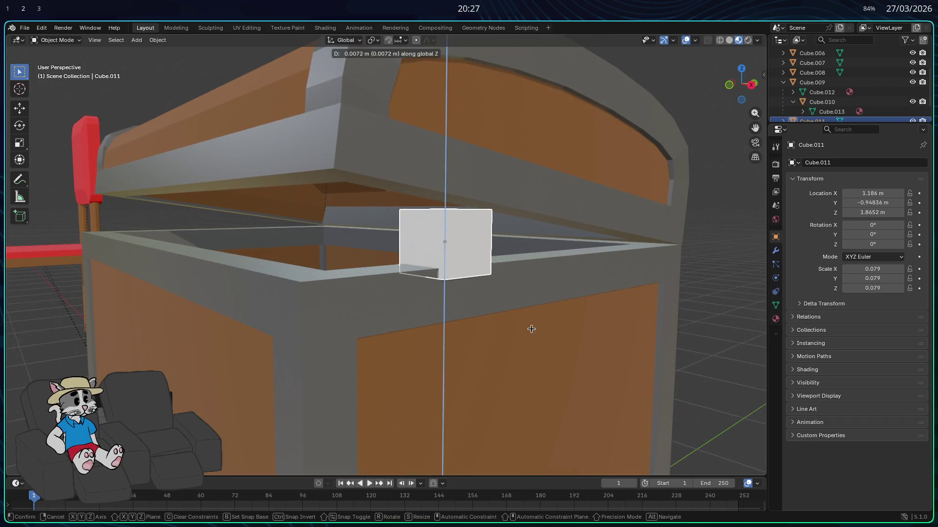
click(530, 320)
- Inspect the lock cube from several angles and adjust its vertical position
mouse_move(523, 325)
middle_down()
mouse_move(494, 329)
mouse_move(518, 319)
mouse_move(495, 323)
mouse_move(520, 329)
middle_up()
scroll(552, 329, up, 3)
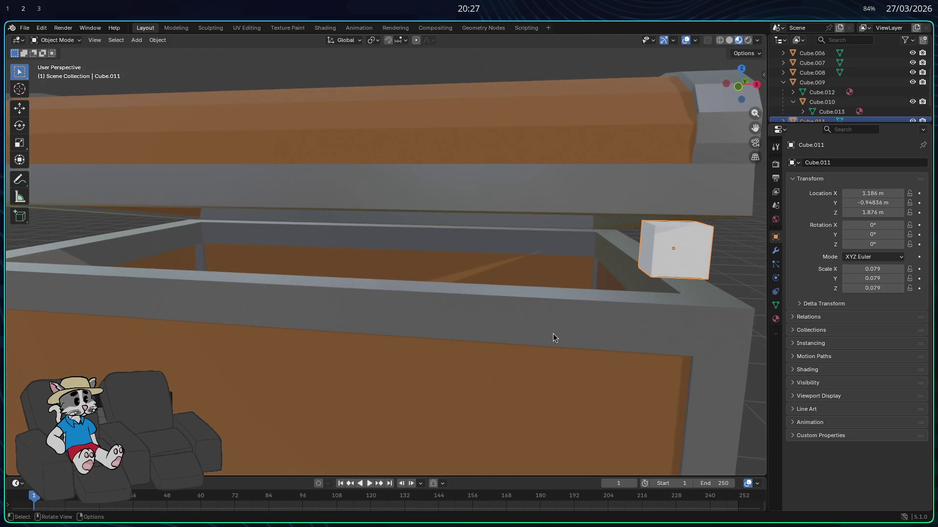
middle_drag(552, 338, 519, 328)
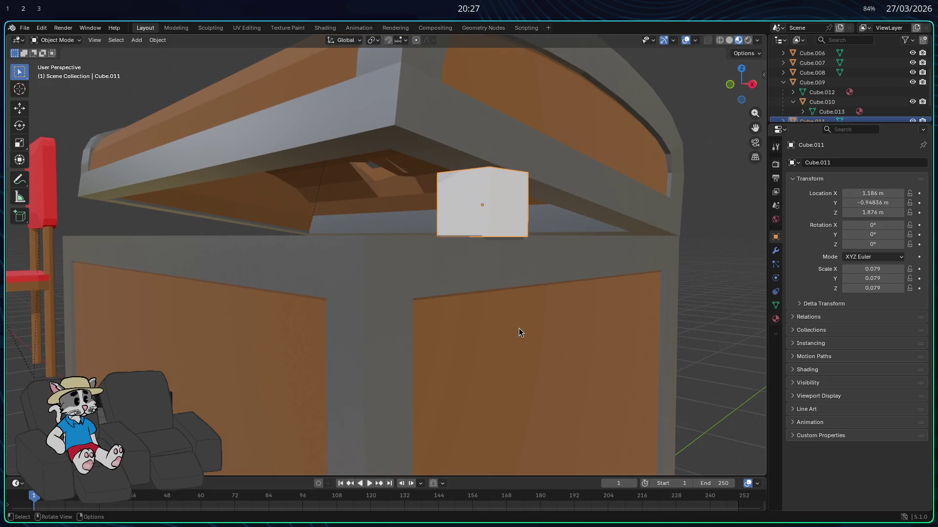
middle_drag(517, 330, 501, 328)
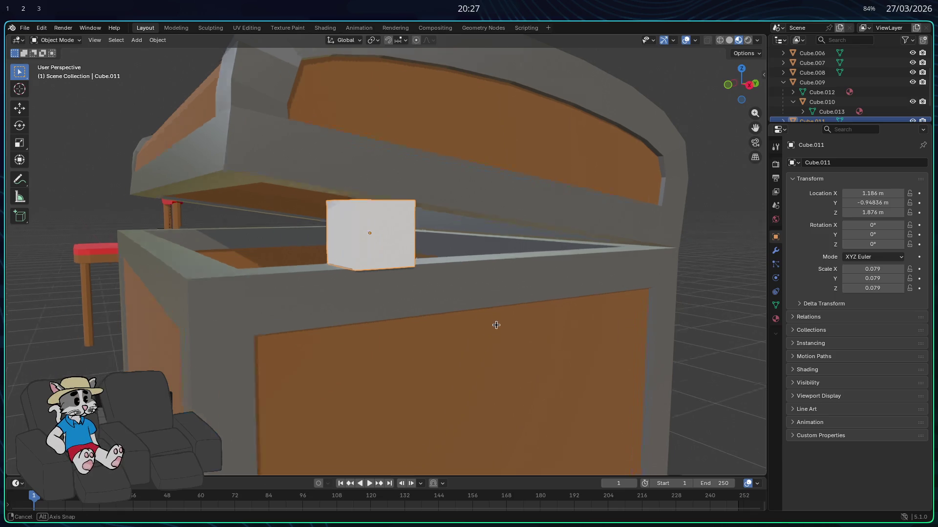
middle_drag(499, 325, 468, 323)
key(g)
key(x)
key(z)
click(437, 323)
key(x)
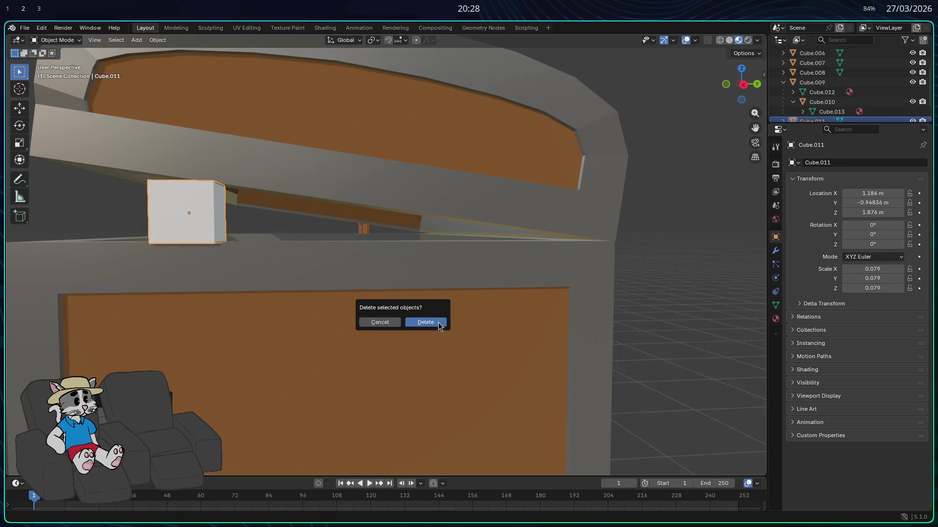
- Enlarge the lock cube slightly to 0.089 scale and raise it on the rim
middle_drag(481, 257, 461, 271)
key(g)
key(x)
key(y)
key(y)
key(y)
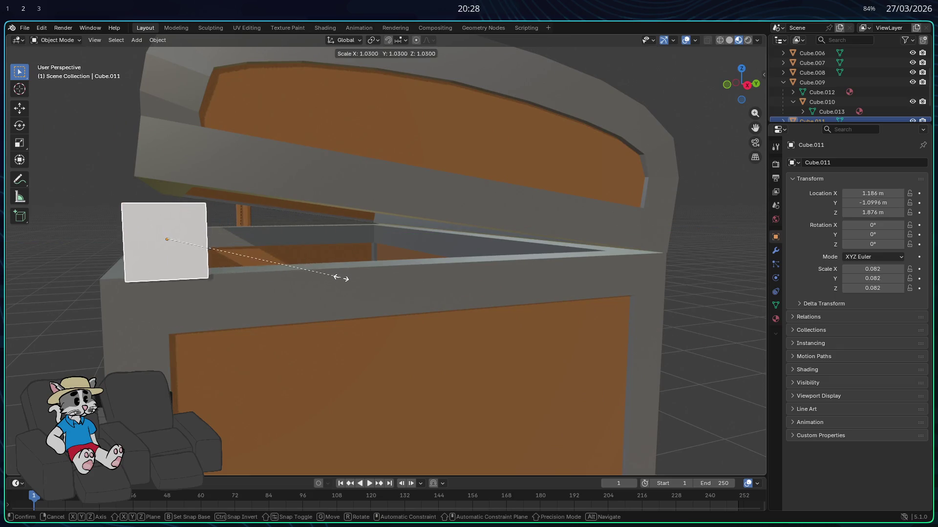
click(356, 282)
middle_drag(354, 282, 359, 282)
key(g)
key(x)
key(z)
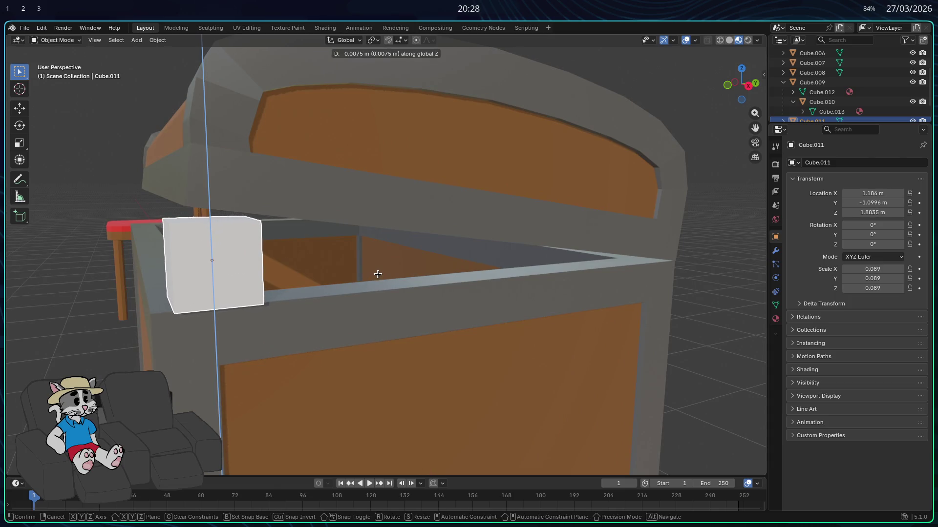
middle_drag(377, 273, 363, 273)
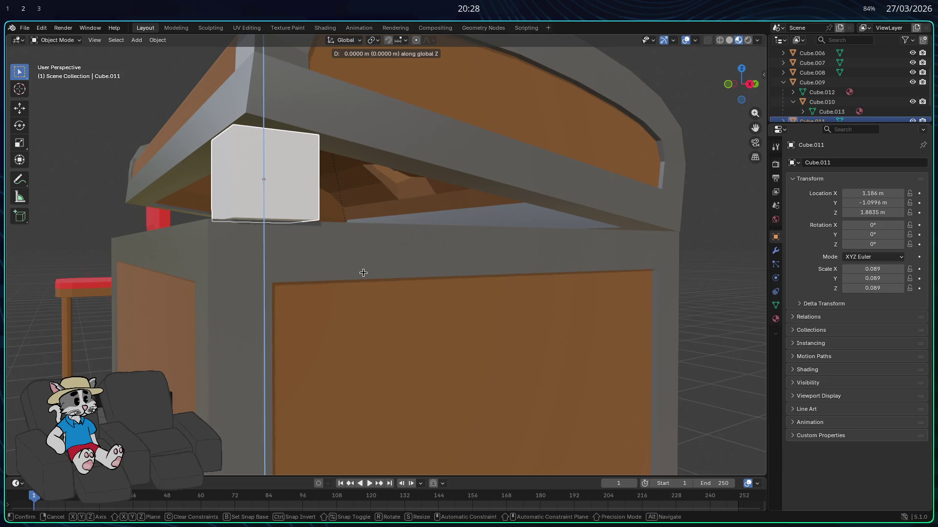
click(364, 274)
scroll(378, 278, up, 3)
scroll(379, 278, up, 3)
scroll(379, 278, up, 3)
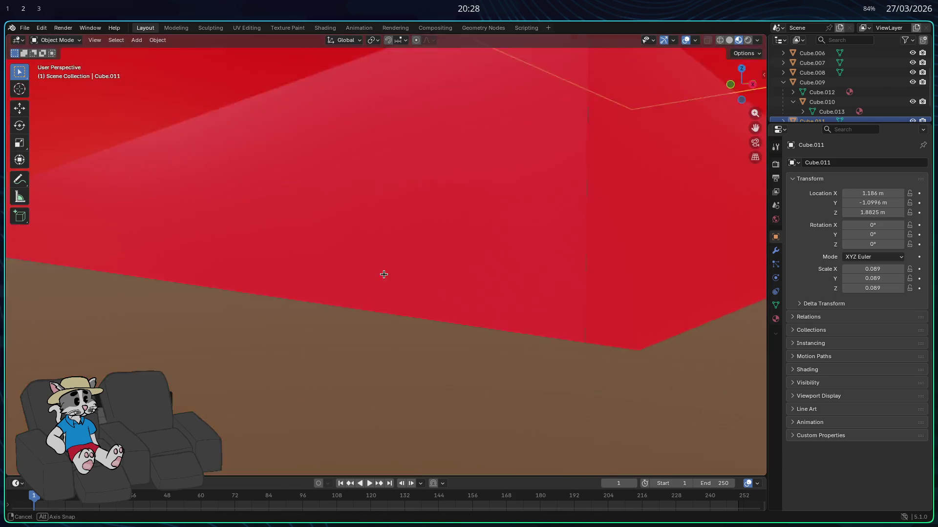
scroll(386, 273, up, 3)
scroll(394, 272, down, 3)
- Fine-tune the cube's height in several vertical moves, ending at 1.8823 m
mouse_move(394, 272)
middle_down()
mouse_move(468, 275)
mouse_move(523, 260)
mouse_move(481, 262)
middle_up()
scroll(457, 269, up, 2)
scroll(474, 267, down, 2)
scroll(500, 268, up, 2)
key(g)
key(z)
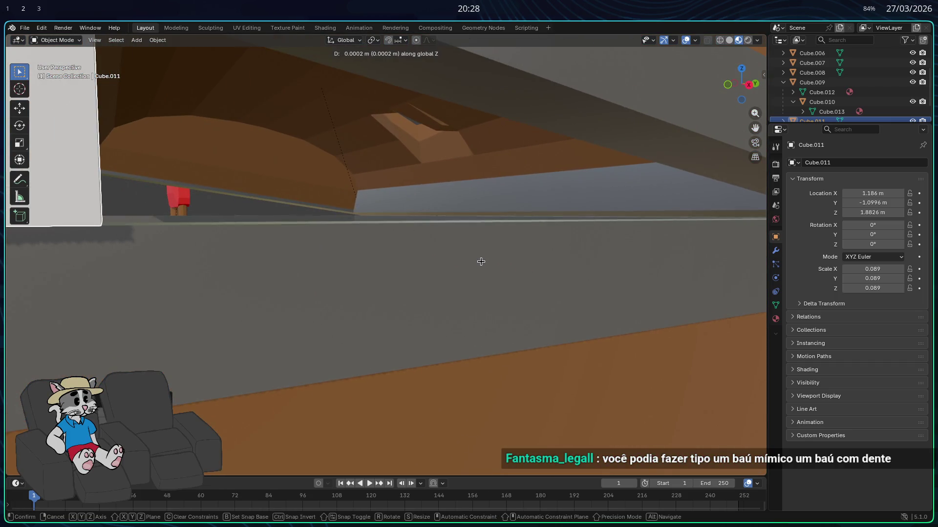
click(481, 267)
middle_drag(475, 271, 471, 270)
key(g)
key(z)
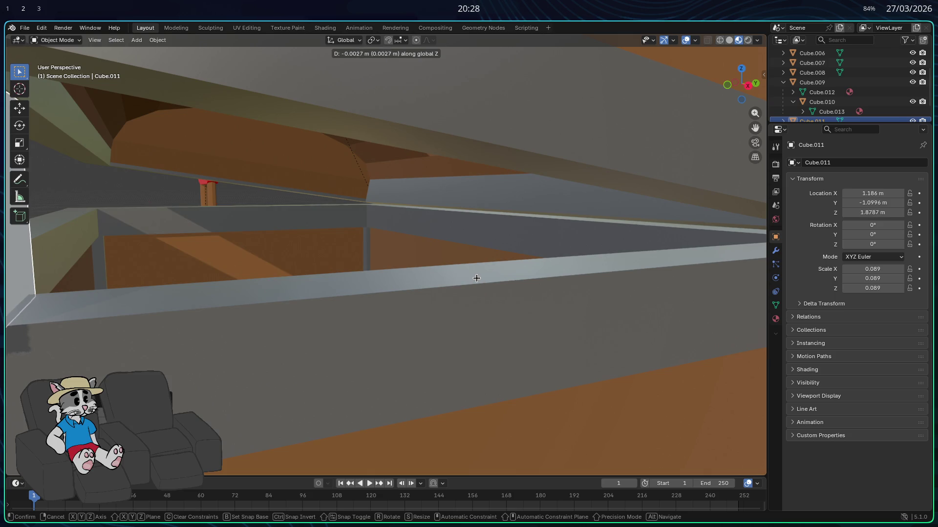
click(476, 273)
mouse_move(477, 273)
middle_down()
mouse_move(490, 266)
mouse_move(492, 277)
middle_up()
key(g)
key(z)
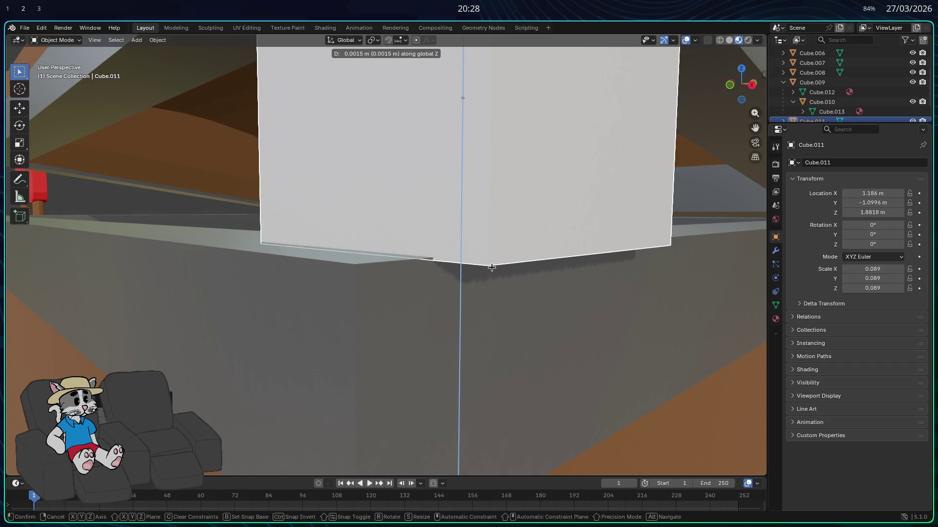
click(485, 273)
scroll(485, 273, down, 5)
- Shift the cube forward along Y to -1.0346 and check it from a side view
middle_drag(467, 272, 396, 293)
key(g)
key(x)
key(y)
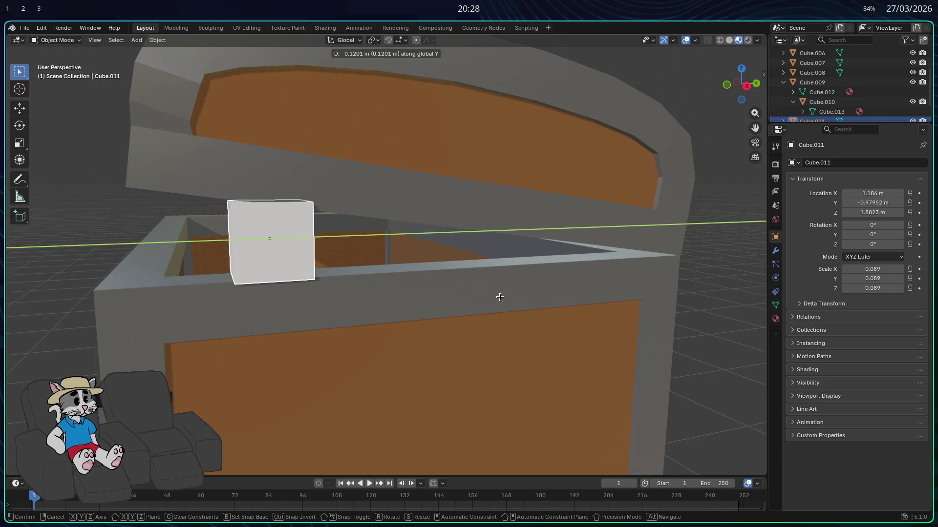
click(453, 300)
middle_drag(454, 300, 469, 296)
scroll(469, 296, up, 2)
scroll(475, 295, up, 2)
key(g)
key(y)
click(457, 299)
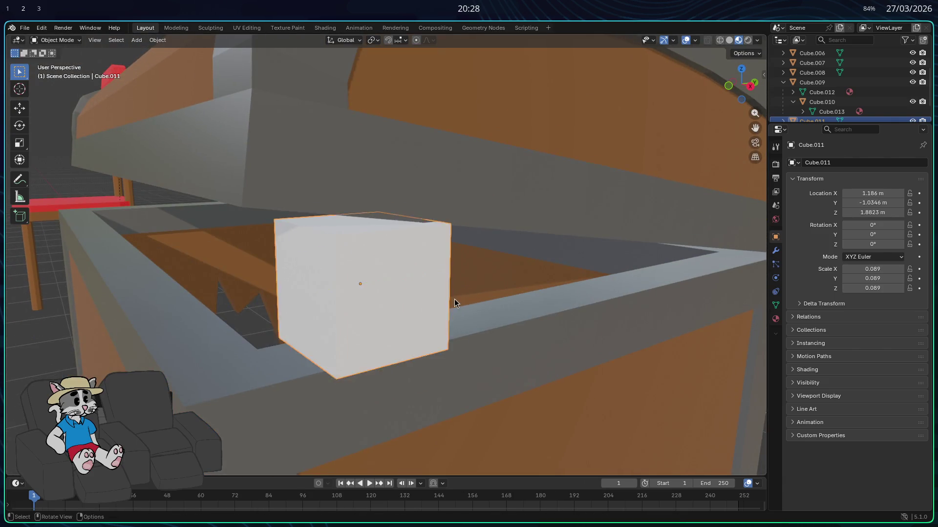
scroll(458, 298, up, 3)
click(745, 89)
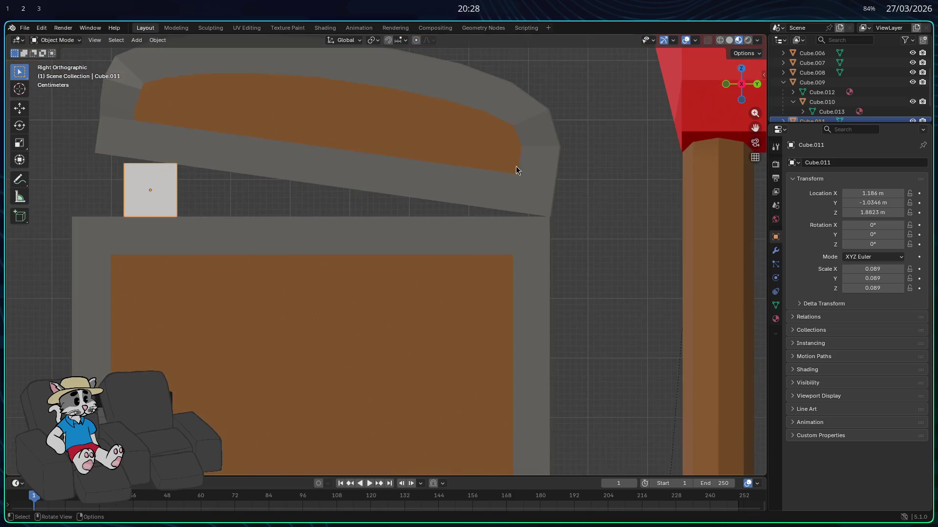
- Nudge the lock cube forward to Y -1.05 and review the whole chest from the front
mouse_move(244, 180)
middle_down()
mouse_move(233, 212)
mouse_move(284, 214)
middle_up()
scroll(273, 207, up, 3)
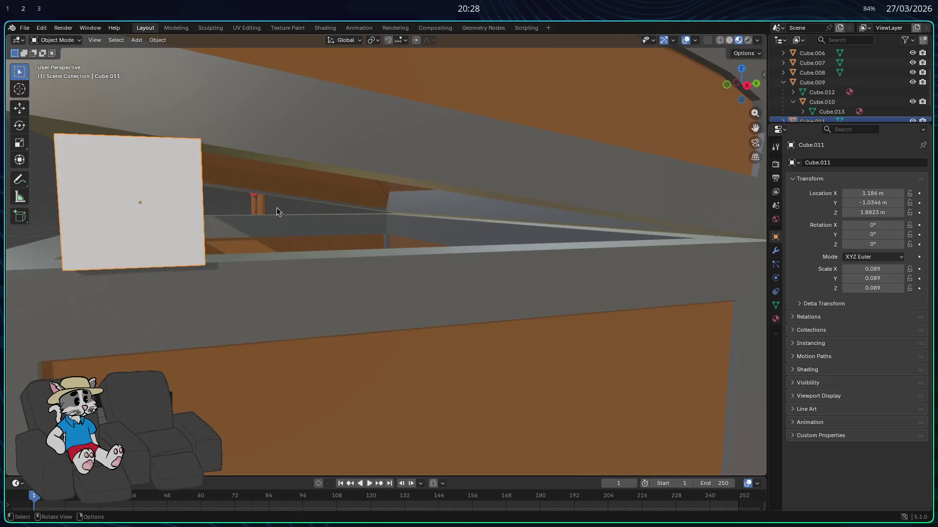
middle_drag(277, 208, 277, 208)
key(g)
key(y)
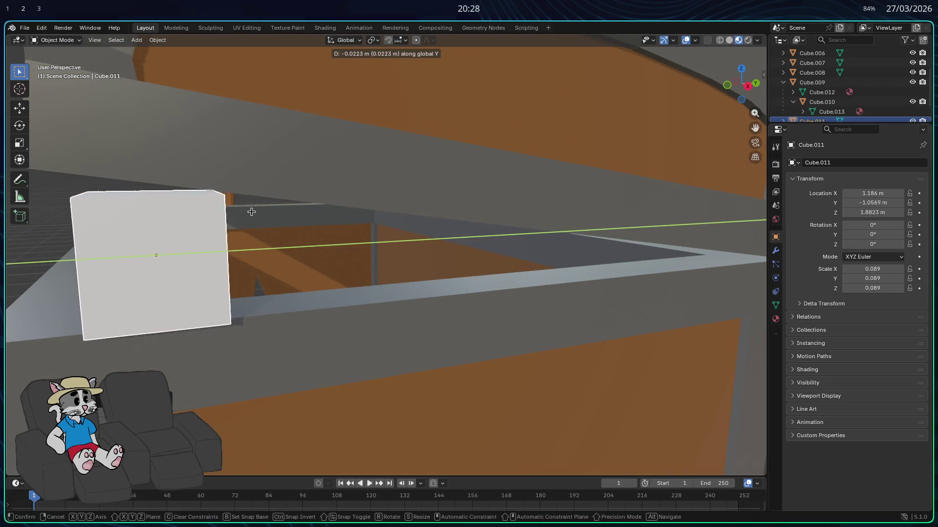
click(258, 213)
scroll(279, 213, down, 4)
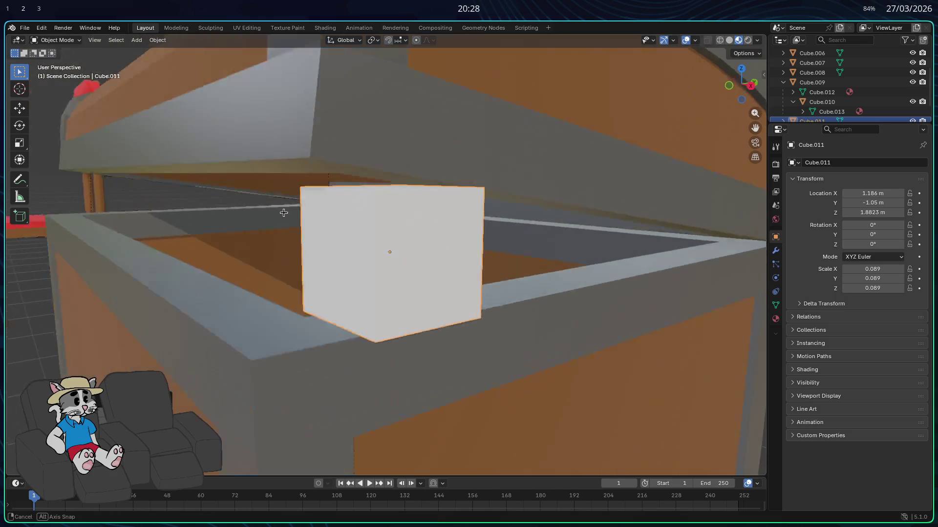
middle_drag(295, 213, 297, 227)
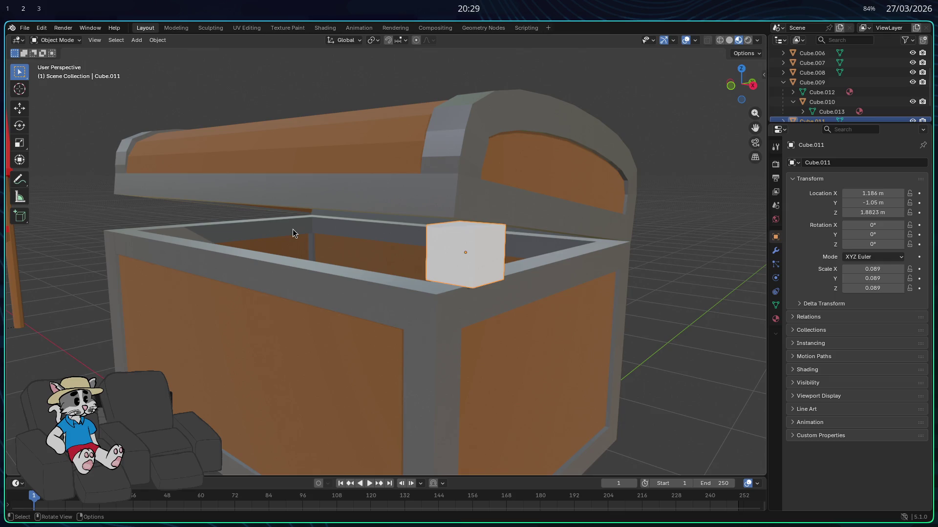
scroll(281, 234, down, 3)
middle_drag(551, 202, 513, 220)
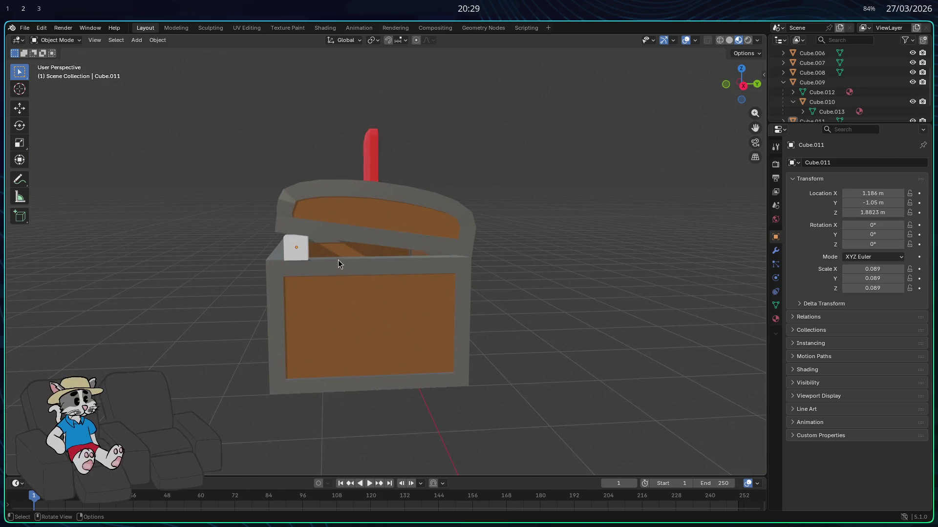
scroll(315, 272, up, 2)
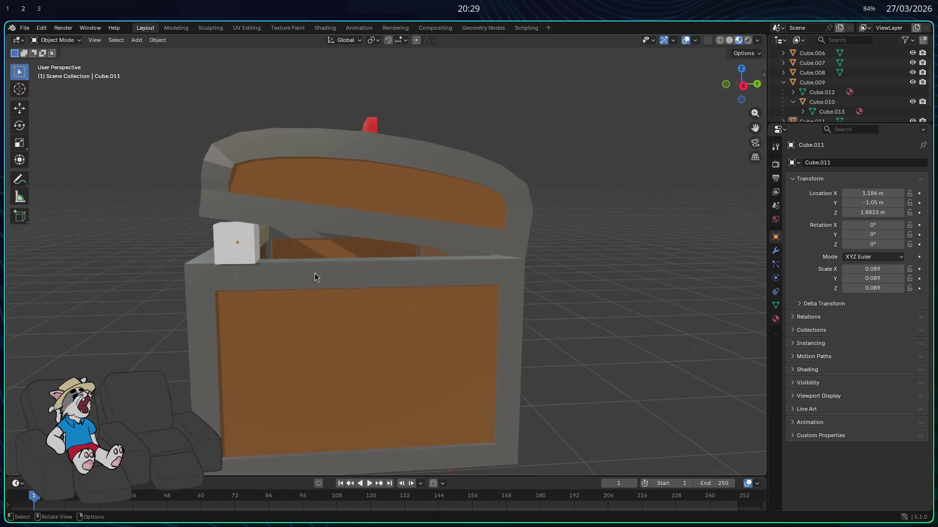
scroll(315, 273, up, 2)
scroll(311, 277, up, 2)
scroll(314, 287, down, 2)
scroll(324, 280, down, 2)
scroll(322, 280, up, 3)
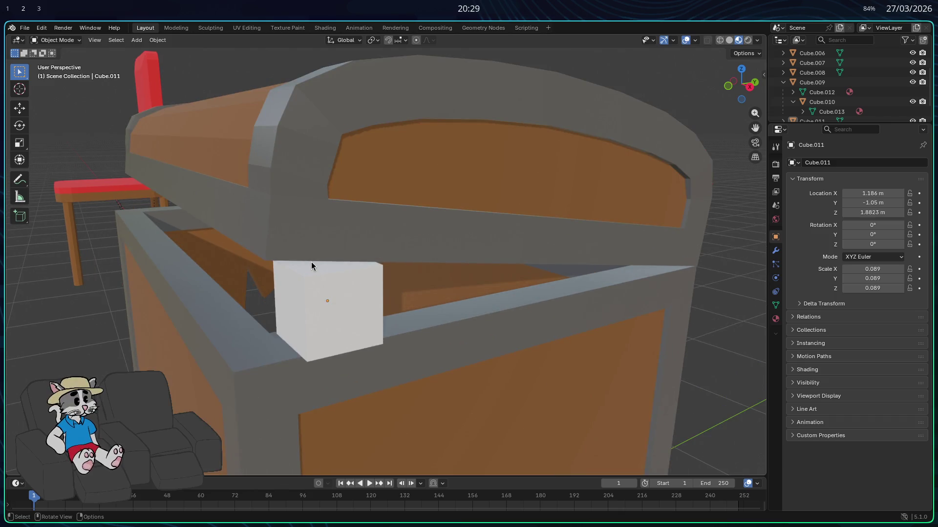
- Select the lock cube and enter Edit Mode with nothing selected
click(334, 306)
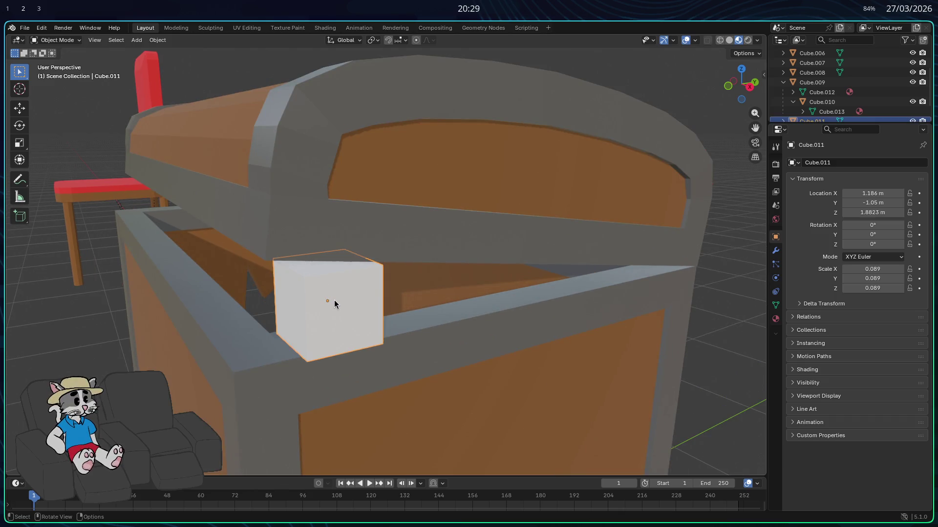
middle_drag(334, 301, 353, 294)
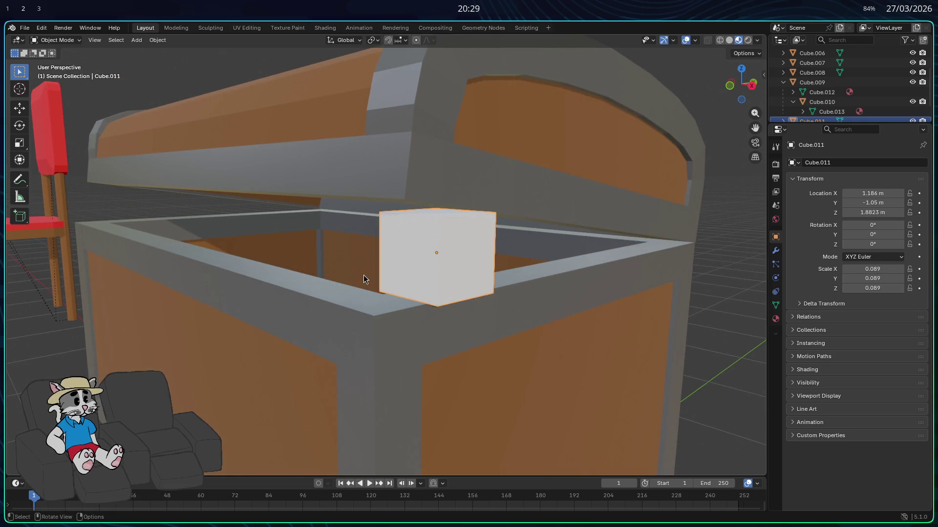
key(Tab)
click(481, 263)
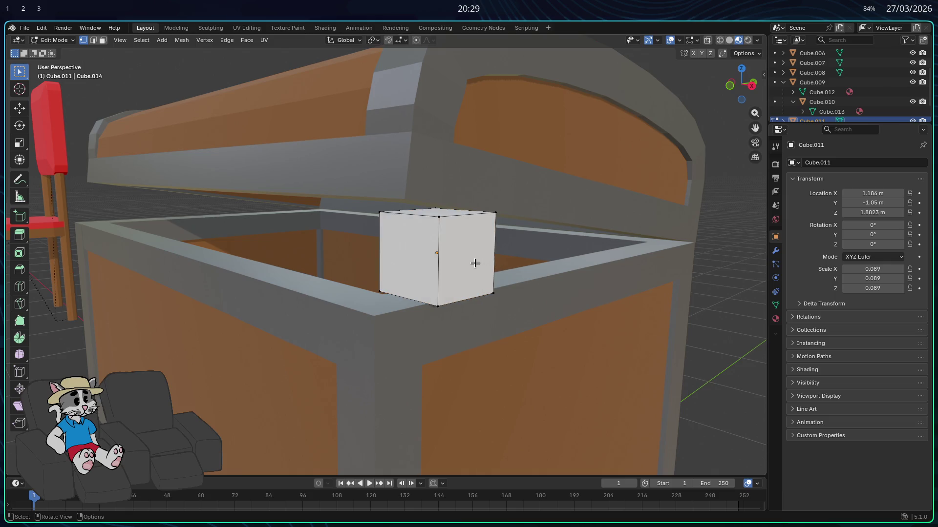
- Back in Object Mode, pull the lock cube forward to Y -1.3659 in front of the chest
mouse_move(474, 264)
middle_down()
mouse_move(366, 247)
mouse_move(382, 252)
mouse_move(360, 313)
middle_up()
click(425, 231)
shift+click(389, 222)
key(Tab)
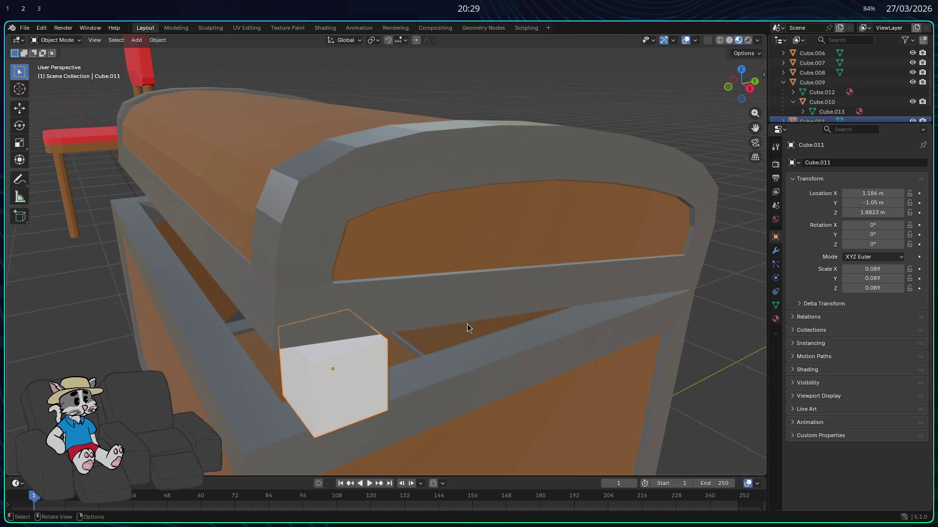
middle_drag(476, 327, 381, 323)
key(g)
key(y)
click(282, 317)
- Toggle select-all a few times, keep only the lock cube selected and bring up its object menu
middle_drag(284, 316, 162, 329)
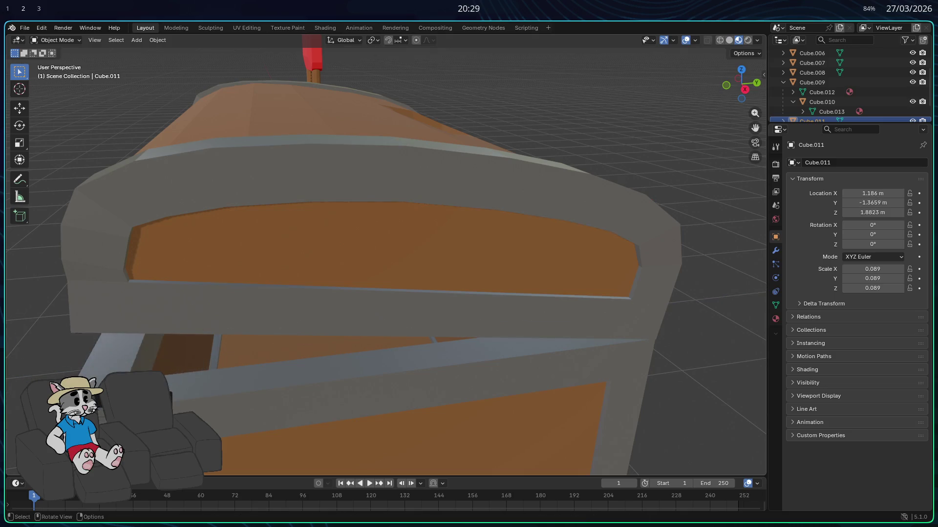
scroll(218, 293, up, 3)
scroll(214, 310, down, 3)
scroll(233, 325, up, 2)
middle_drag(233, 325, 299, 272)
key(a)
click(300, 271)
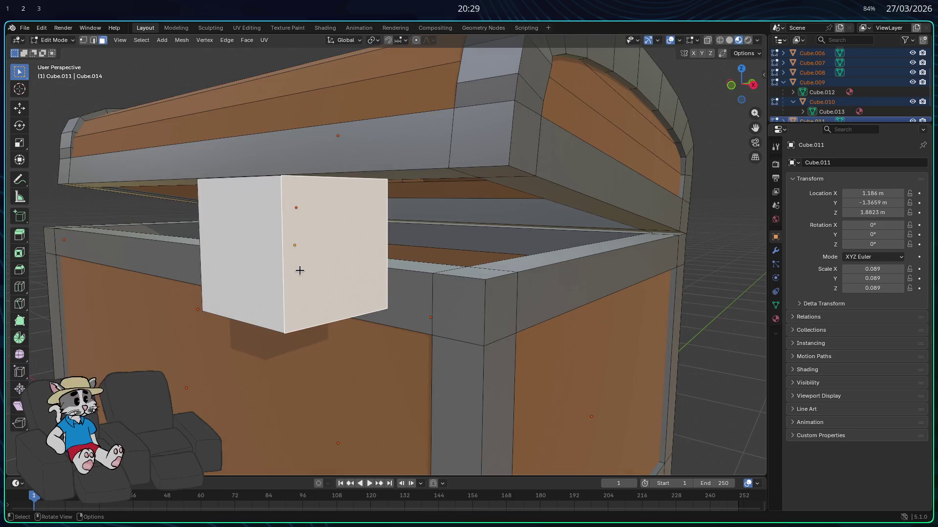
key(a)
click(208, 277)
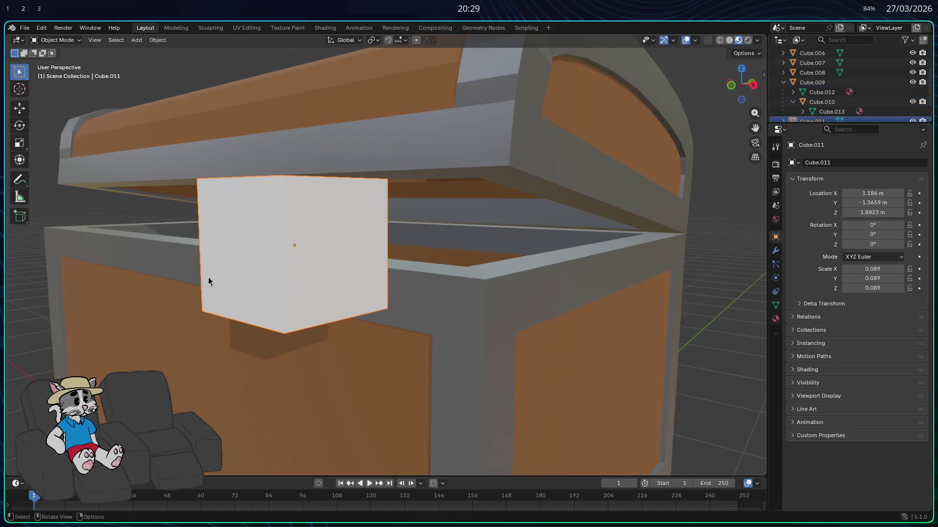
key(a)
click(303, 250)
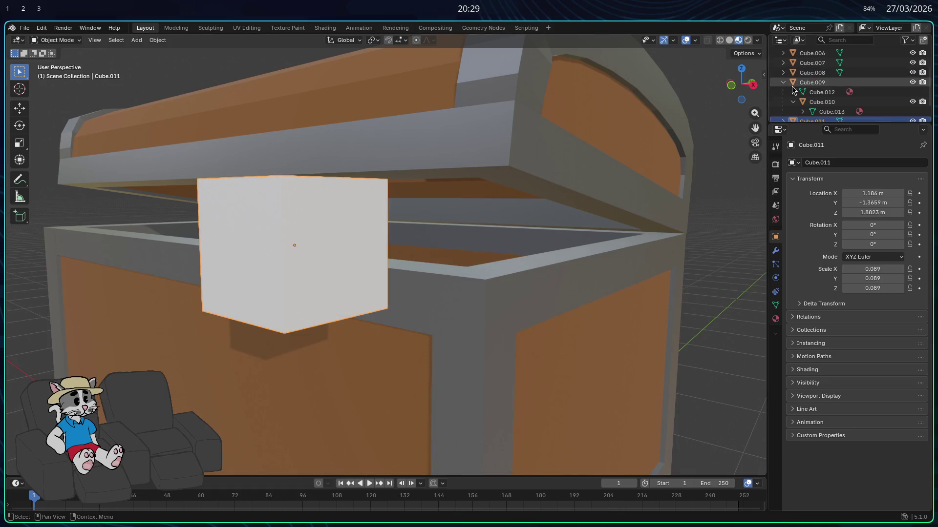
scroll(786, 86, down, 1)
right_click(293, 249)
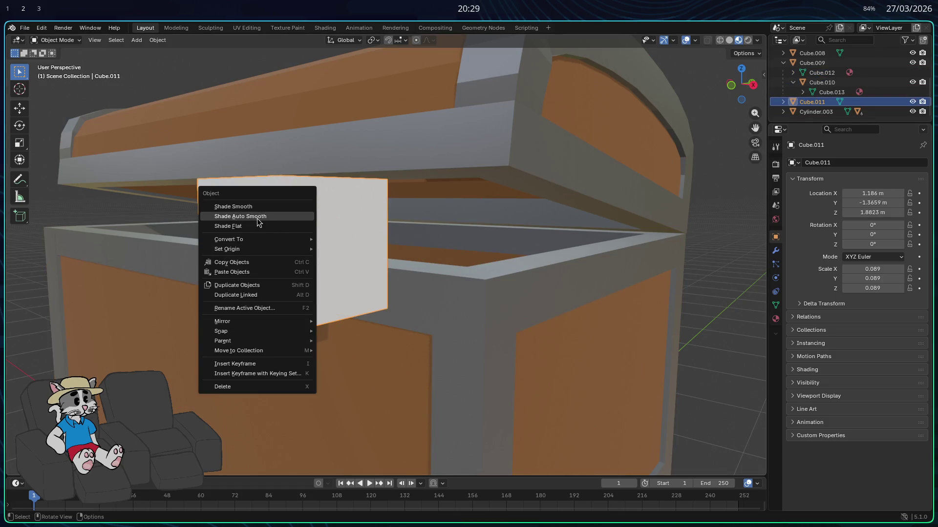
- Centre the lock cube's origin, try face subdivisions, then undo back to the plain cube
click(345, 256)
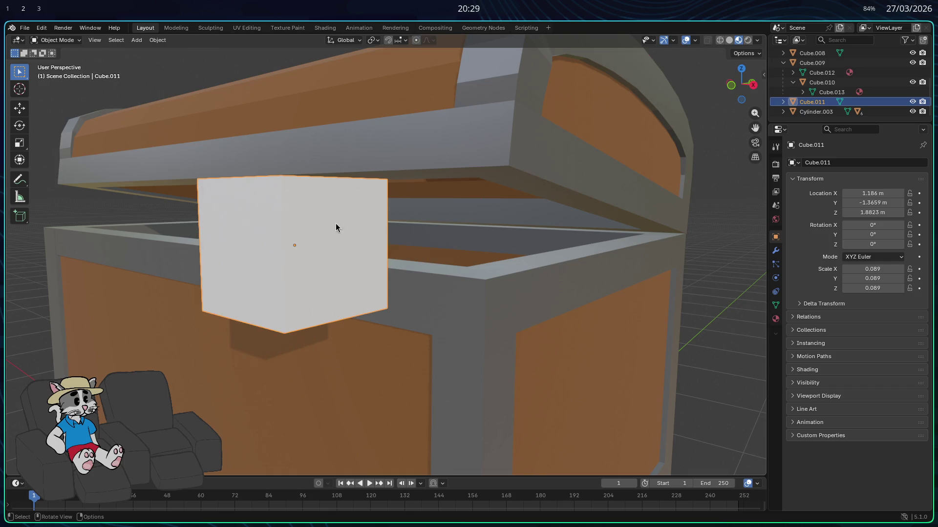
key(Tab)
right_click(295, 250)
click(295, 252)
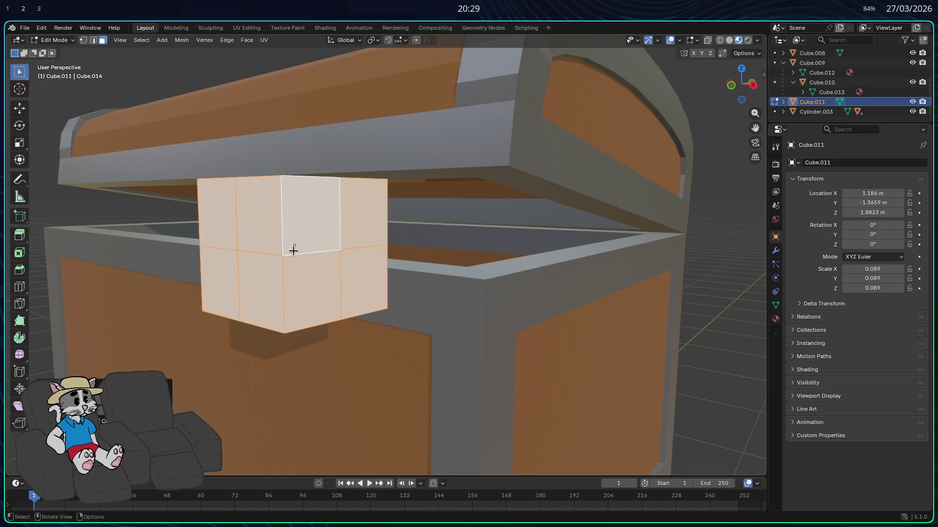
middle_drag(306, 258, 293, 286)
right_click(280, 302)
click(280, 300)
scroll(280, 301, up, 2)
scroll(275, 299, up, 2)
key(ctrl+z)
key(ctrl+z)
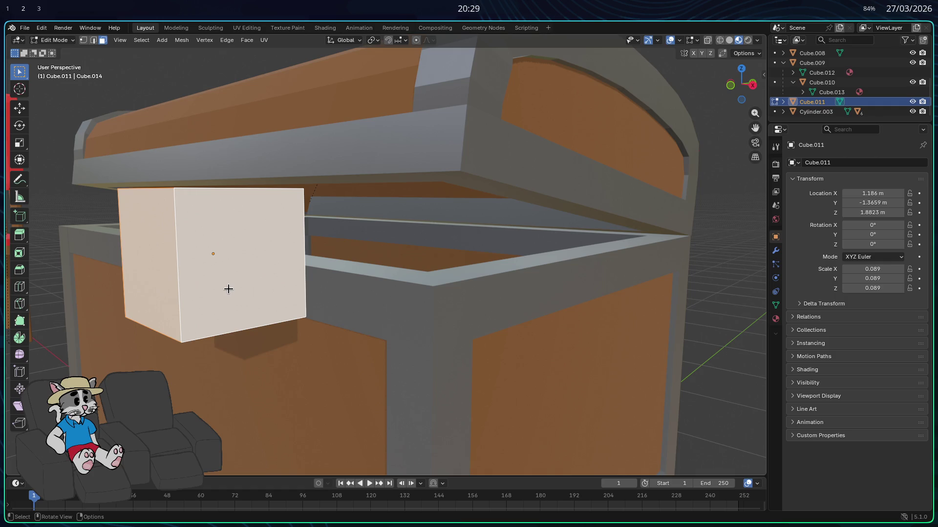
right_click(227, 283)
click(228, 283)
key(KP_Decimal)
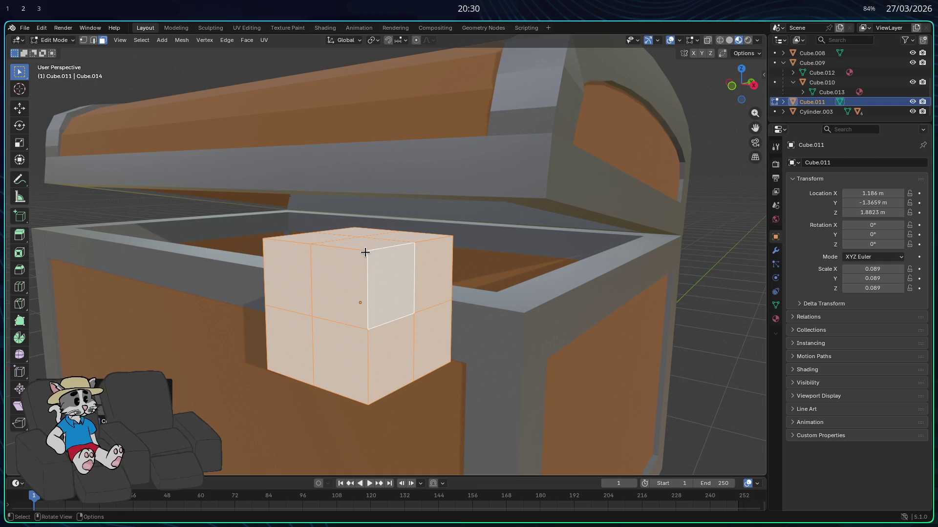
key(ctrl+z)
key(ctrl+z)
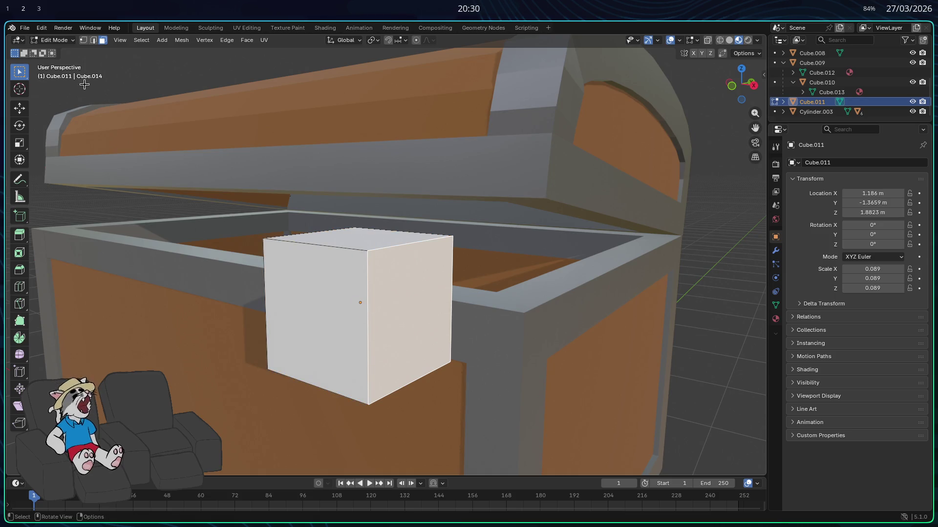
- Subdivide a selected edge in edge-select mode and inspect the cube's front and side
key(2)
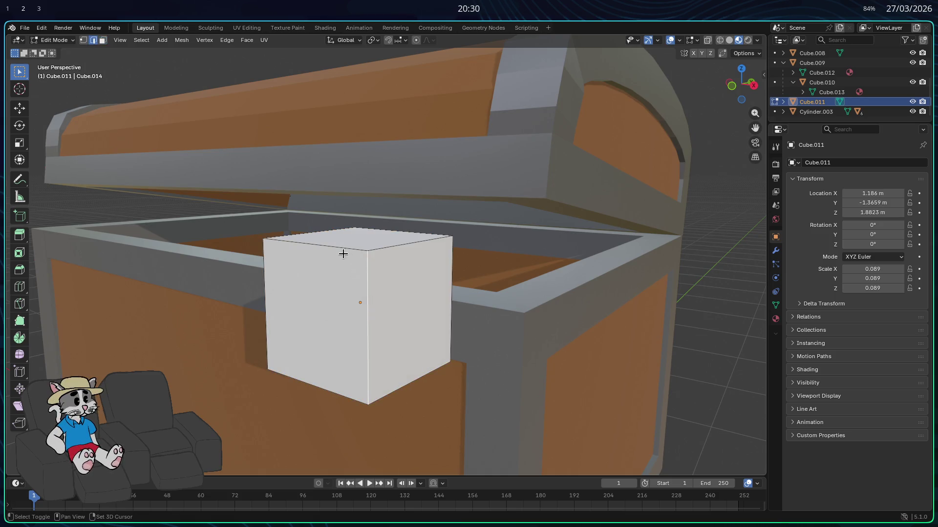
mouse_move(338, 253)
middle_down()
mouse_move(379, 285)
mouse_move(400, 318)
mouse_move(413, 305)
mouse_move(401, 307)
mouse_move(433, 147)
mouse_move(311, 251)
middle_up()
right_click(440, 147)
key(Escape)
key(ctrl+e)
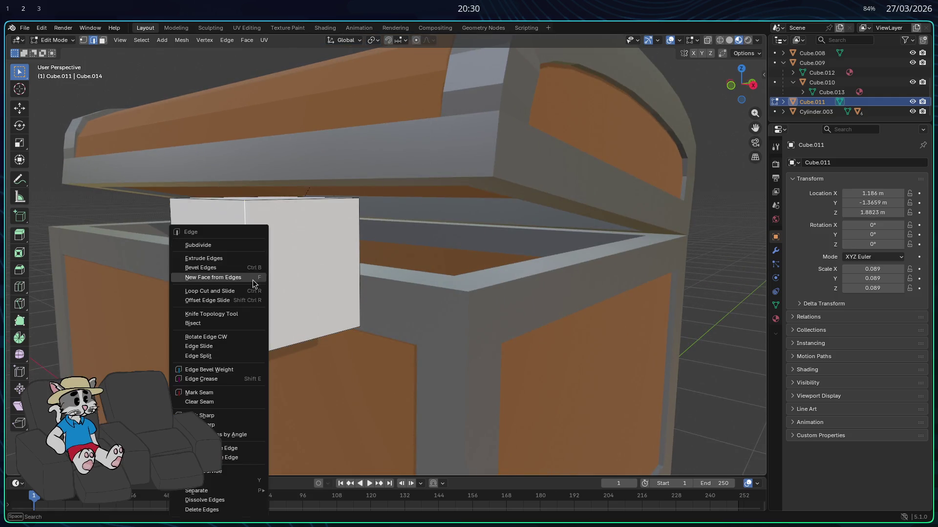
click(234, 246)
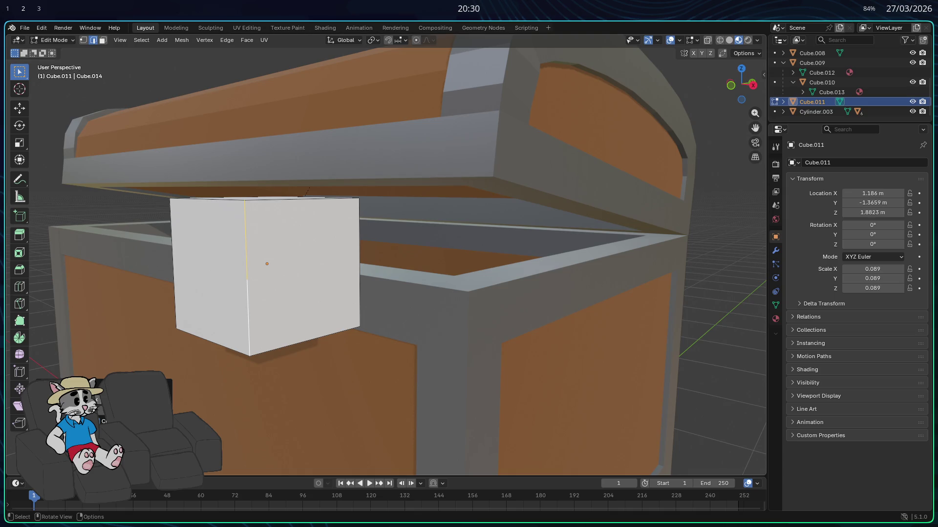
click(248, 261)
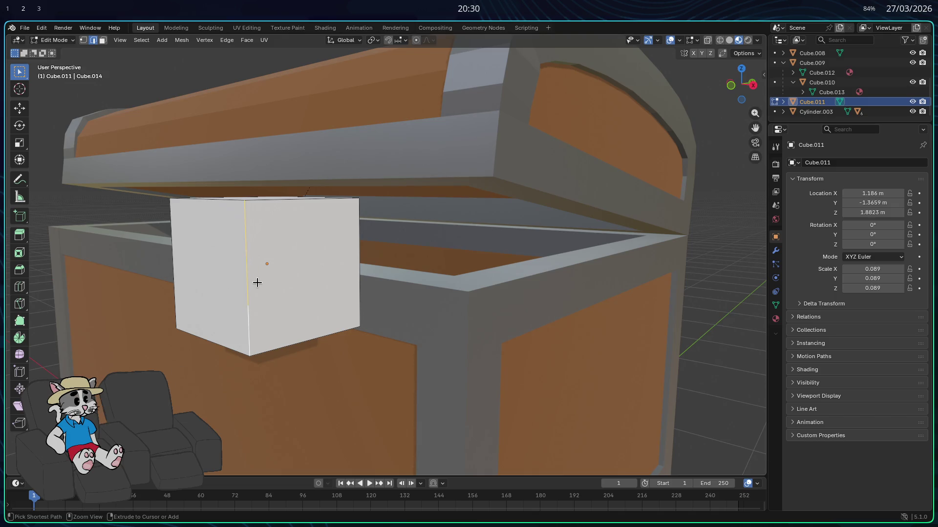
click(244, 282)
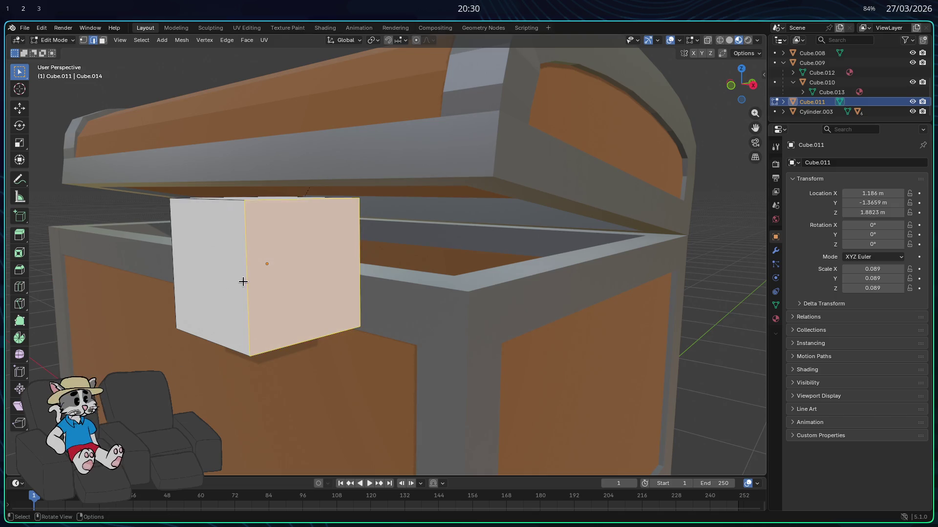
- Subdivide every edge of the whole cube so each side becomes a three-by-three grid
key(a)
right_click(232, 224)
click(232, 226)
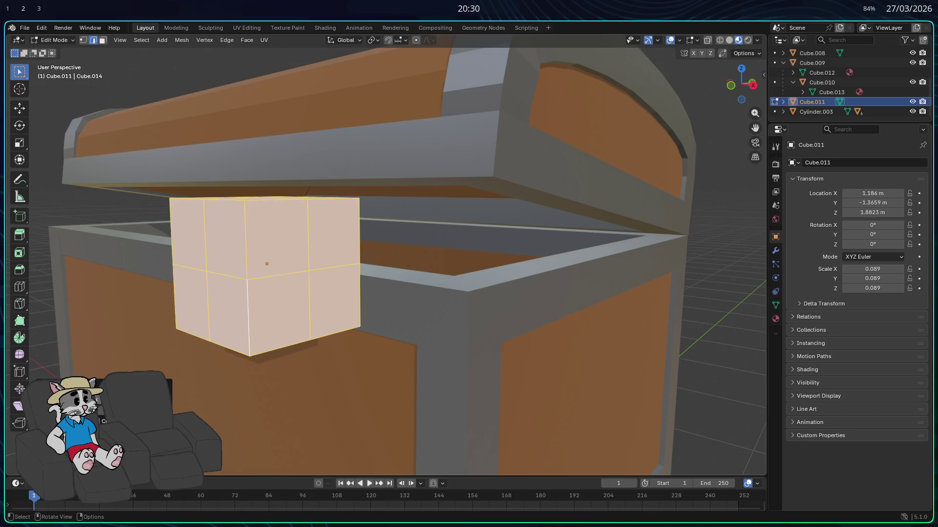
key(alt+a)
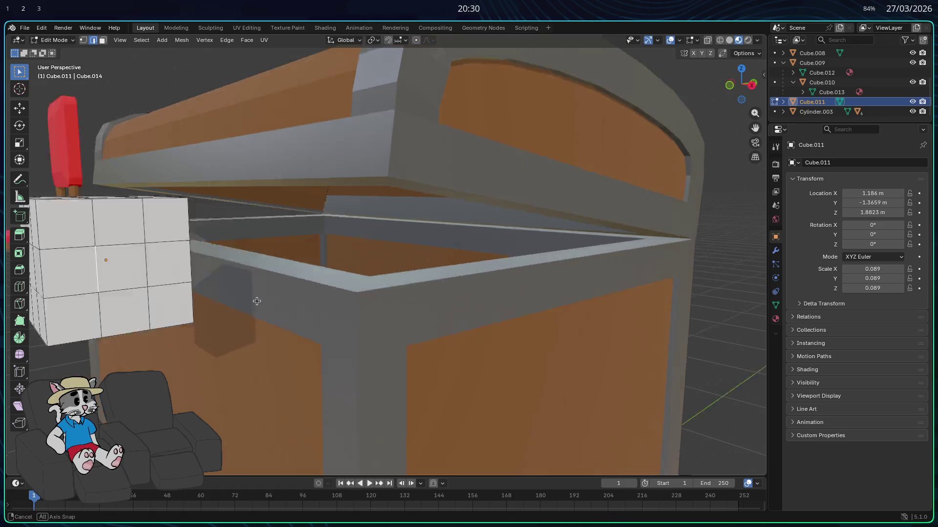
middle_drag(294, 288, 271, 278)
click(102, 40)
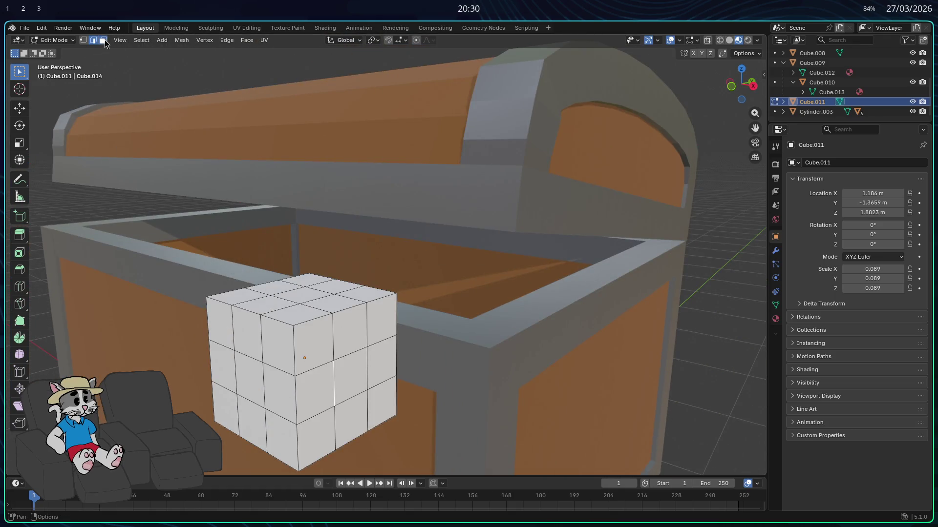
- Pick several grid cells on the cube's front and top faces
click(316, 354)
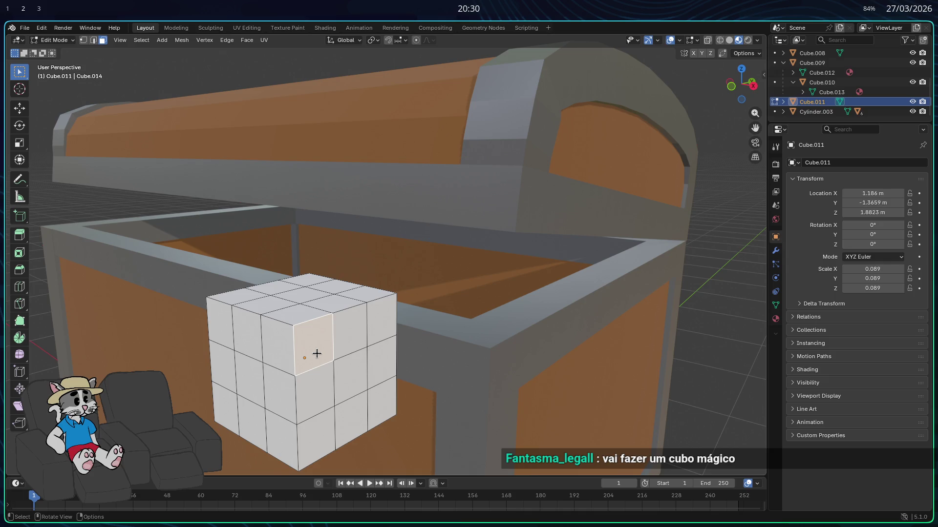
click(286, 303)
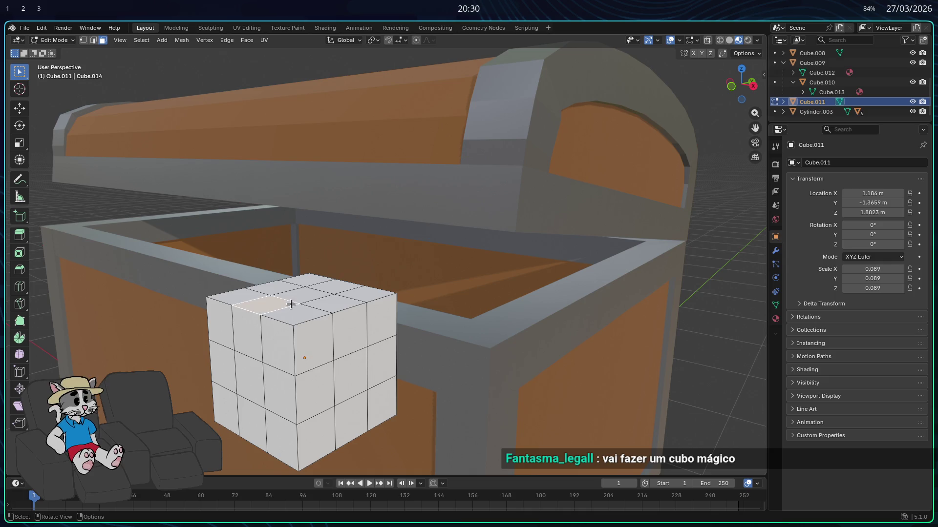
click(305, 352)
click(316, 386)
- Check the cube's empty material slots, then move to the Texture Paint workspace
click(775, 319)
click(793, 204)
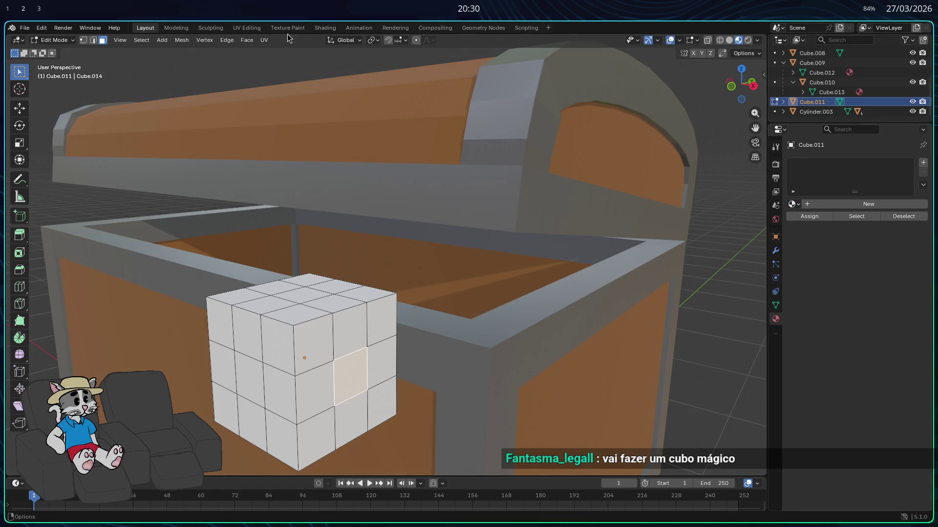
click(287, 28)
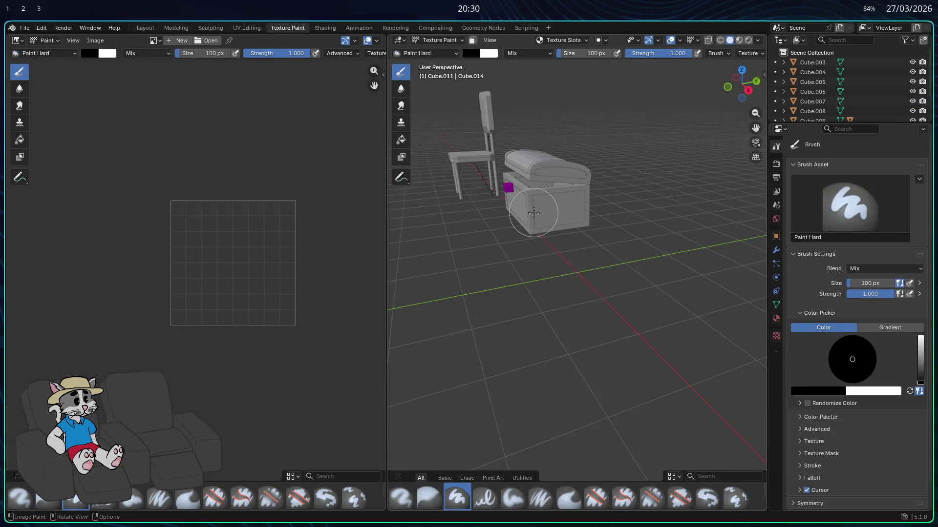
scroll(534, 212, up, 4)
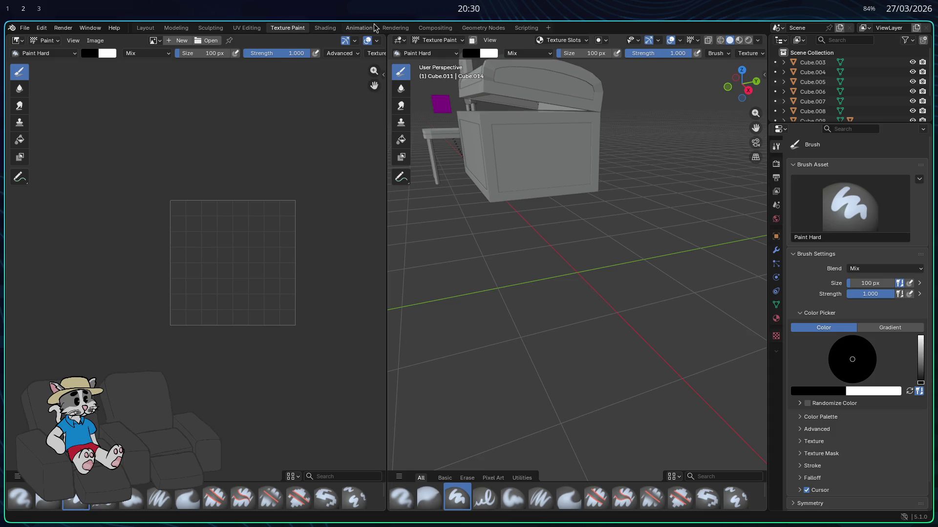
click(259, 30)
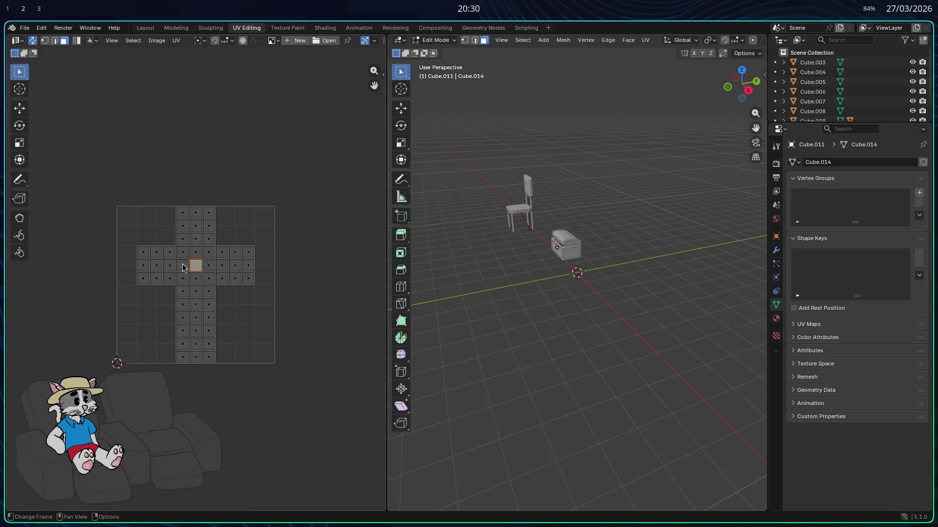
scroll(194, 258, up, 4)
click(86, 239)
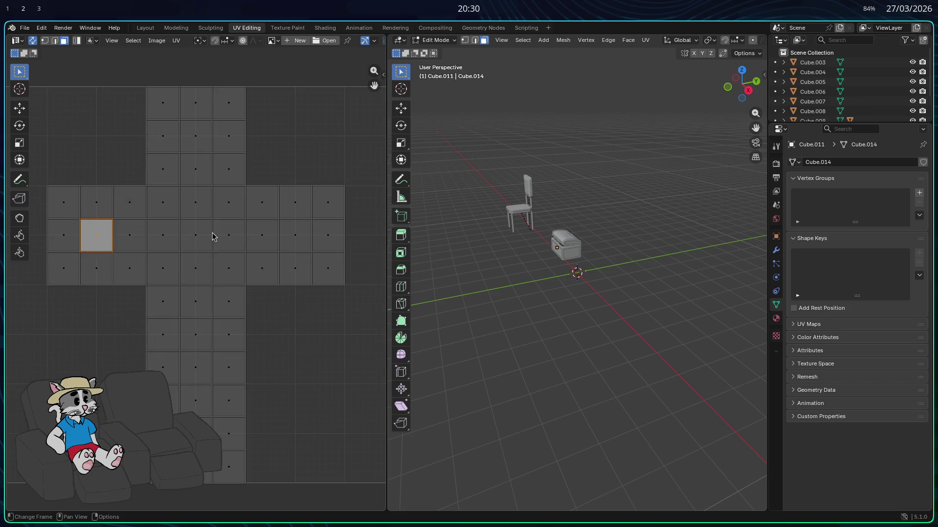
click(189, 241)
click(104, 238)
shift+click(196, 233)
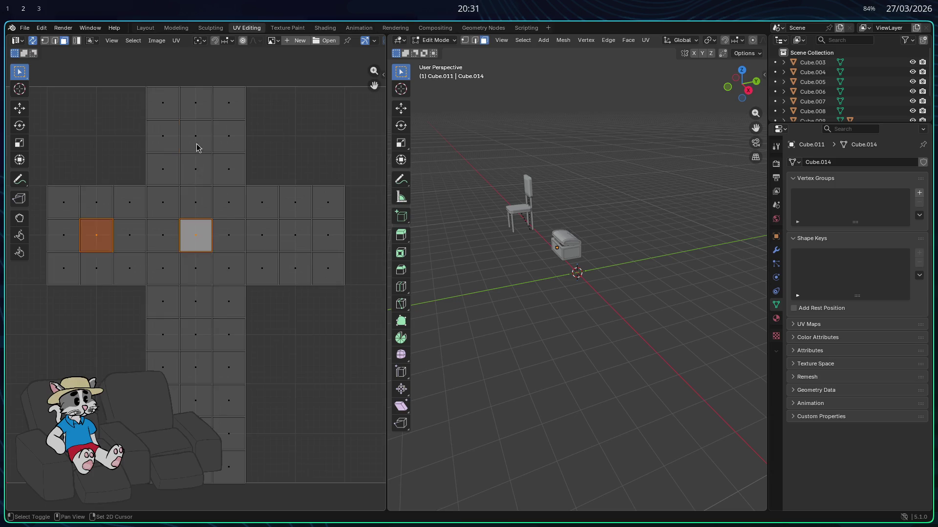
shift+click(197, 147)
shift+click(290, 240)
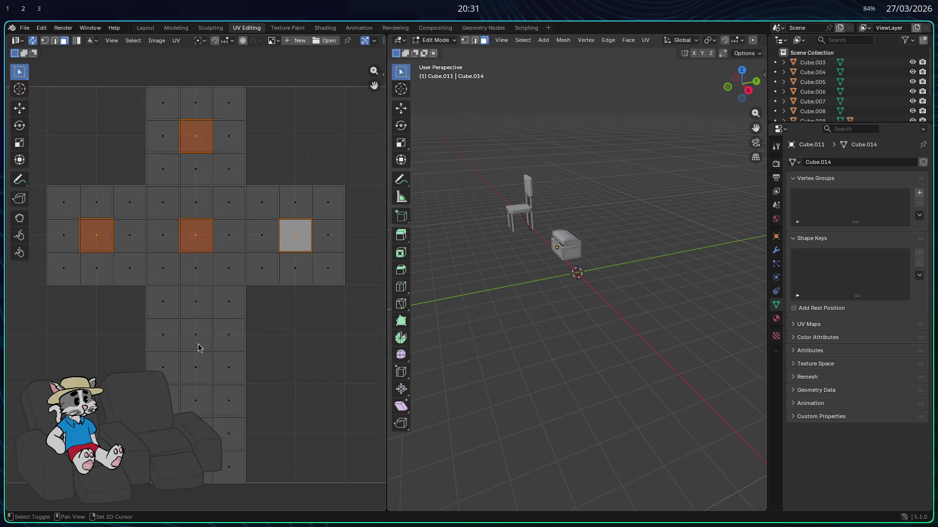
shift+click(197, 342)
shift+click(196, 432)
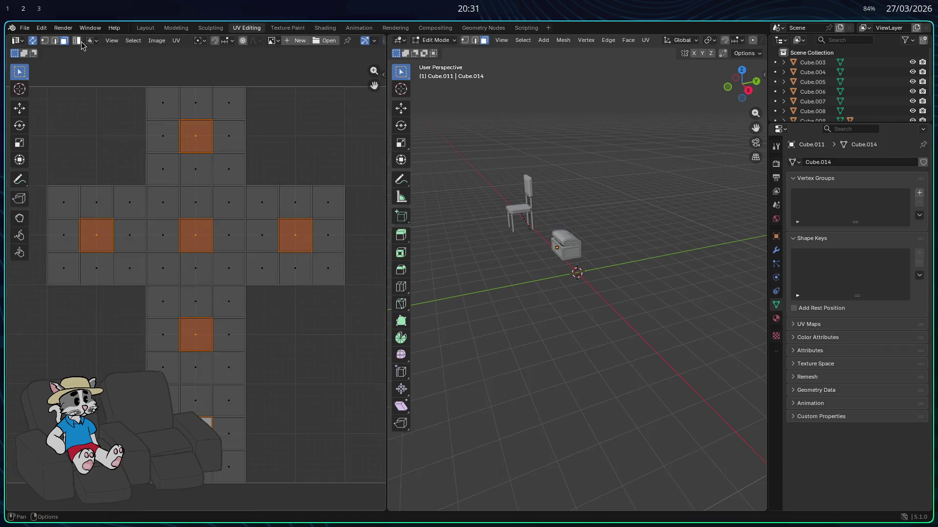
click(299, 42)
click(220, 143)
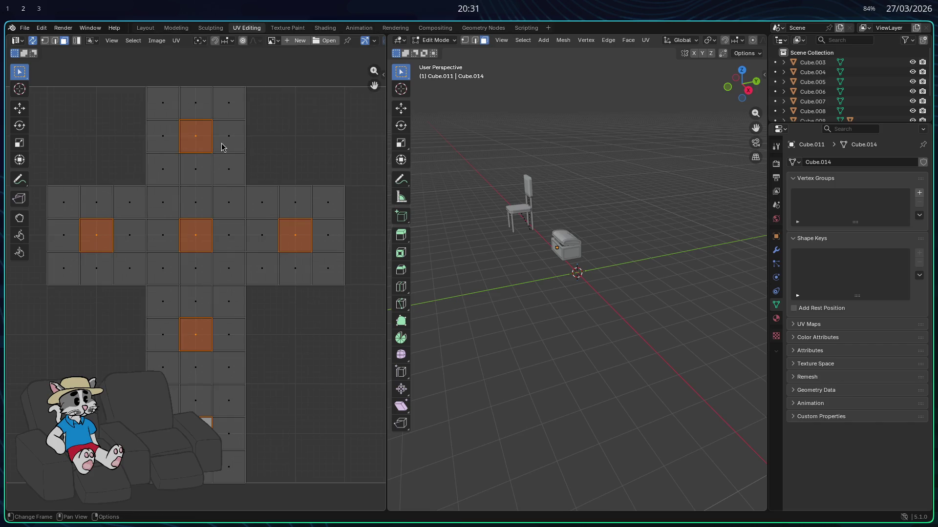
scroll(506, 140, up, 3)
scroll(479, 96, up, 2)
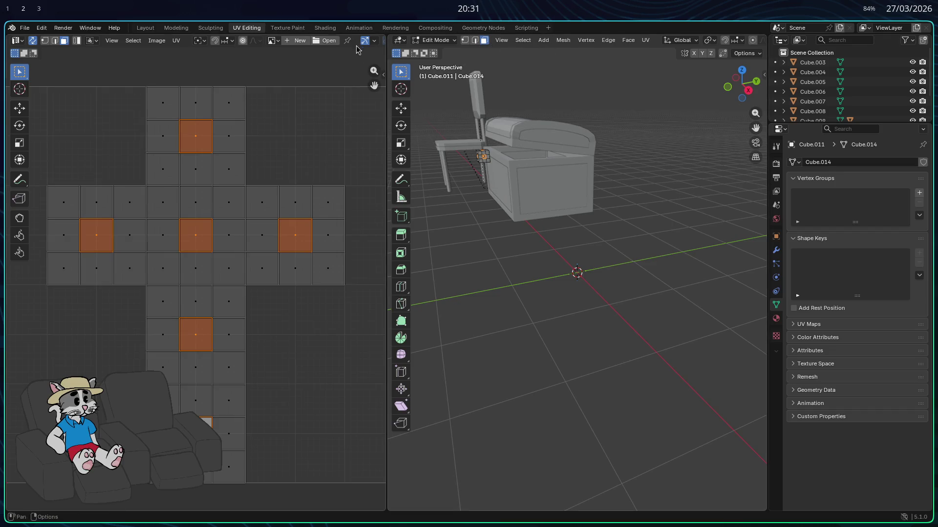
click(297, 28)
scroll(224, 212, up, 1)
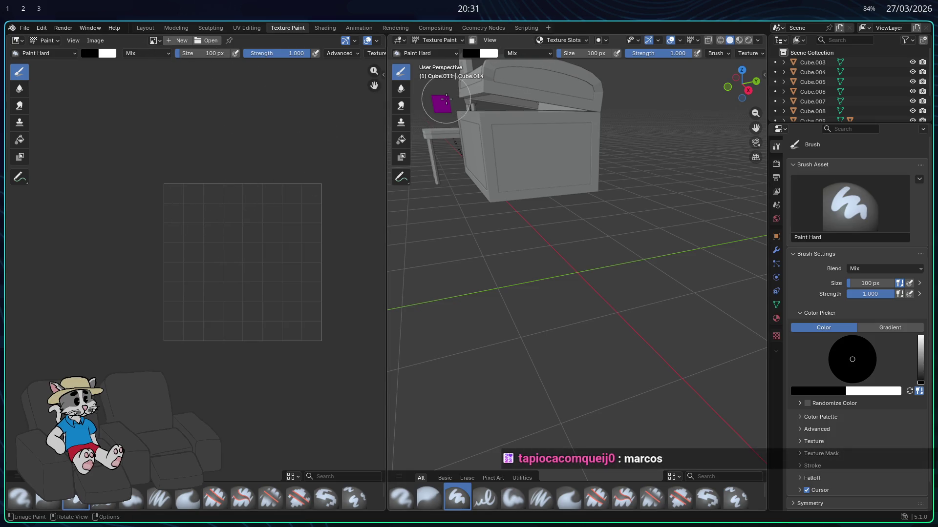
- Select all of the cube's UV faces in the UV Editing workspace and return to Texture Paint
key(ctrl+Page_Up)
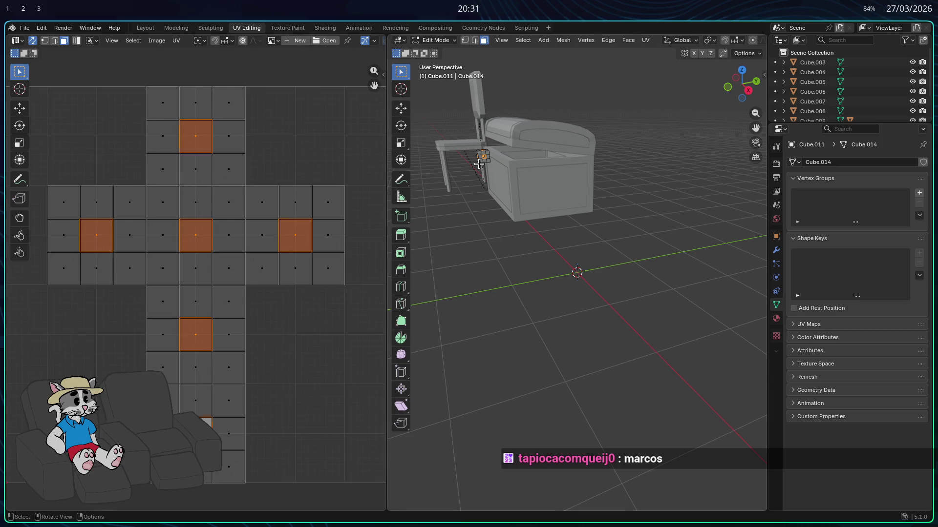
key(alt+a)
scroll(482, 165, up, 1)
scroll(483, 168, up, 1)
key(a)
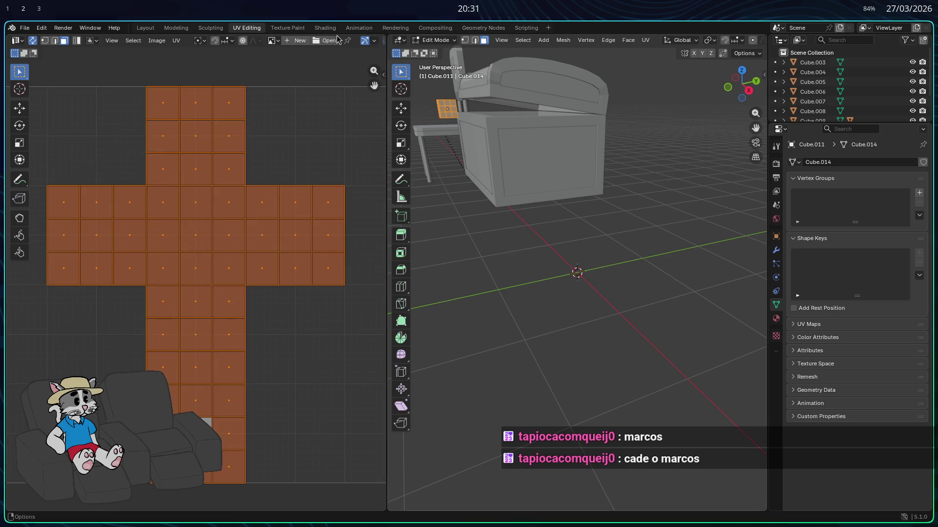
click(284, 28)
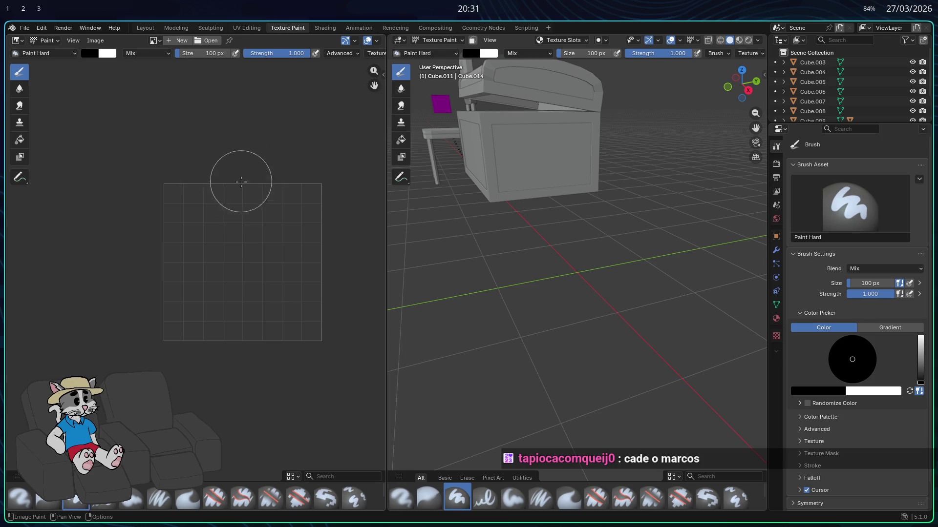
- Select the whole lock cube in edit mode and bring up the UV unwrapping menu
key(Tab)
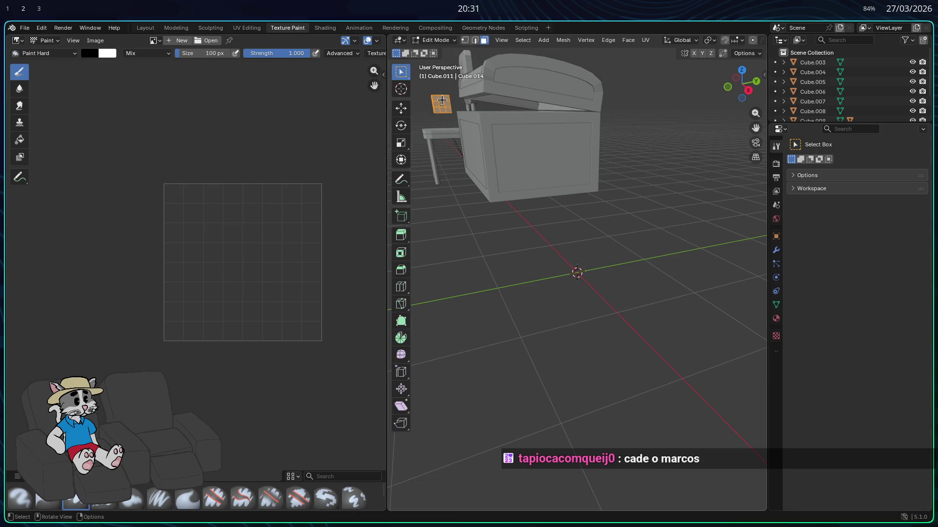
scroll(444, 113, up, 5)
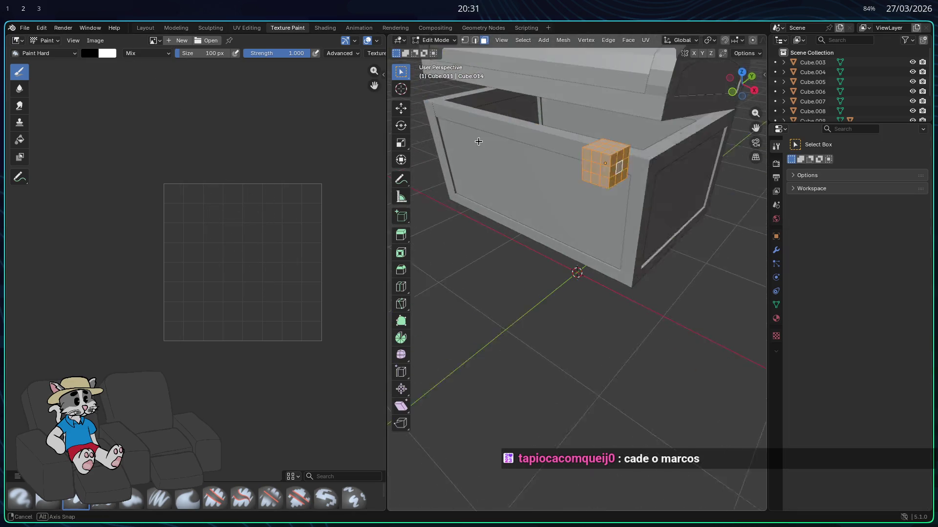
key(Tab)
key(Tab)
click(640, 174)
key(a)
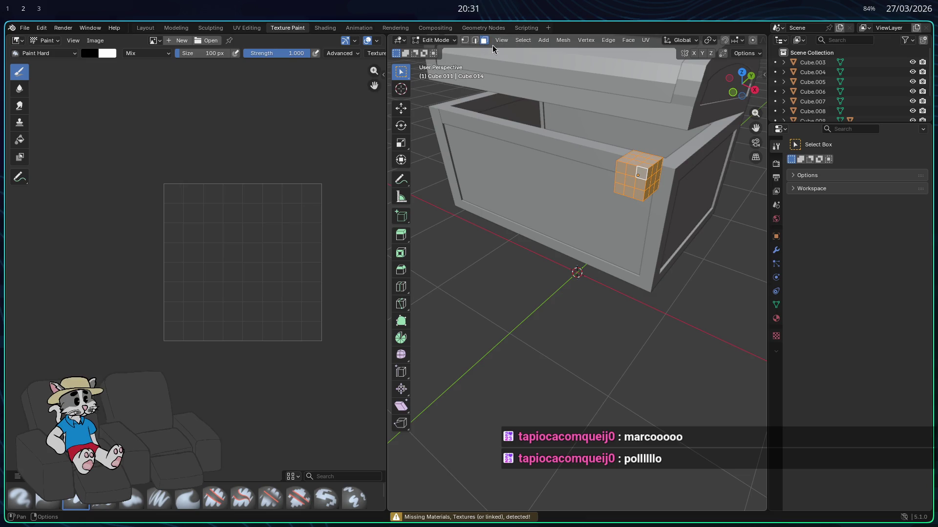
key(Tab)
key(Tab)
click(646, 41)
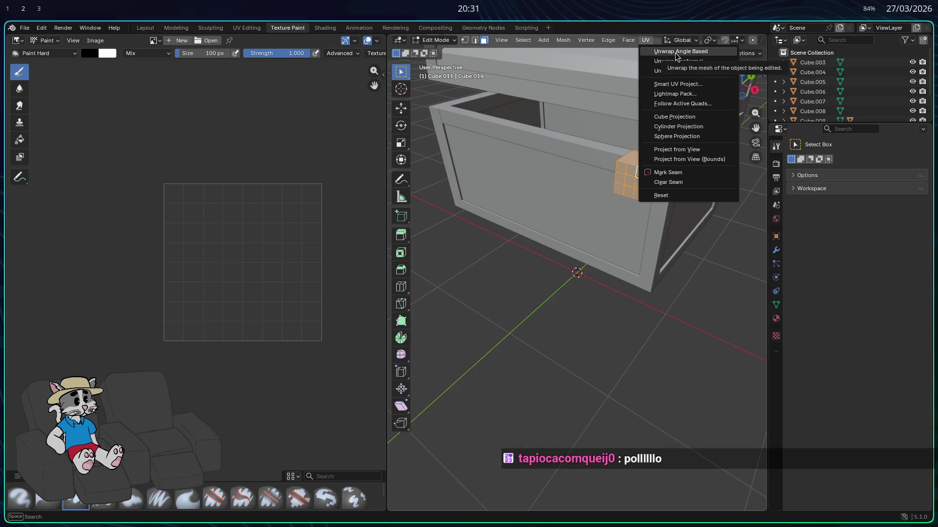
- Unwrap the lock cube with Smart UV Project into a cross-shaped layout
click(678, 84)
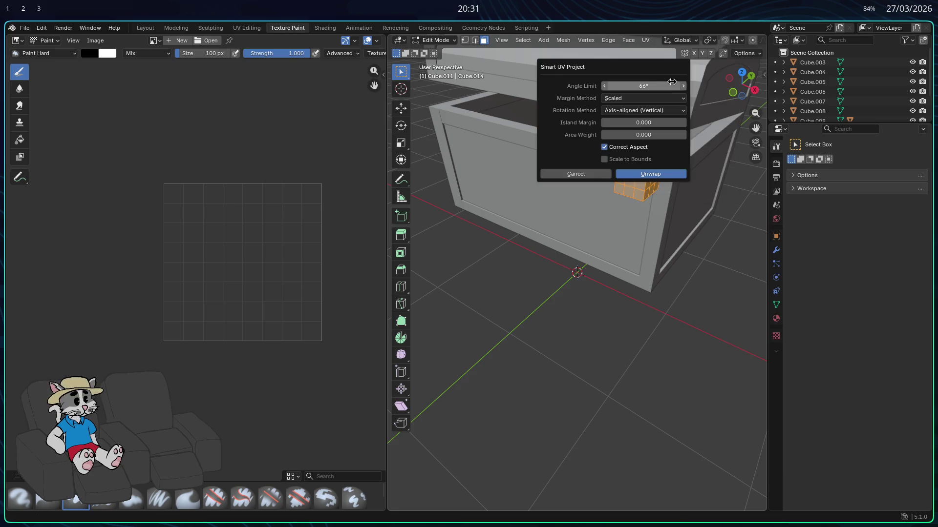
click(637, 174)
middle_drag(595, 262, 585, 263)
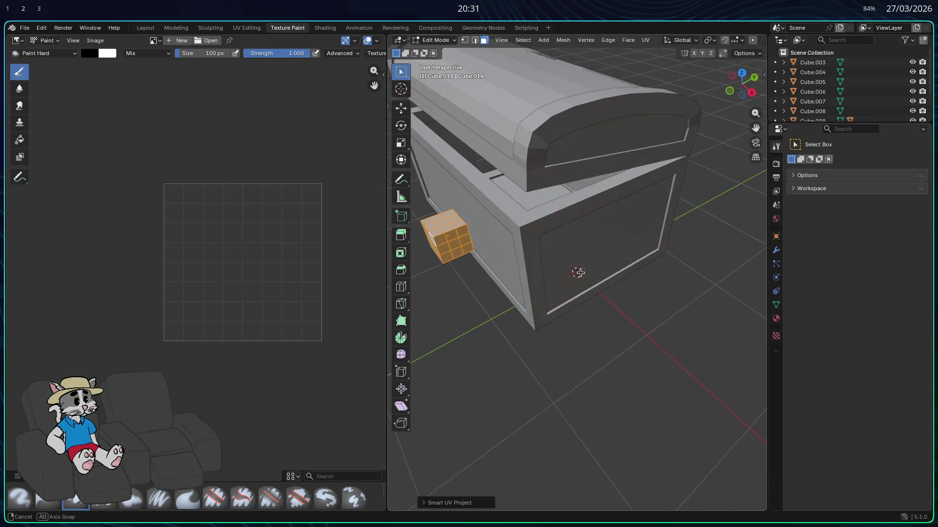
key(ctrl+Tab)
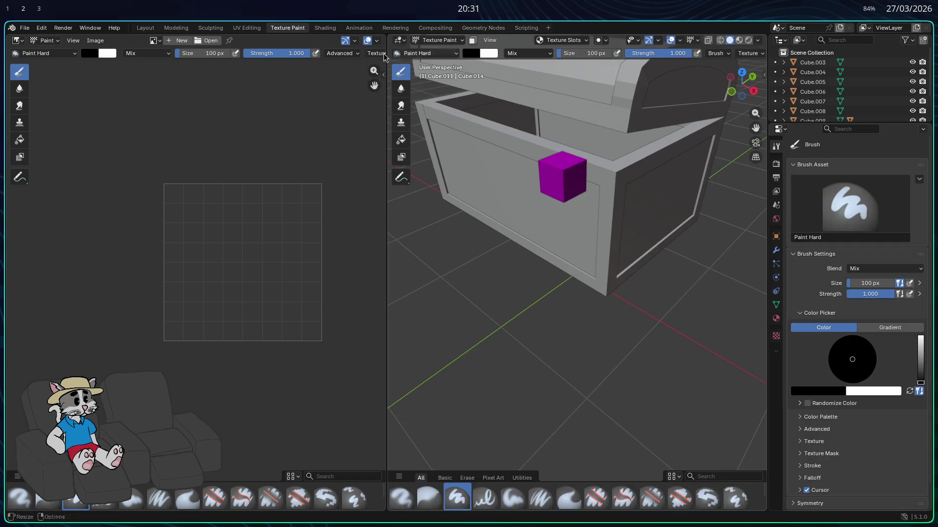
- Inspect the new UV layout in UV Editing, then return to Texture Paint
click(247, 27)
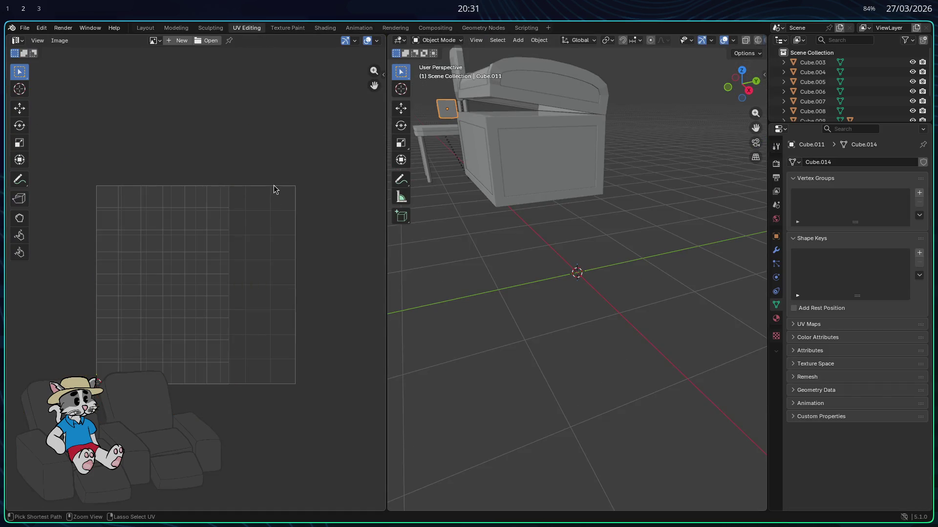
click(257, 136)
key(a)
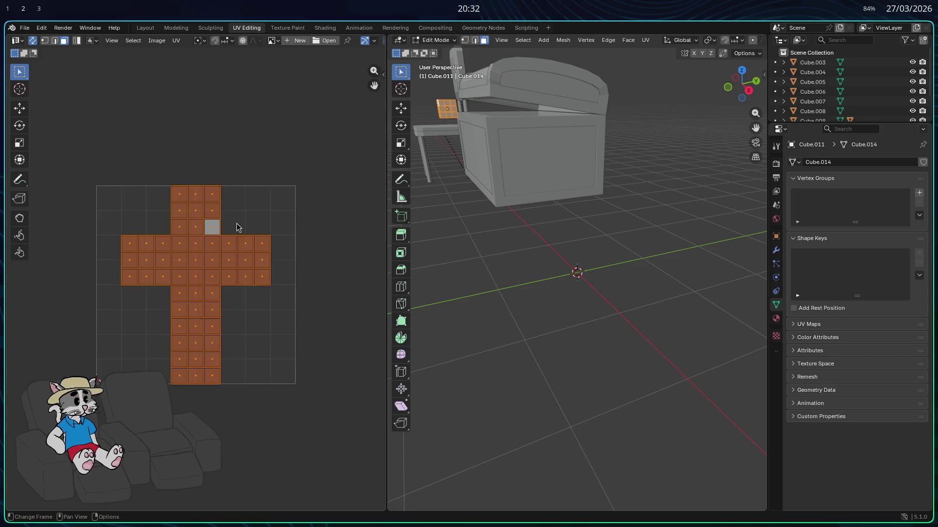
click(163, 42)
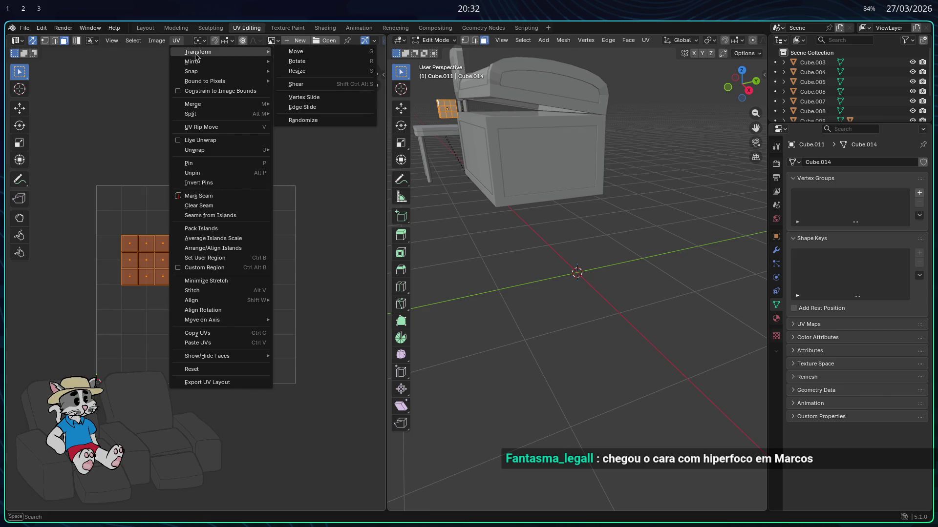
click(231, 194)
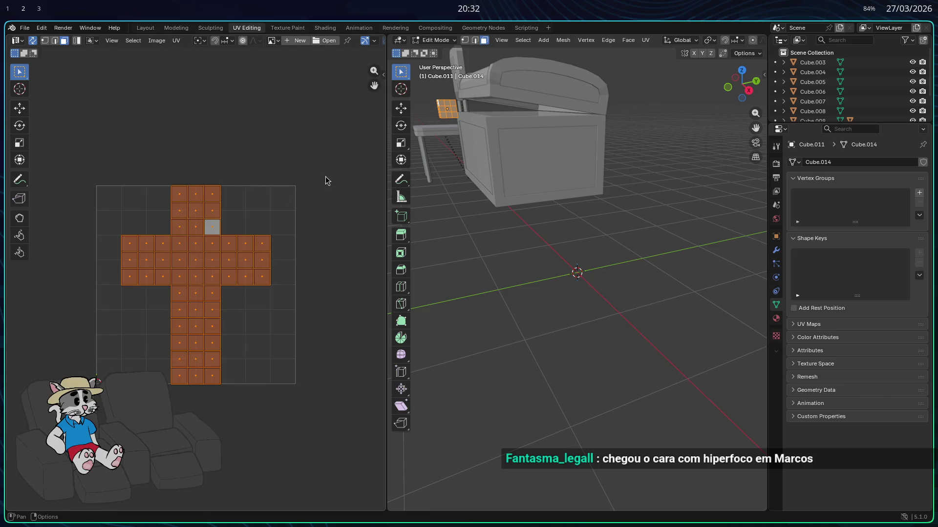
click(287, 27)
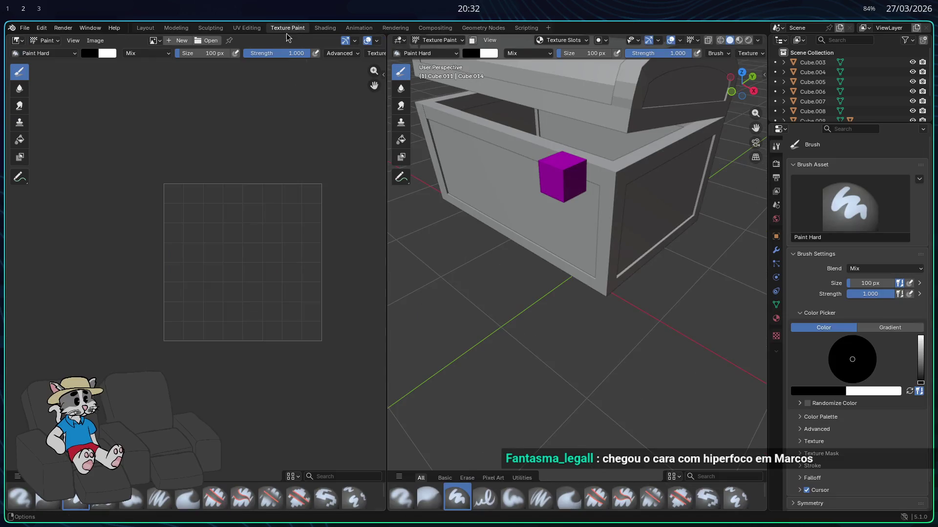
- Try a minimum-stretch unwrap on the cube and browse the mesh and mode menus
key(Tab)
click(561, 180)
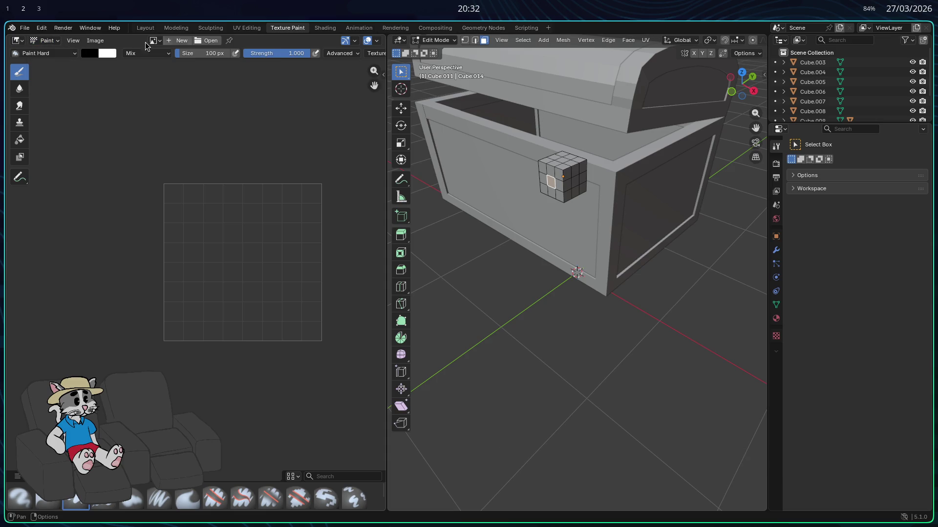
click(436, 39)
mouse_move(646, 40)
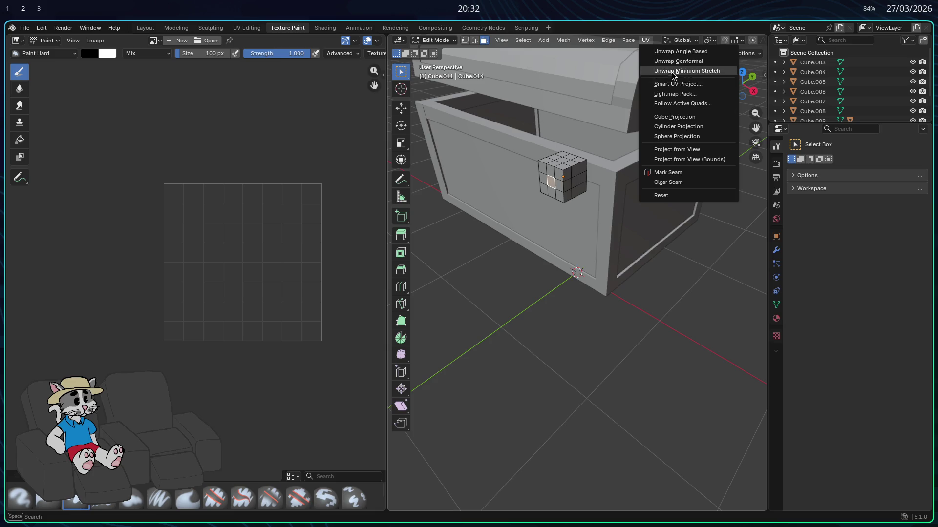
click(681, 52)
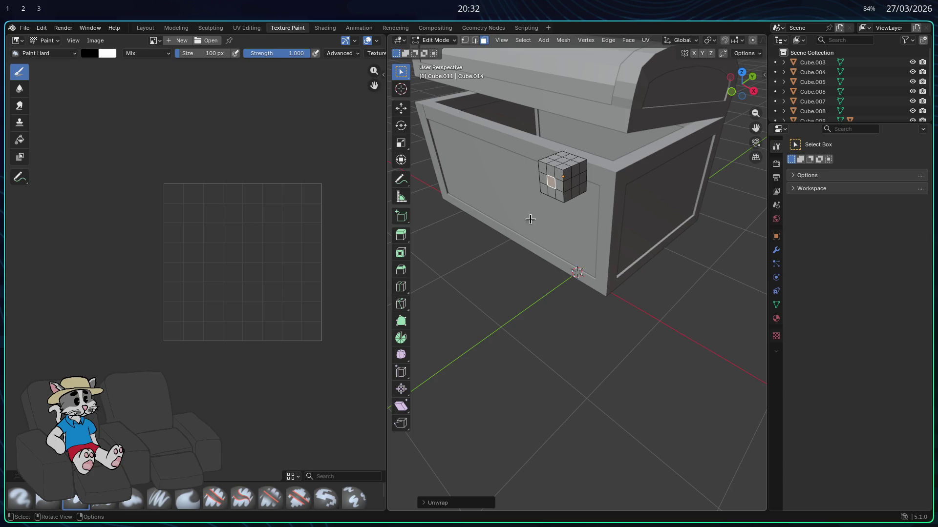
click(532, 239)
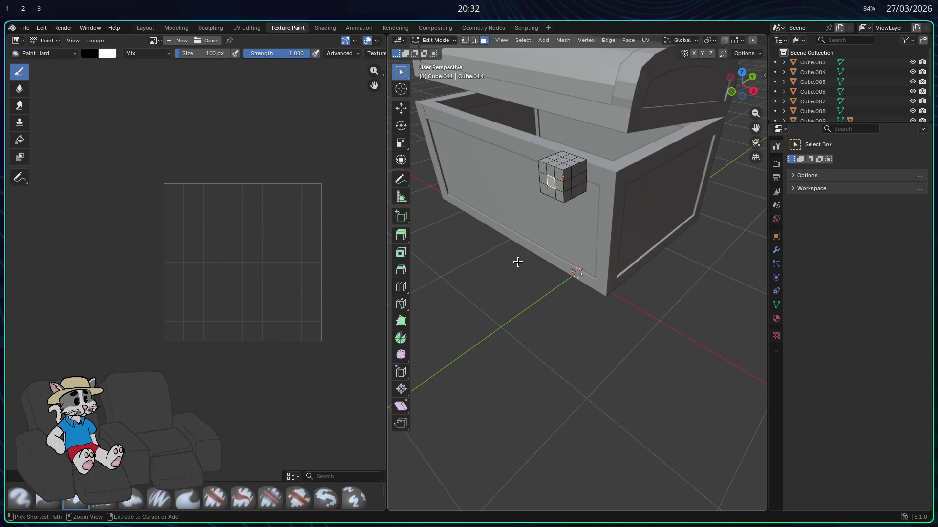
click(636, 43)
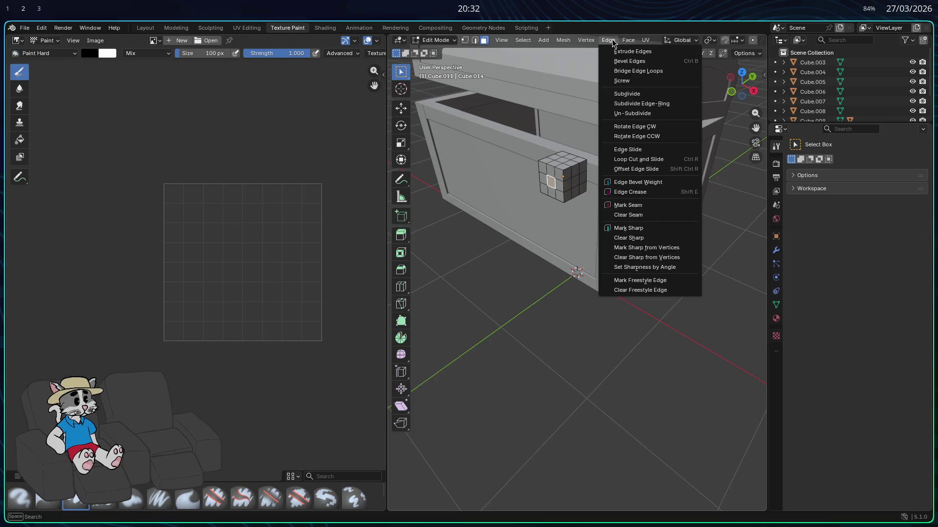
click(438, 41)
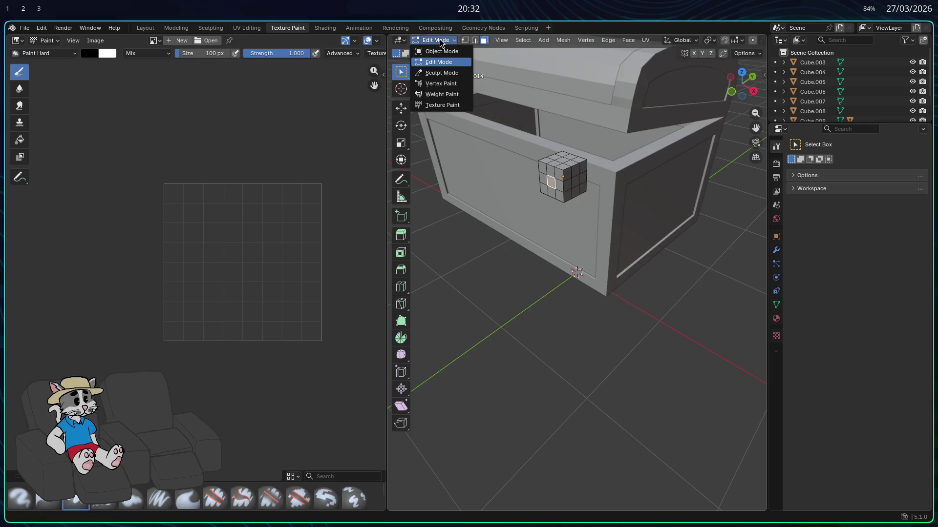
- Select the entire cube and mark its edges as UV seams
key(a)
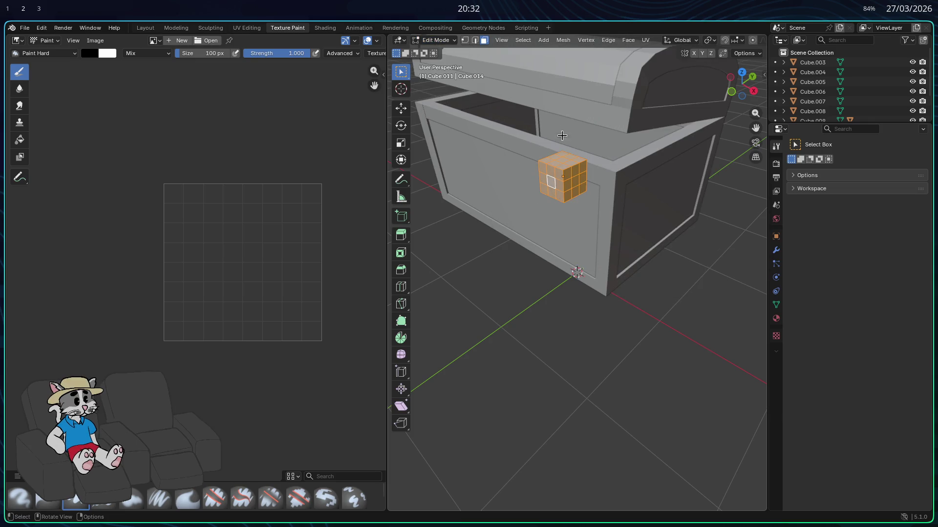
click(641, 43)
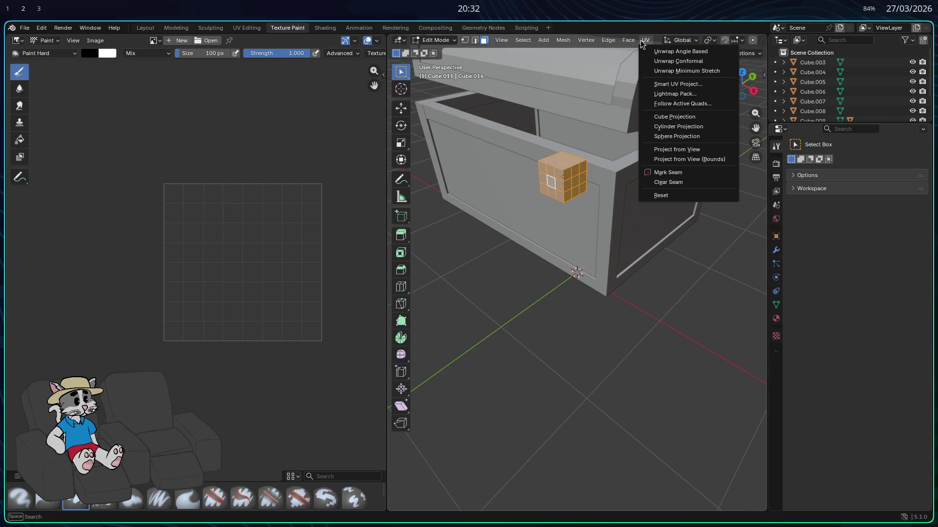
click(684, 176)
click(642, 42)
click(664, 174)
click(642, 41)
click(676, 173)
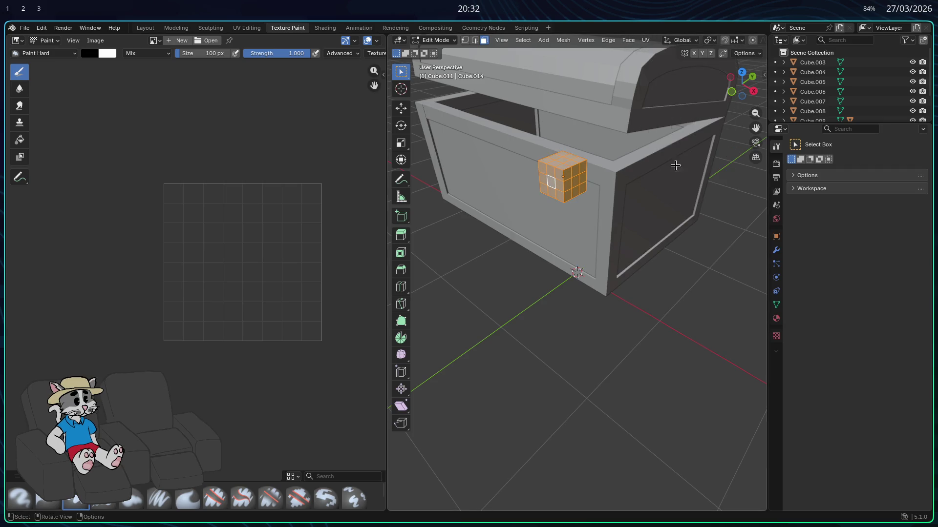
- Unwrap the cube along its seams and read the failed-island warning
click(647, 42)
click(656, 52)
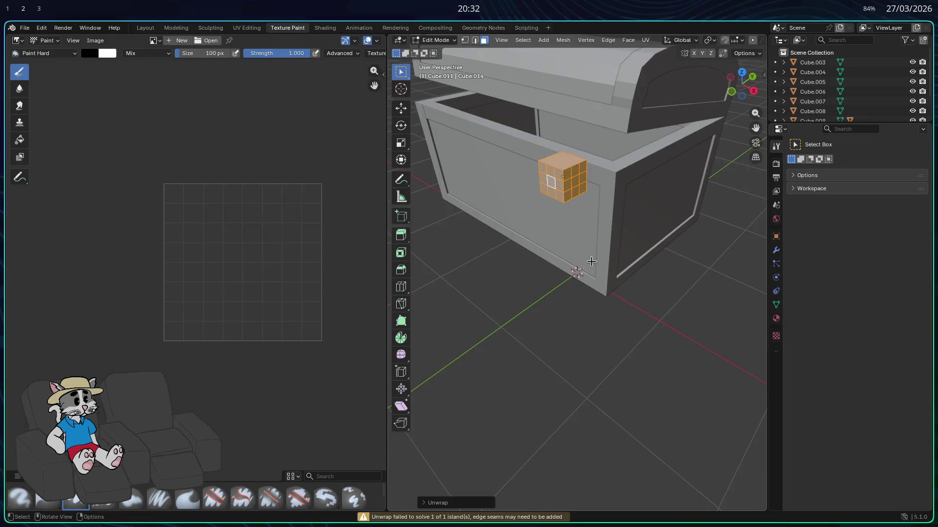
click(448, 503)
click(519, 330)
- Show the cached render and switch the image view to the empty Viewer Node
key(ctrl+z)
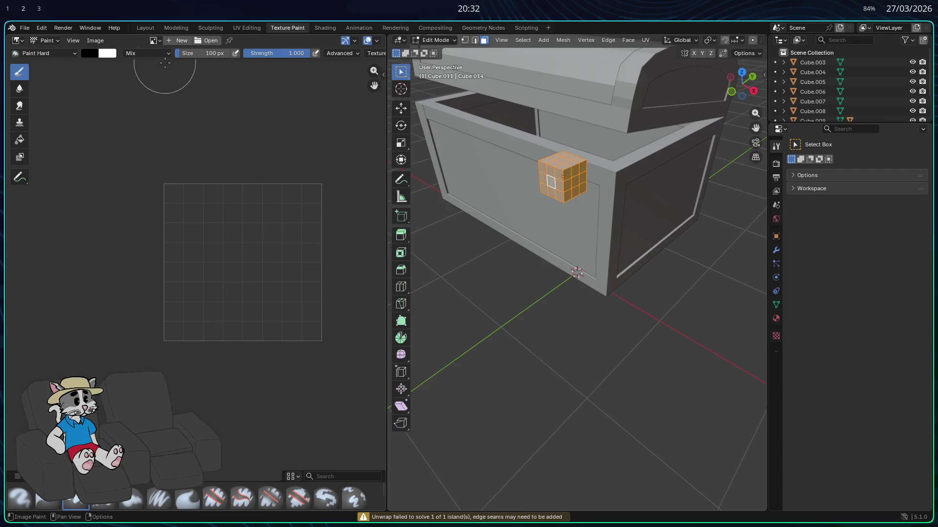
click(76, 41)
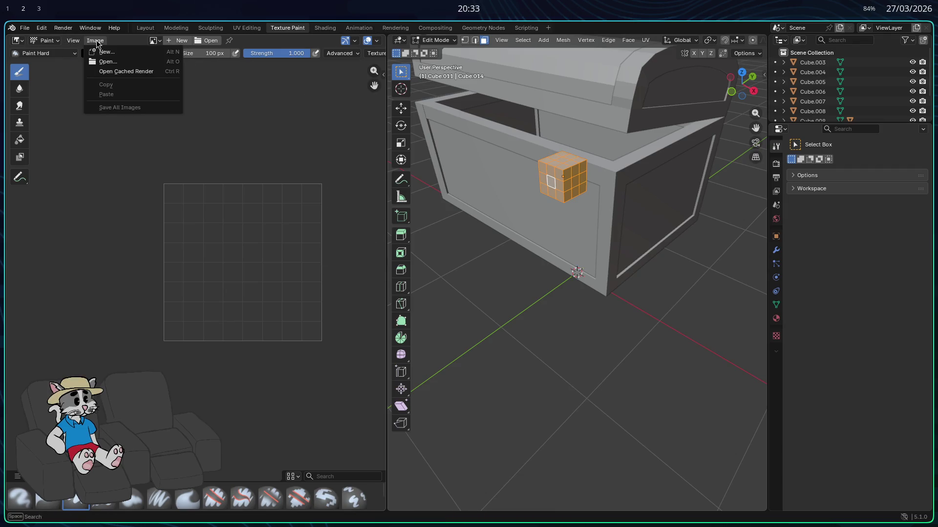
click(108, 71)
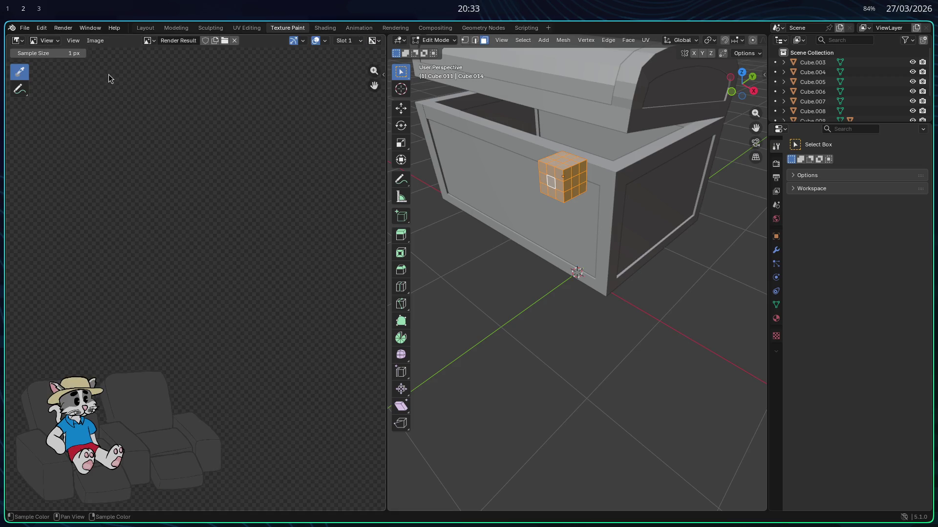
click(150, 40)
click(163, 65)
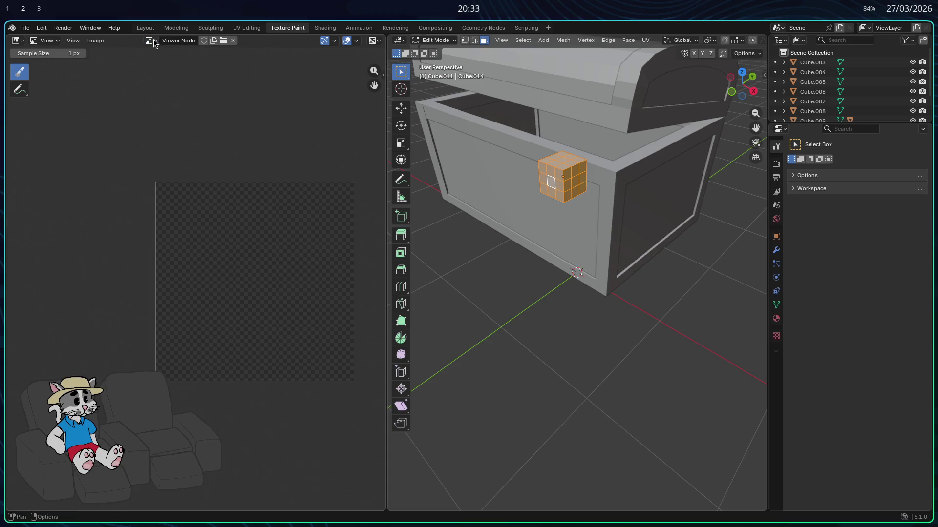
- Check the image menu in Texture Paint, then go back to the UV Editing workspace
click(247, 28)
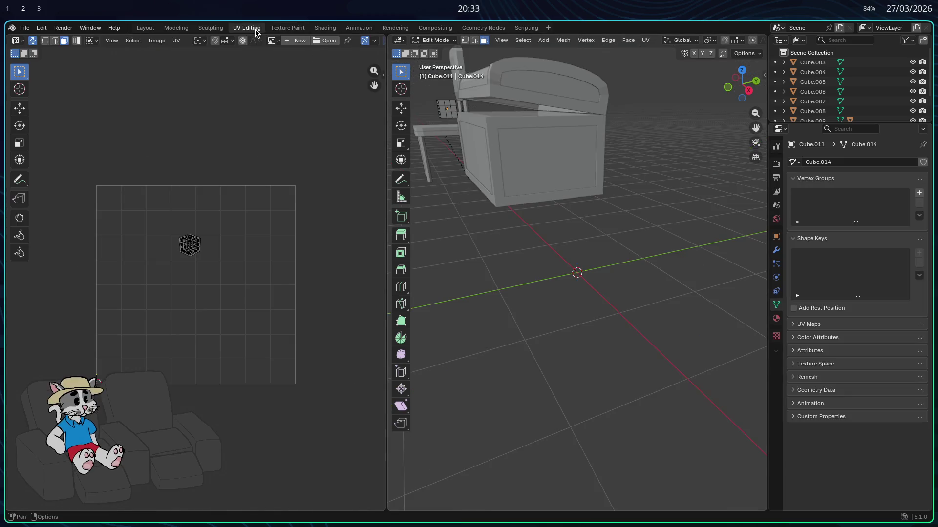
click(279, 27)
click(74, 40)
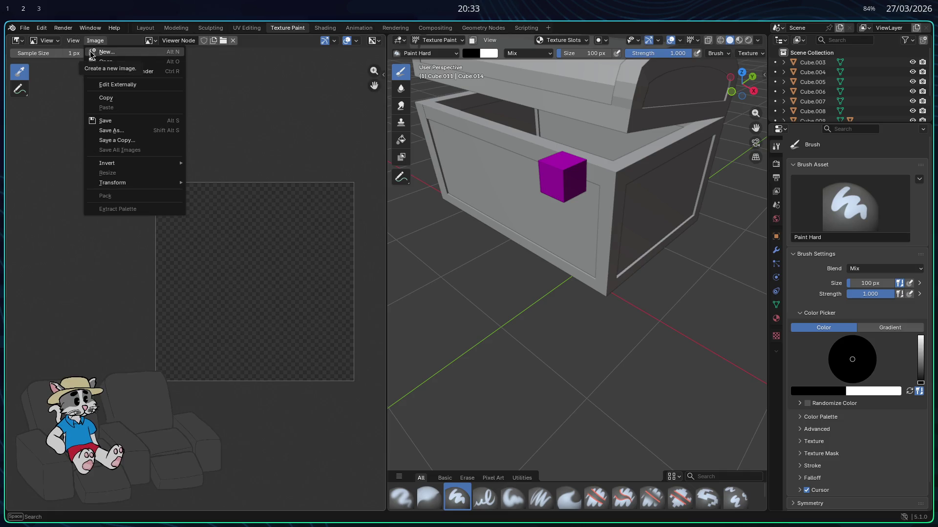
key(Escape)
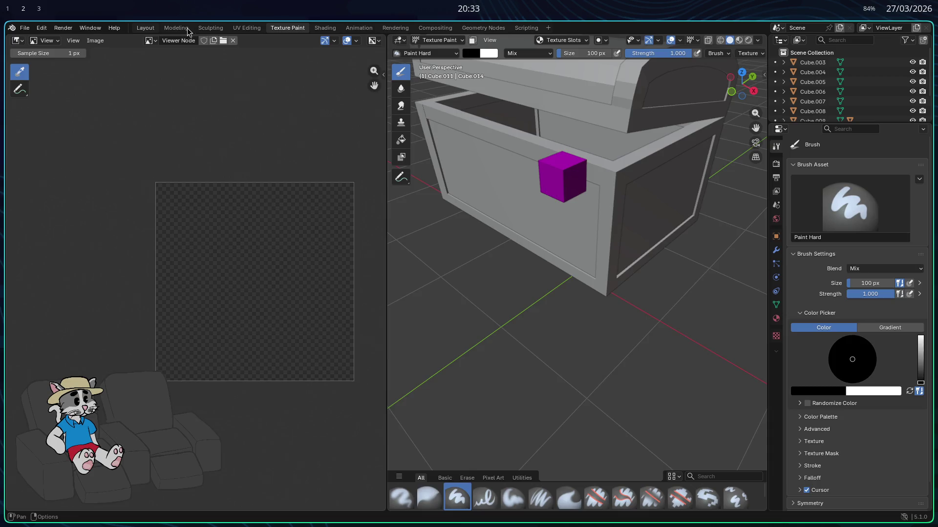
click(189, 28)
click(250, 29)
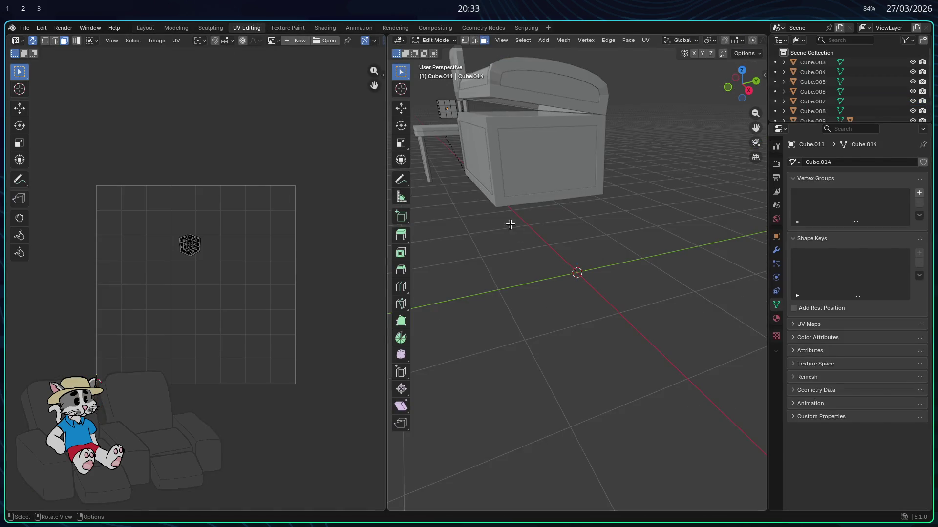
- Frame and select the whole cube, then unwrap it into a flat cross-shaped UV layout
key(KP_Decimal)
scroll(177, 189, up, 3)
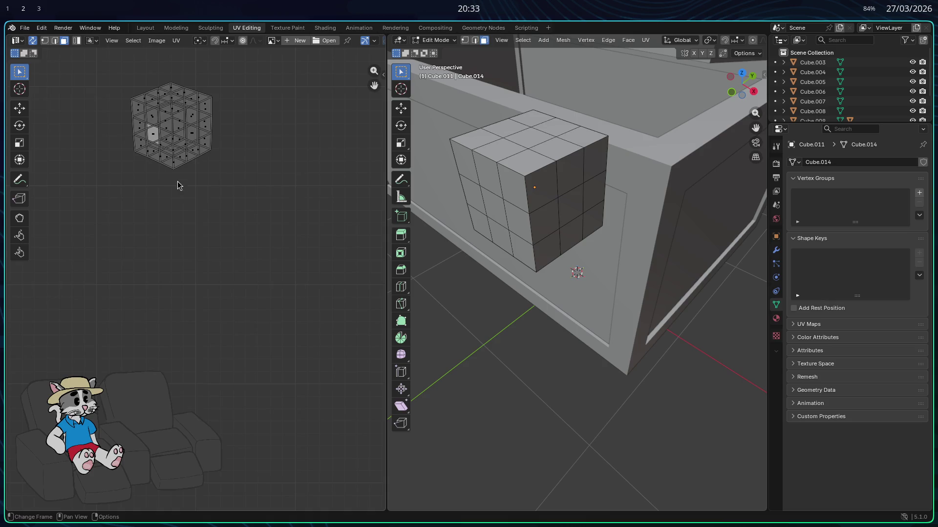
scroll(186, 205, up, 2)
key(a)
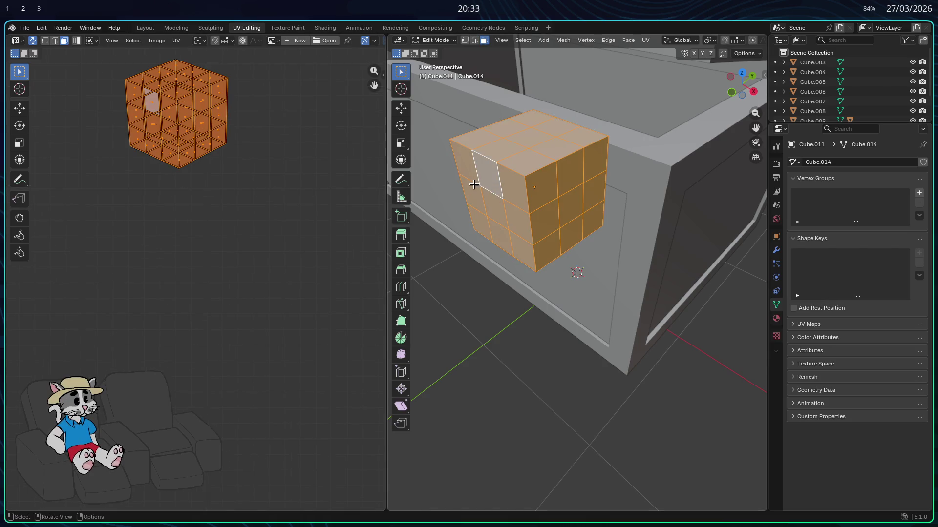
key(alt+a)
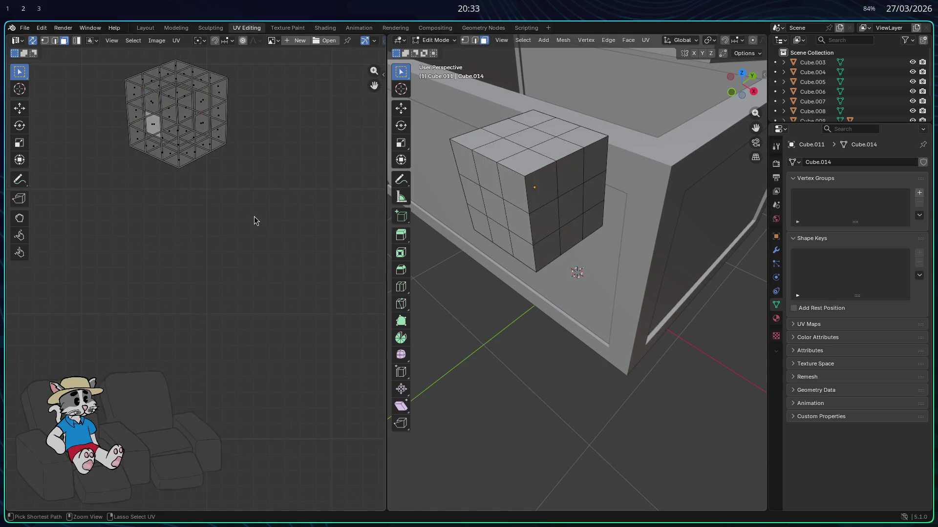
key(a)
key(u)
click(220, 203)
scroll(216, 199, down, 3)
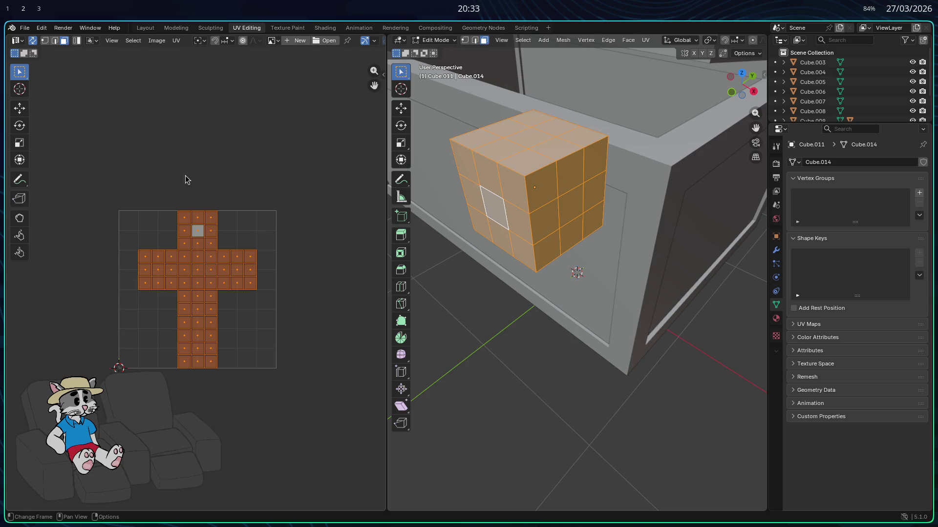
- Browse the UV and image menus and toggle the cube between object and edit mode
click(181, 132)
click(177, 40)
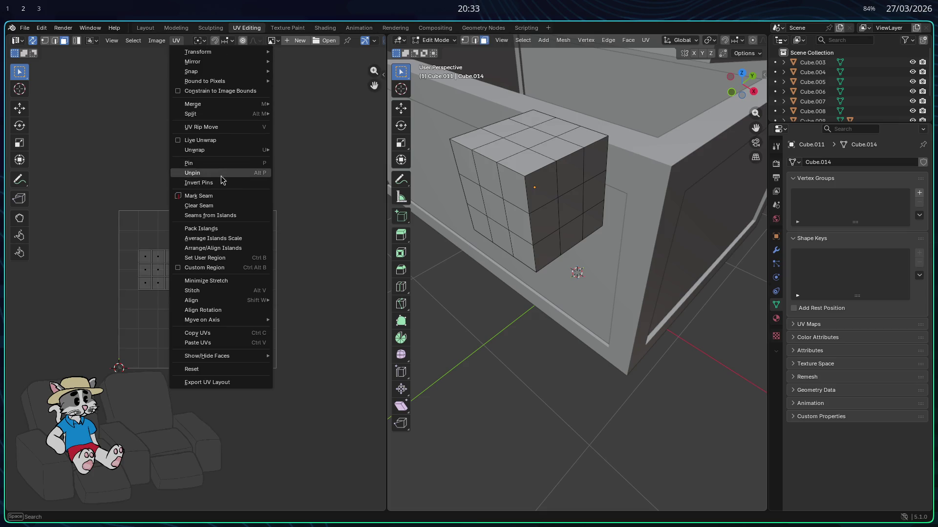
mouse_move(192, 62)
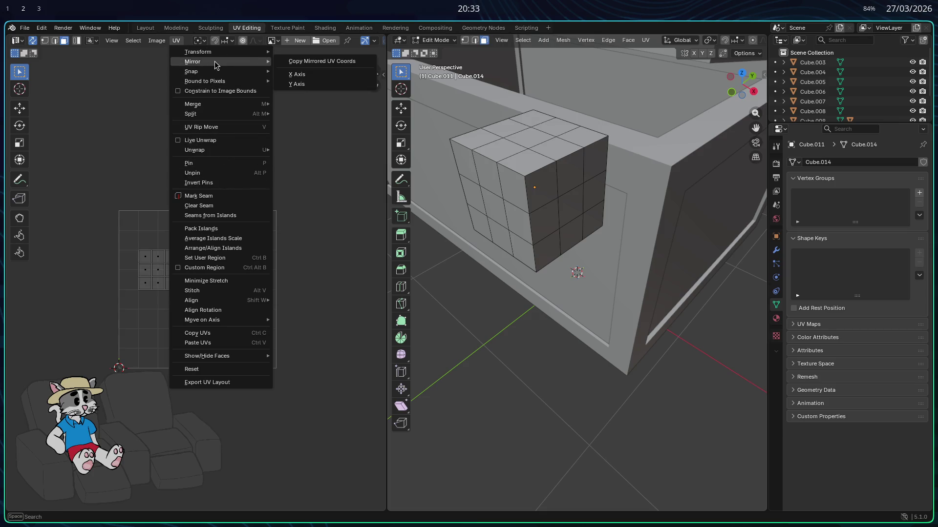
click(156, 41)
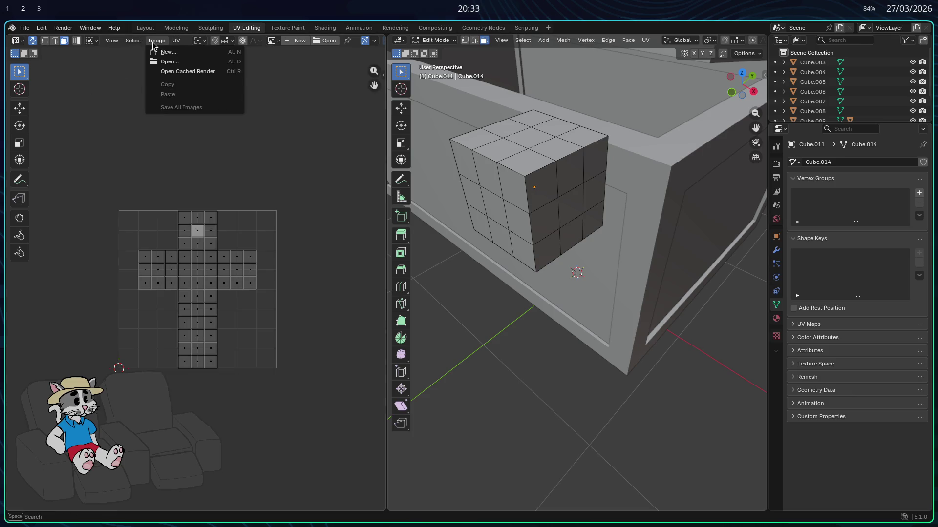
key(Escape)
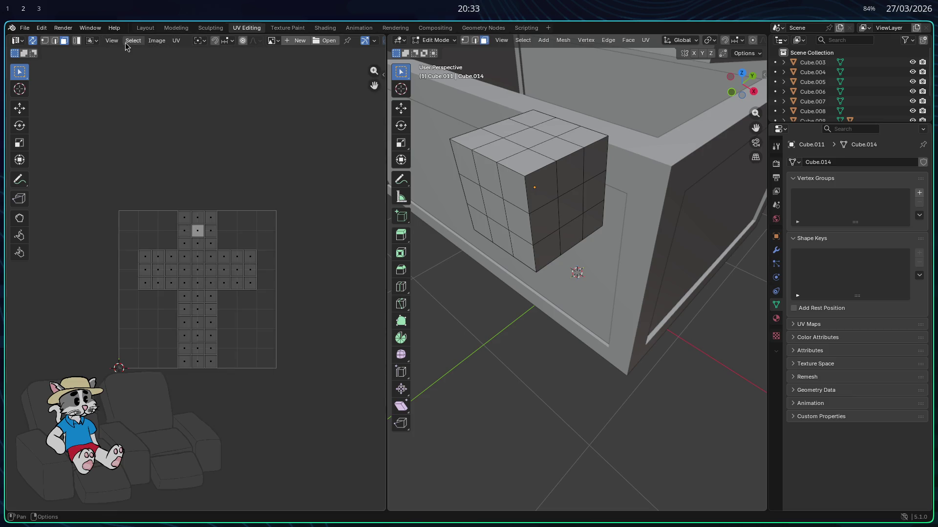
click(184, 270)
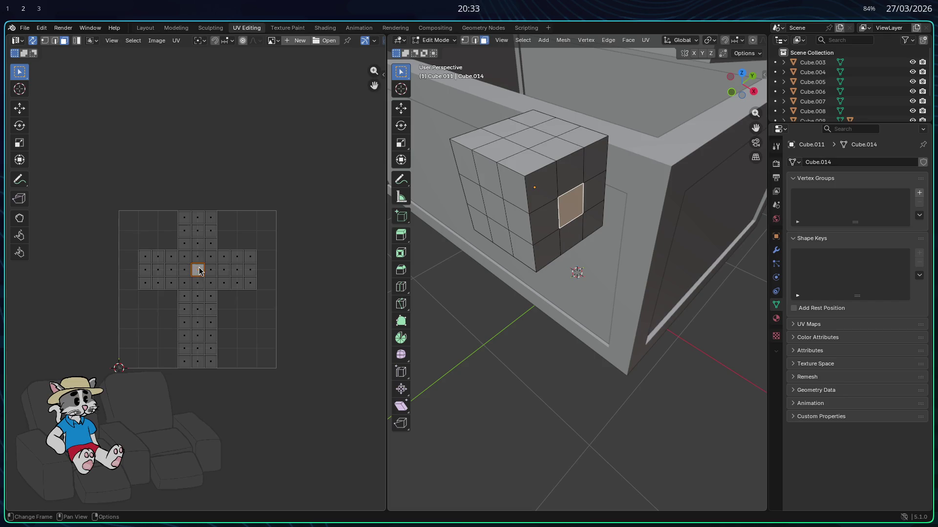
click(452, 41)
click(451, 40)
click(444, 51)
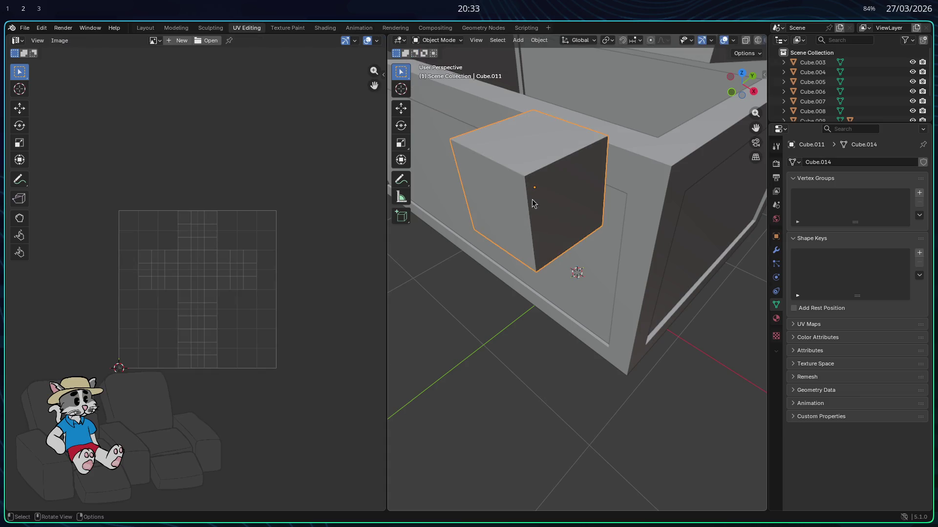
key(Tab)
- Select faces of the UV cross, then every face, and move to Texture Paint
click(200, 277)
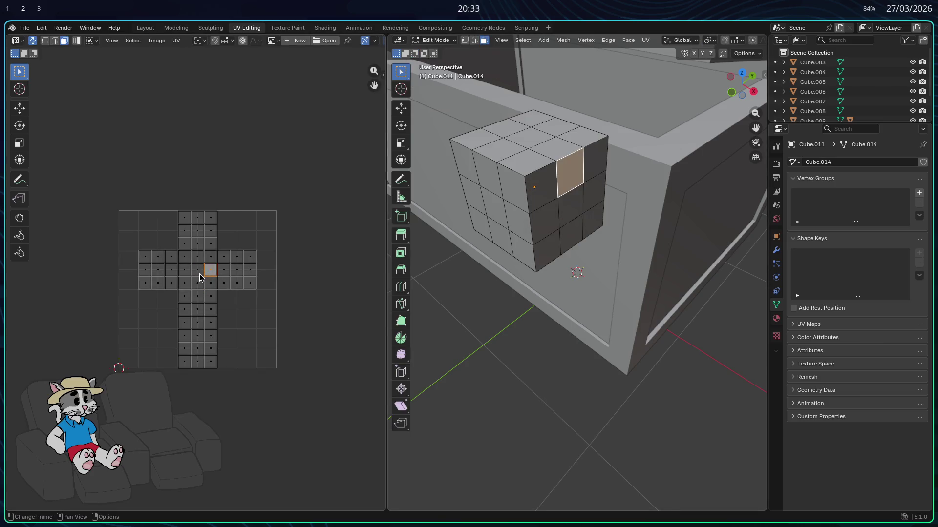
click(197, 269)
click(183, 217)
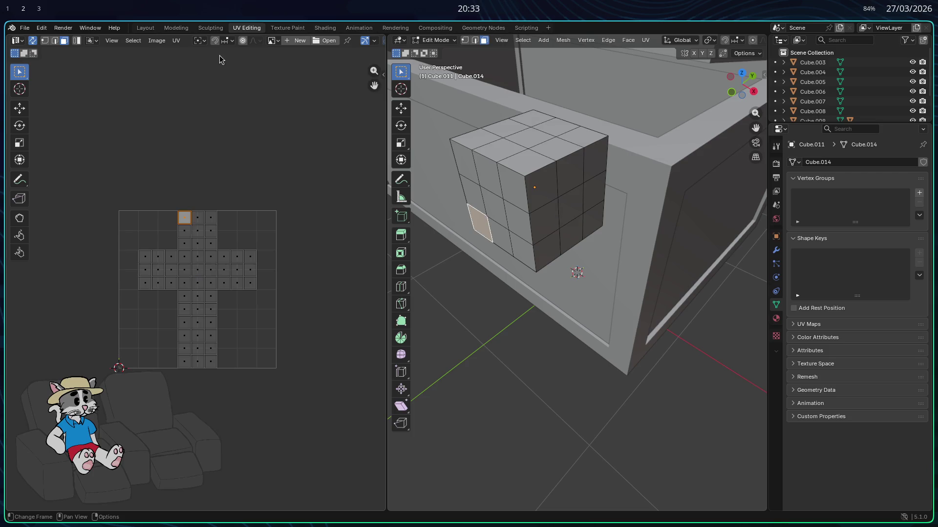
click(133, 40)
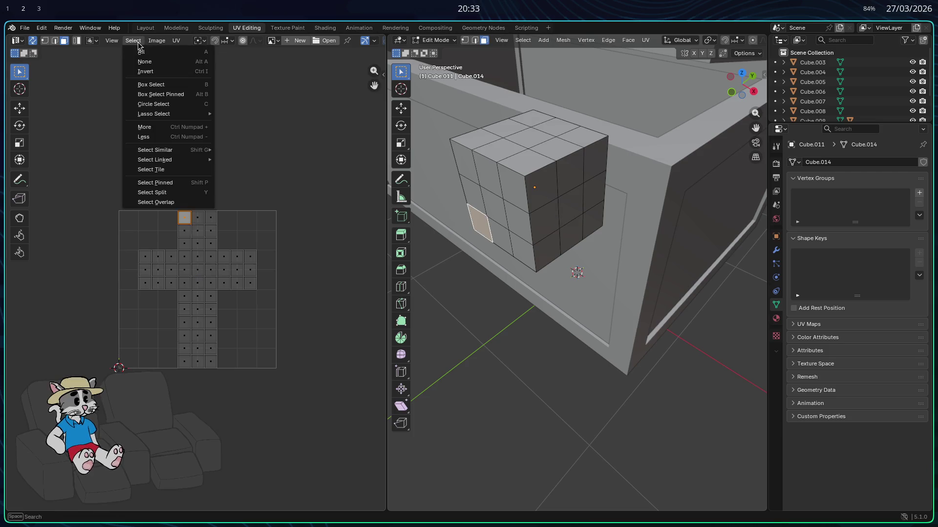
click(166, 52)
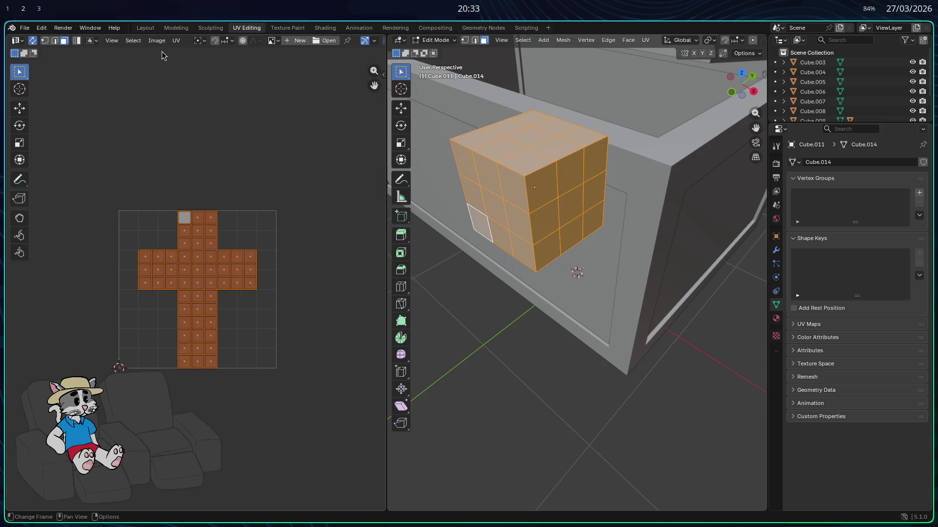
click(281, 30)
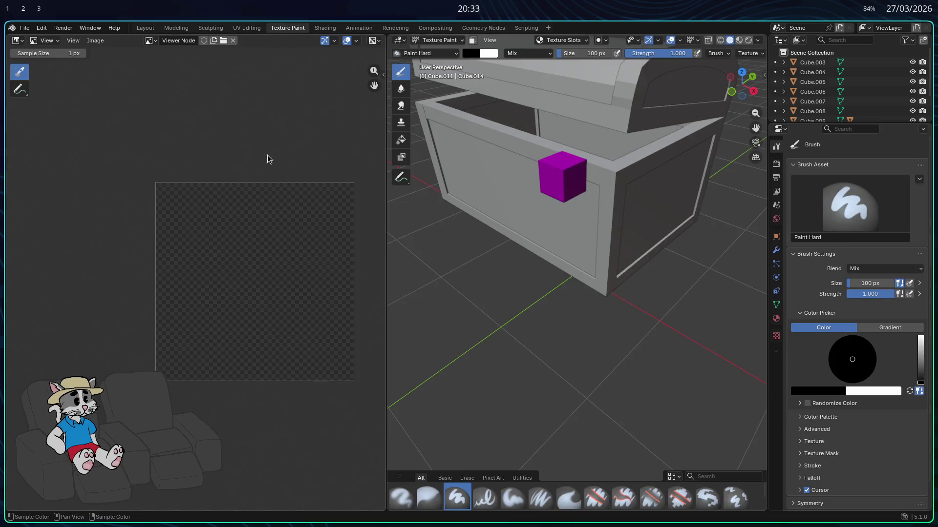
- Start opening an image file, cancel it, and return to the UV Editing workspace
click(150, 41)
click(73, 43)
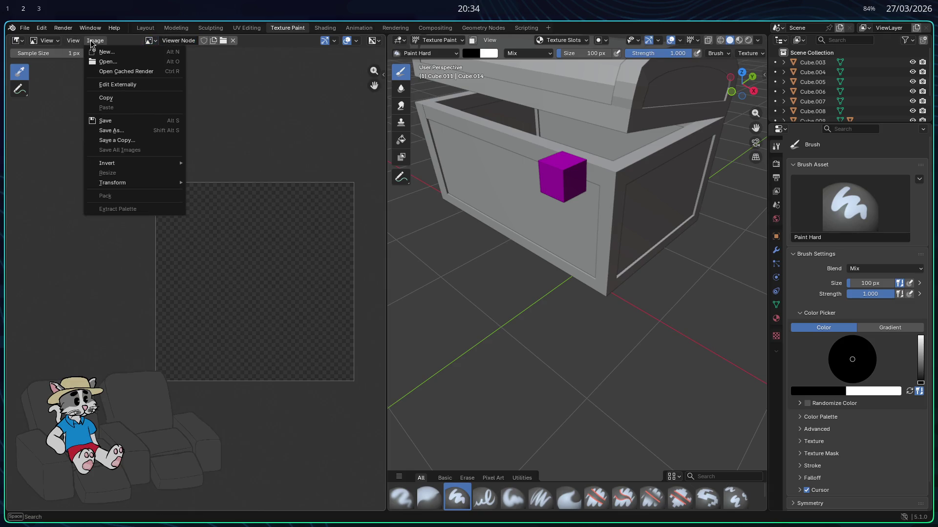
click(123, 64)
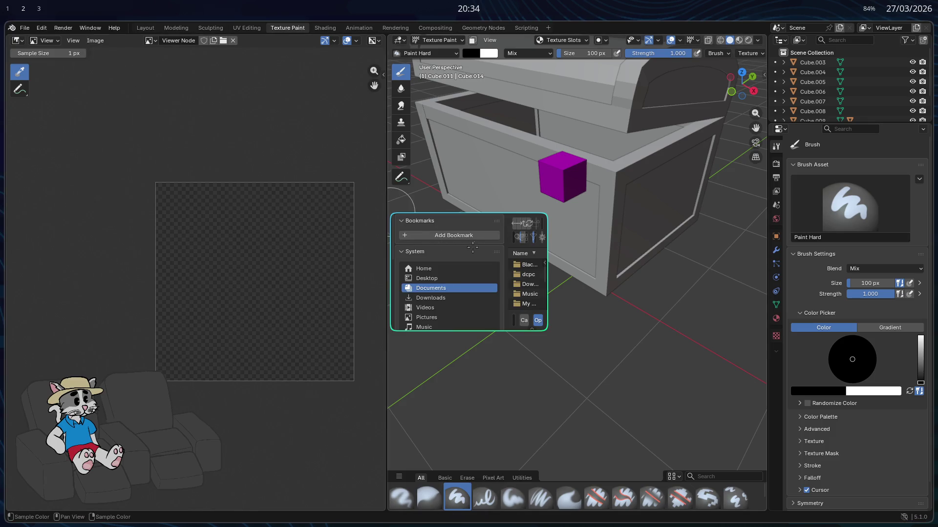
key(Escape)
click(246, 28)
click(133, 40)
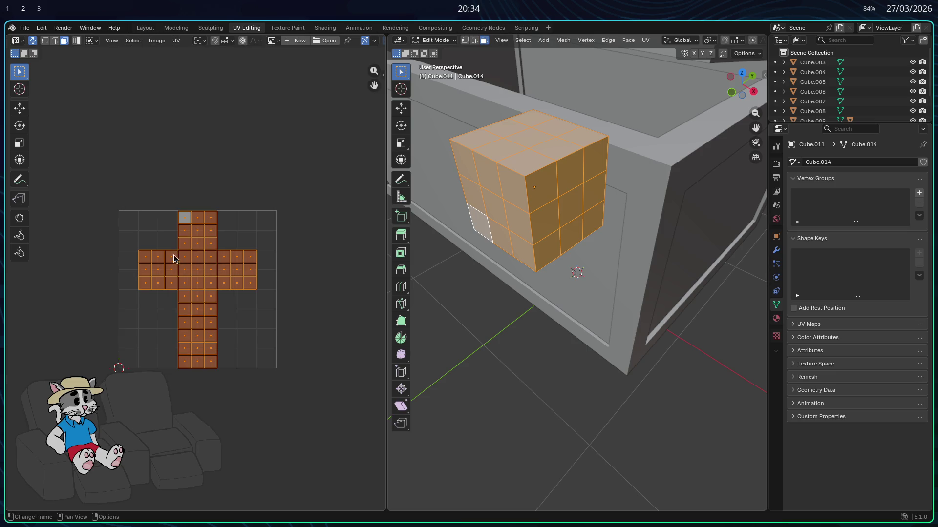
- Deselect the cube, leave edit mode, and switch to a new private browser tab
key(alt+a)
click(646, 39)
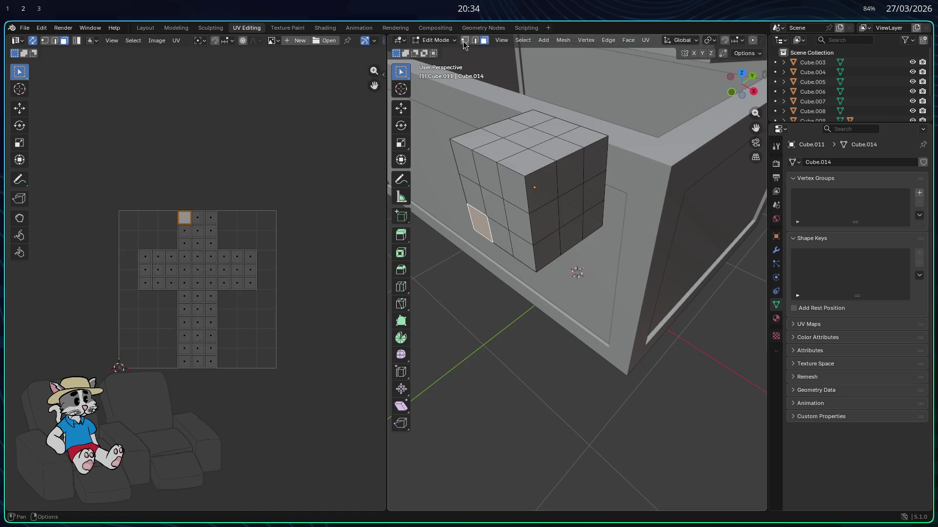
click(522, 40)
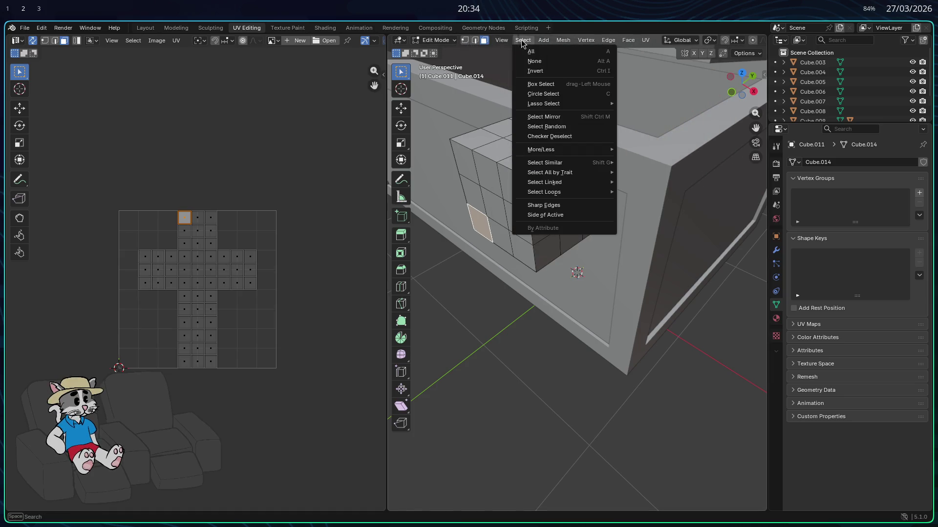
key(Tab)
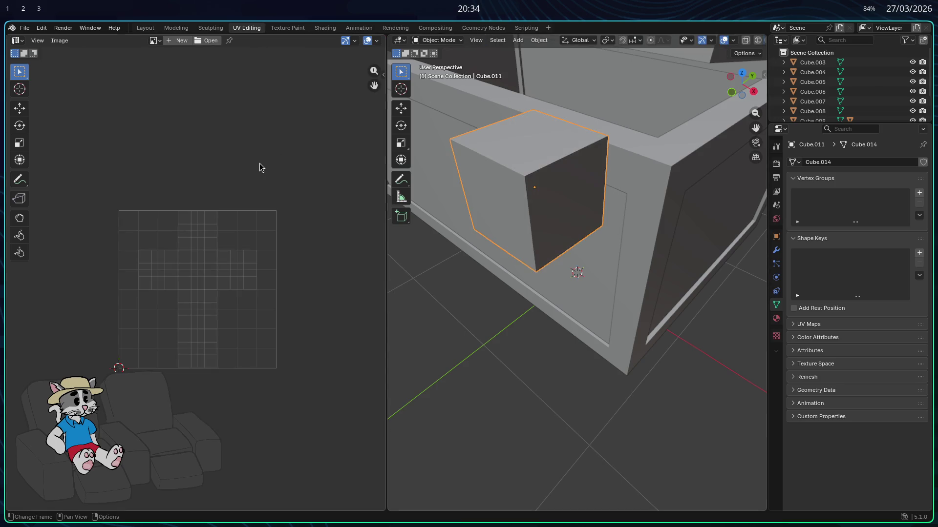
key(super+2)
click(591, 33)
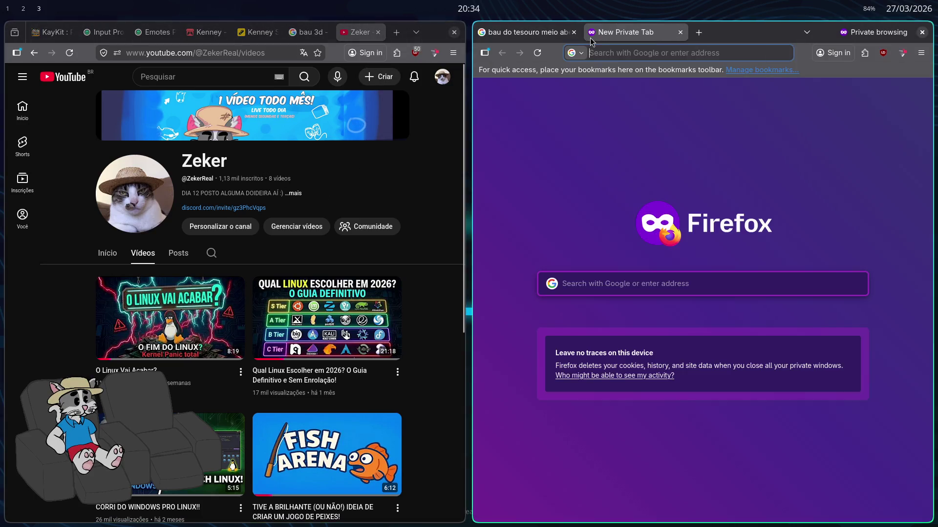
text(you)
- Search YouTube for Blender UV mapping help and open 'How to UV Unwrap Anything in Blender'
click(238, 74)
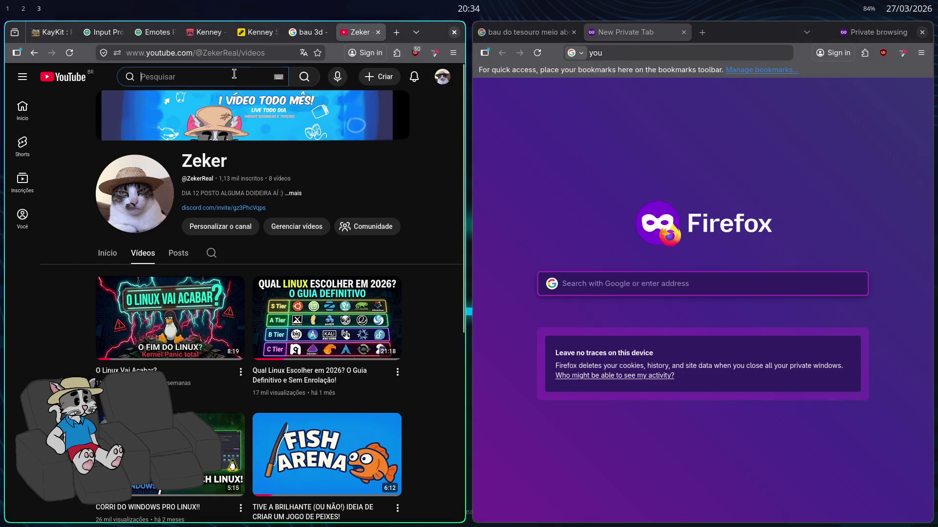
text(howe)
key(BackSpace)
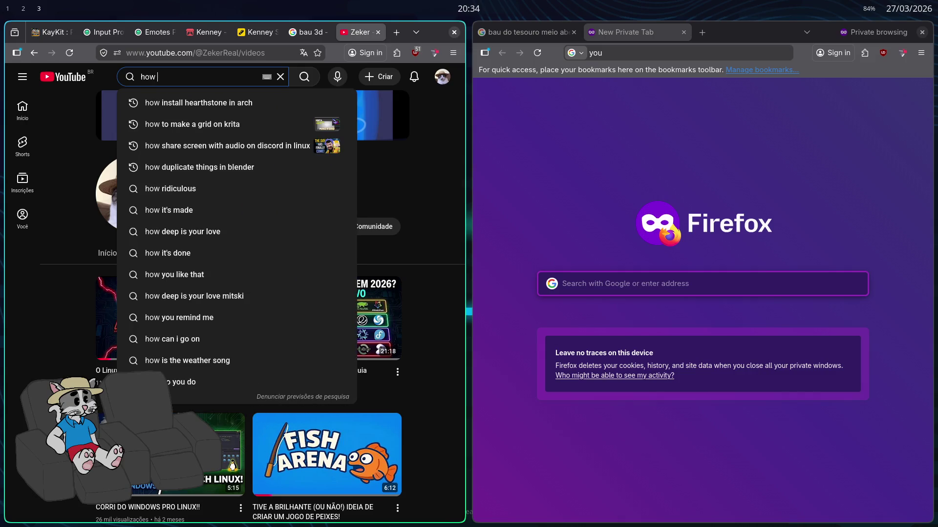
text(e default )
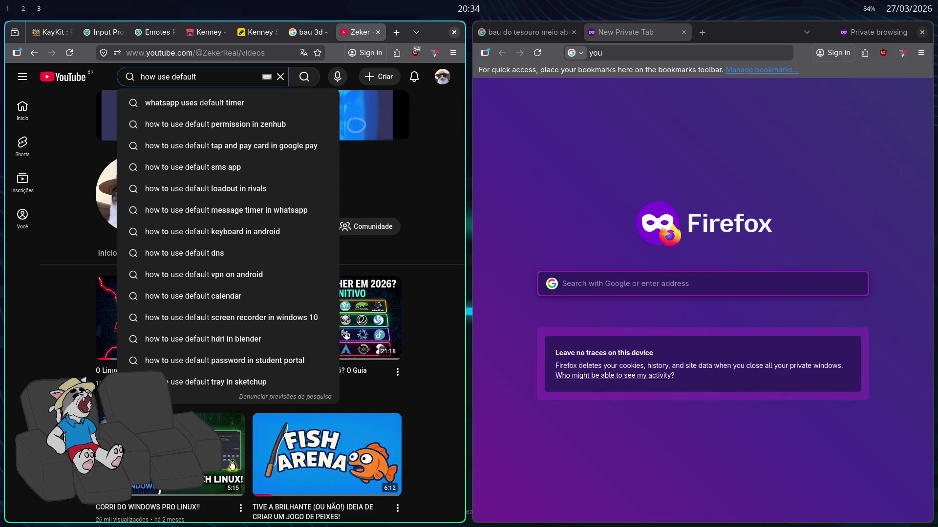
text(uv map on )
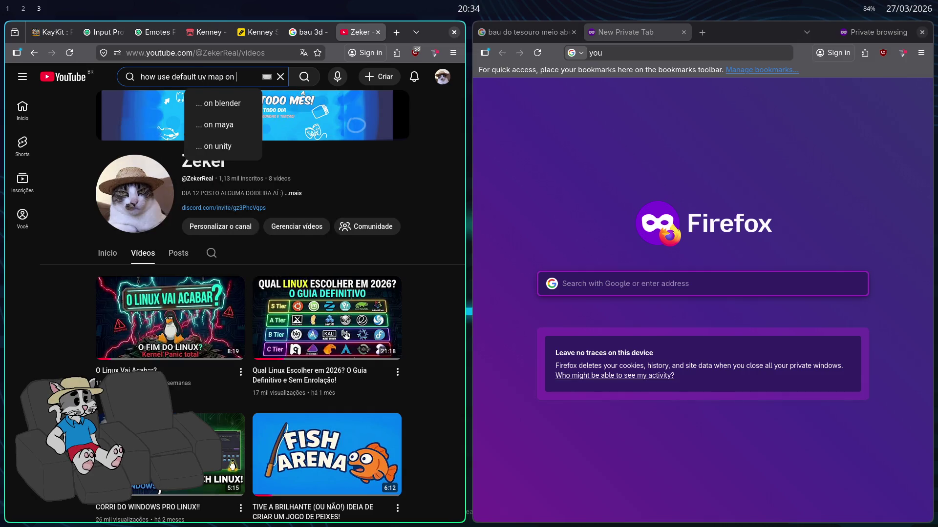
text(blender)
key(Return)
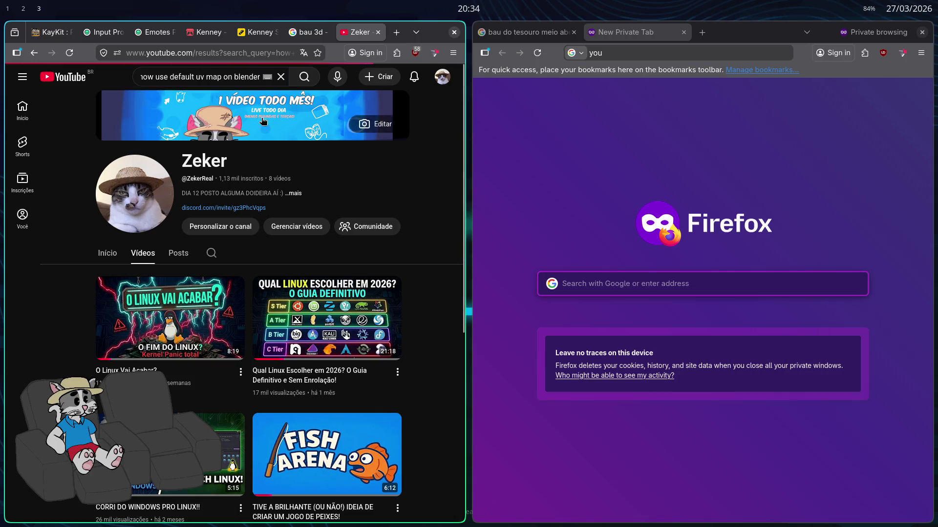
key(super+f)
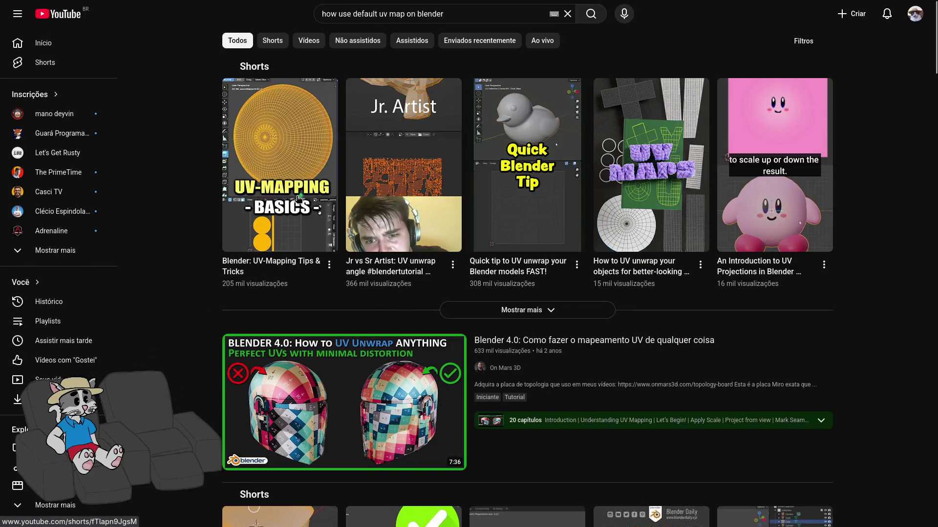
scroll(322, 235, down, 4)
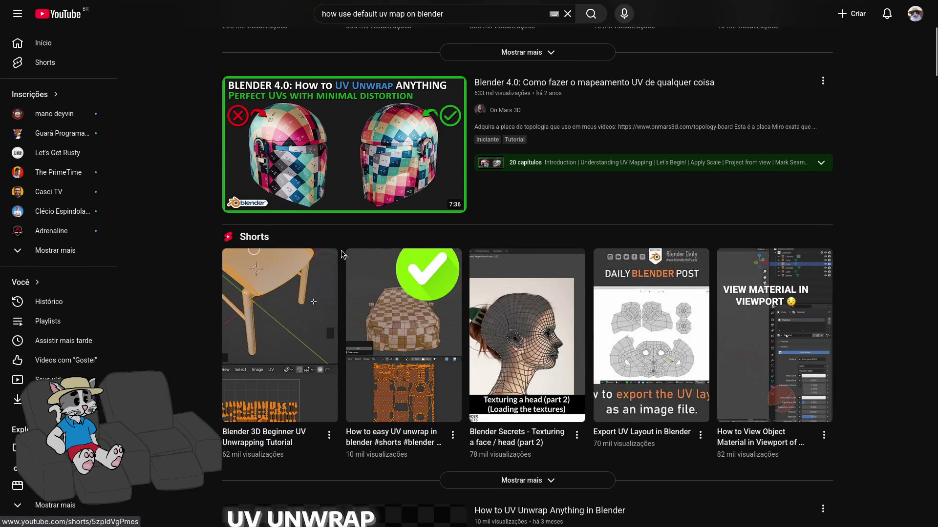
mouse_move(344, 402)
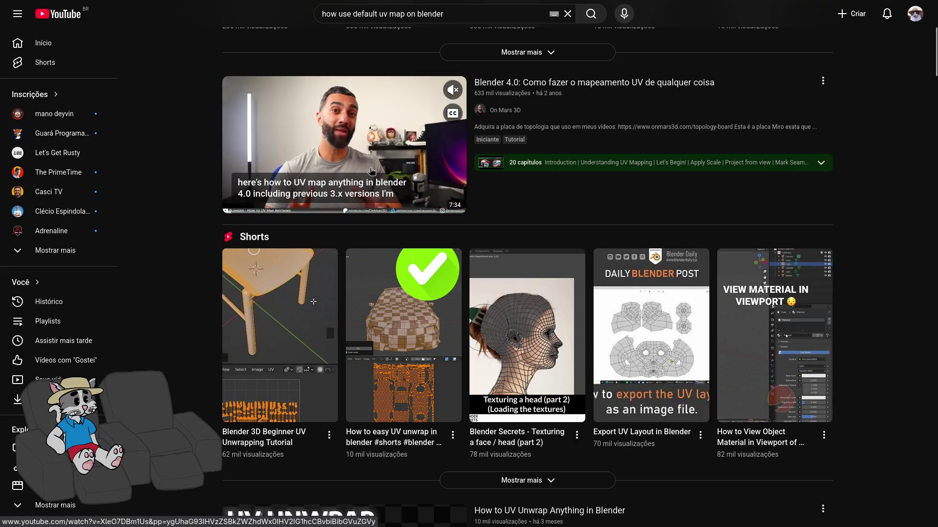
scroll(371, 172, down, 4)
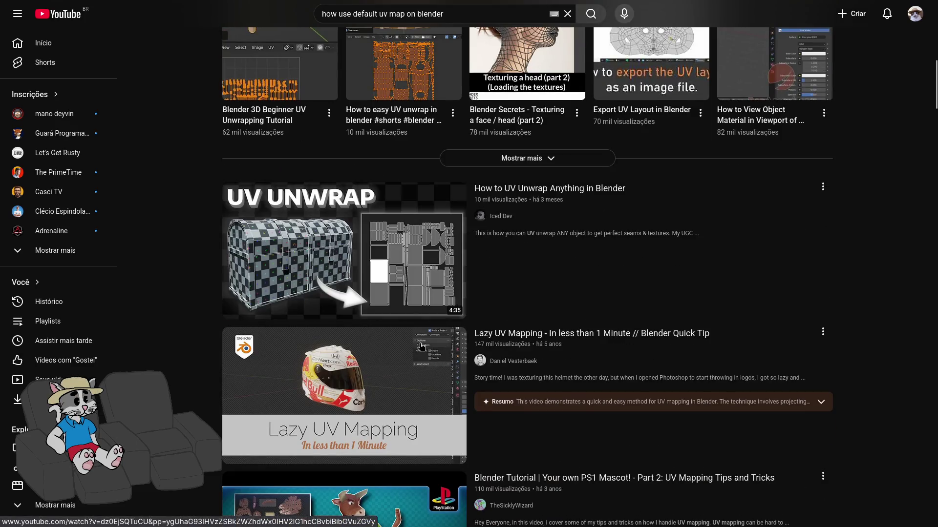
scroll(284, 301, down, 3)
scroll(284, 302, up, 2)
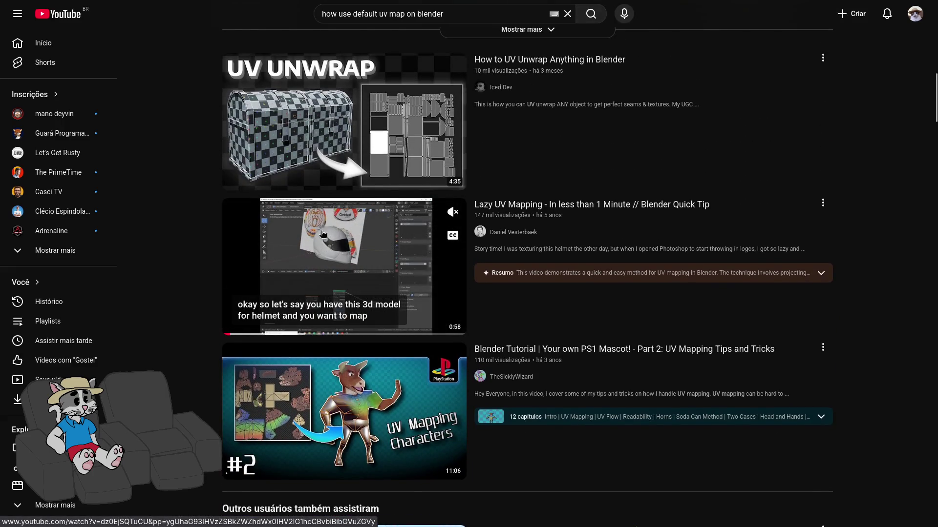
click(336, 147)
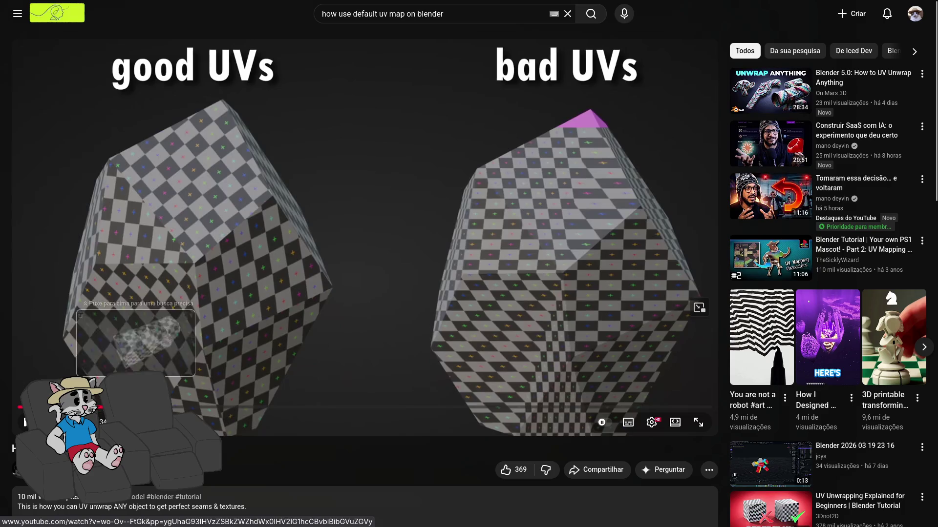
- Skim the UV unwrapping tutorial and the UV-mapping tips short on YouTube
drag(136, 408, 235, 409)
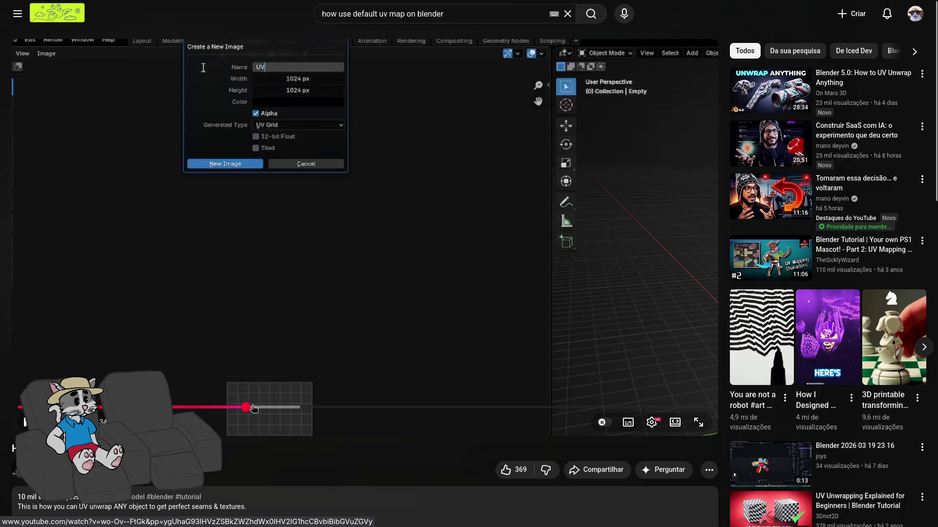
mouse_move(245, 409)
mouse_down()
mouse_move(206, 408)
mouse_move(322, 406)
mouse_up()
click(381, 308)
key(alt+Left)
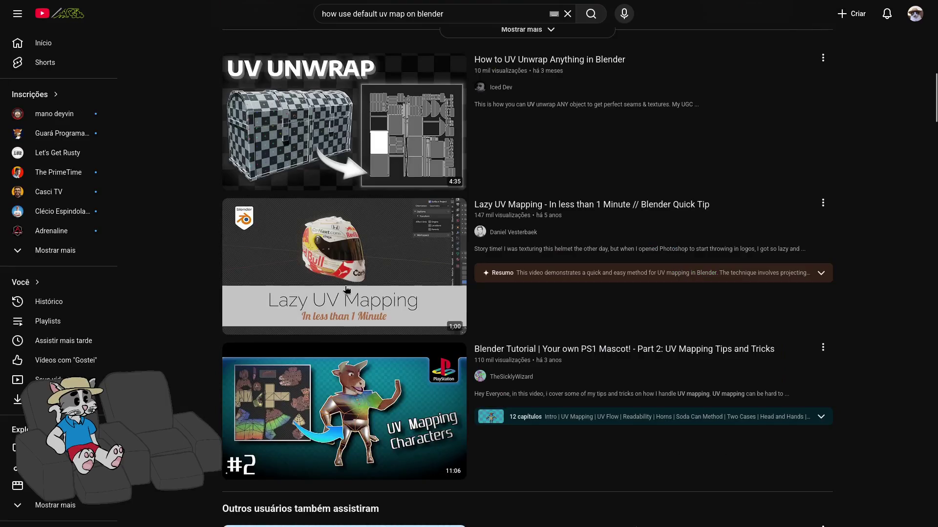
scroll(347, 291, up, 5)
scroll(347, 290, up, 5)
scroll(329, 235, up, 2)
click(329, 235)
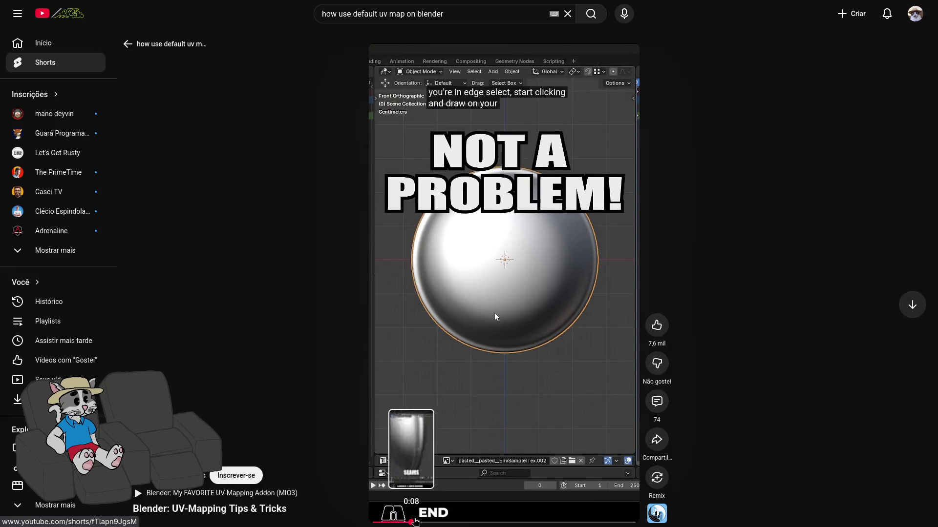
click(411, 522)
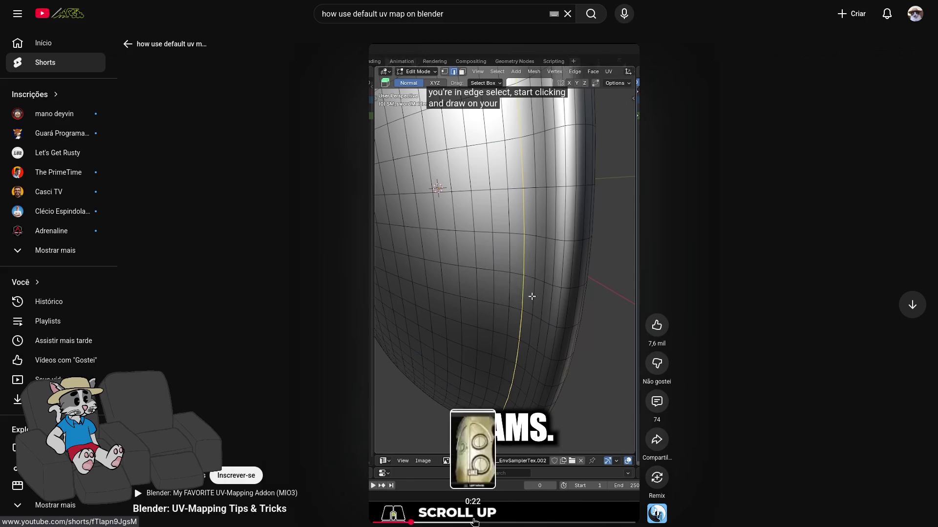
drag(474, 522, 560, 523)
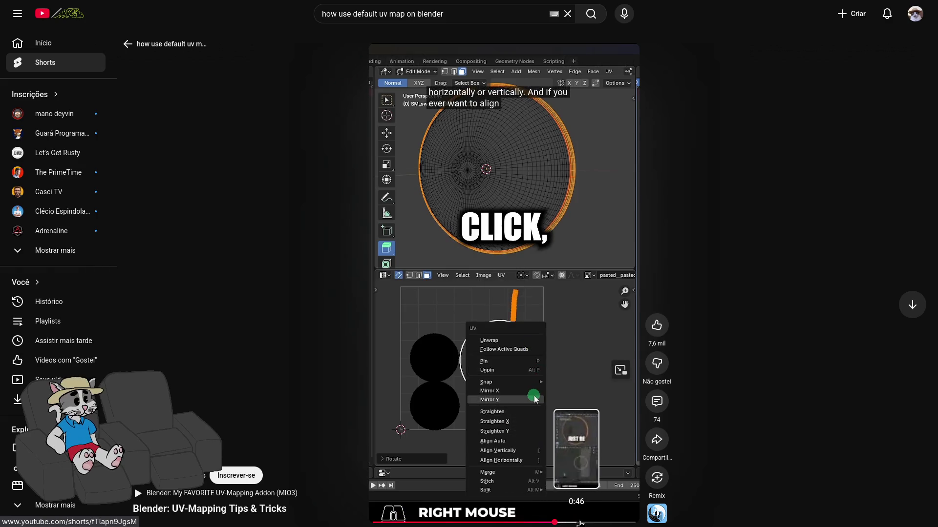
key(space)
- Back in Blender, create a new black Untitled image and switch to Texture Paint
key(super+2)
key(super+3)
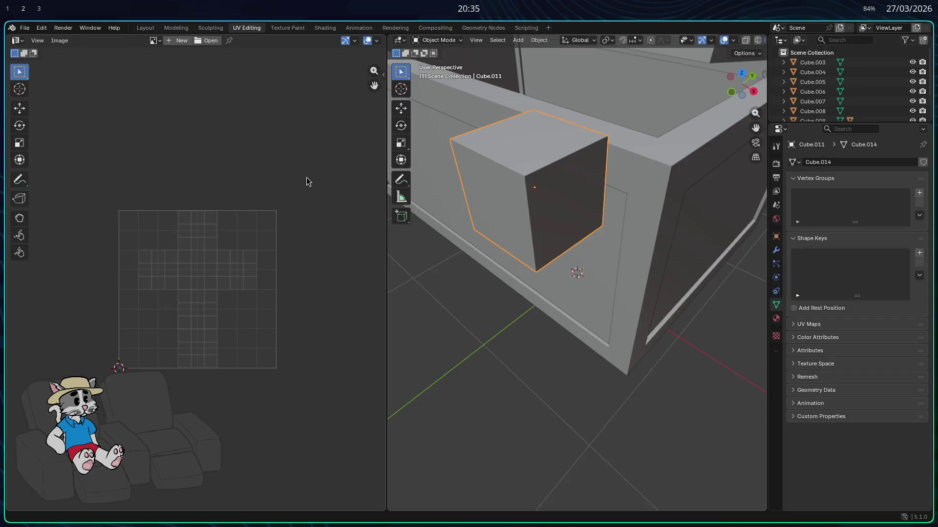
click(154, 41)
click(178, 40)
click(150, 144)
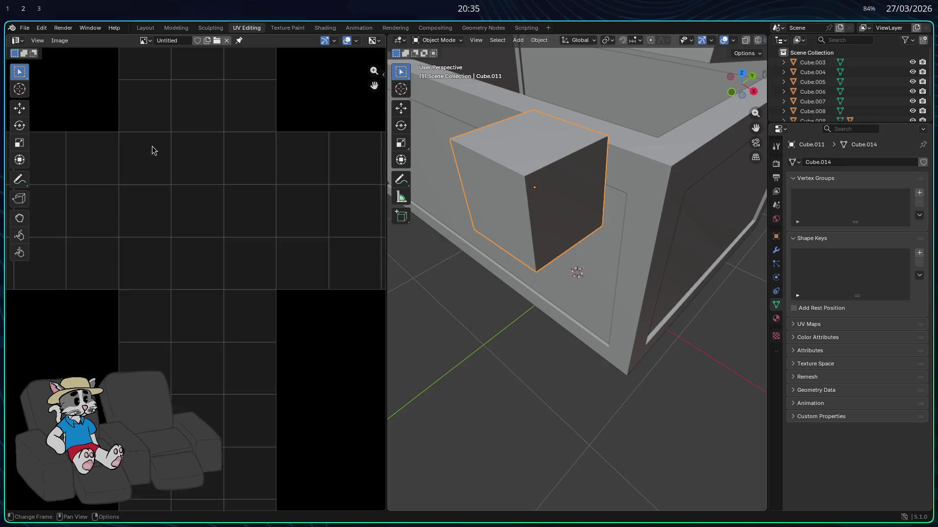
scroll(207, 205, down, 5)
click(287, 29)
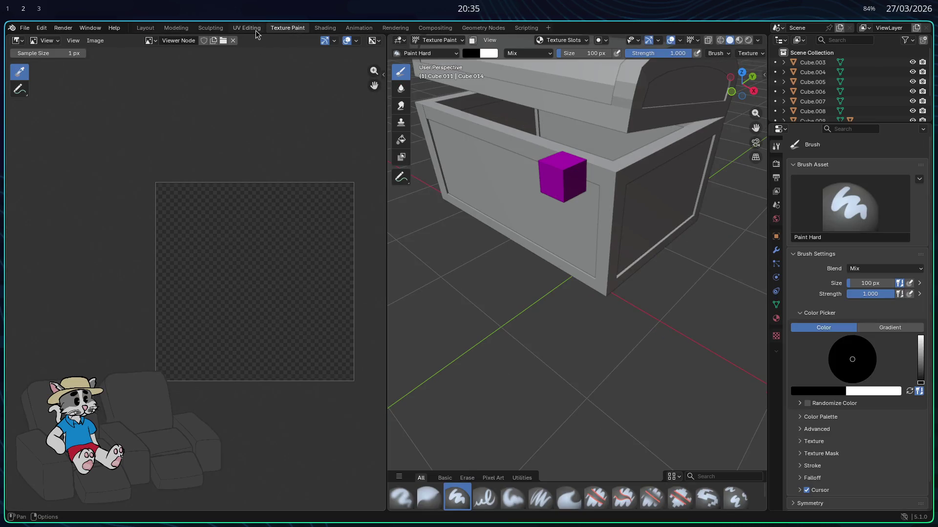
- Display the black Untitled image in the image editor, then leave for the Sculpting workspace
click(150, 40)
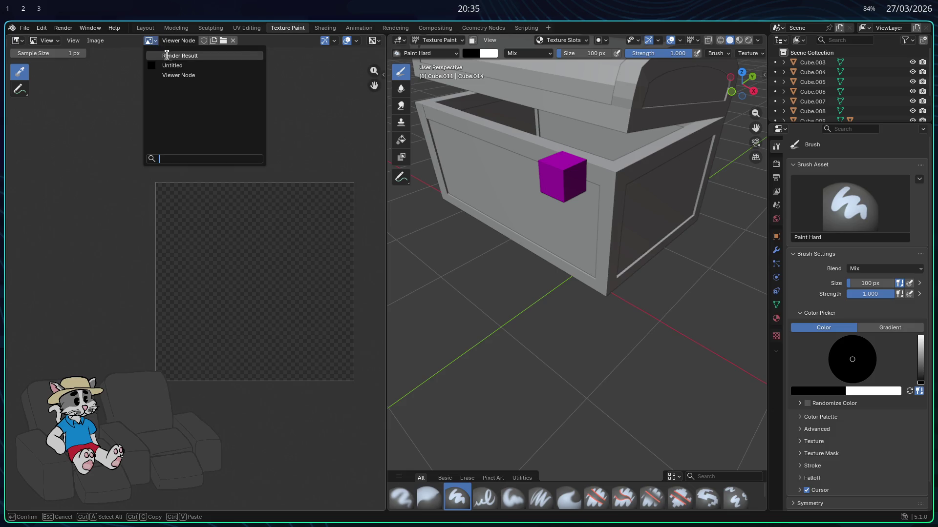
click(172, 65)
scroll(219, 208, down, 3)
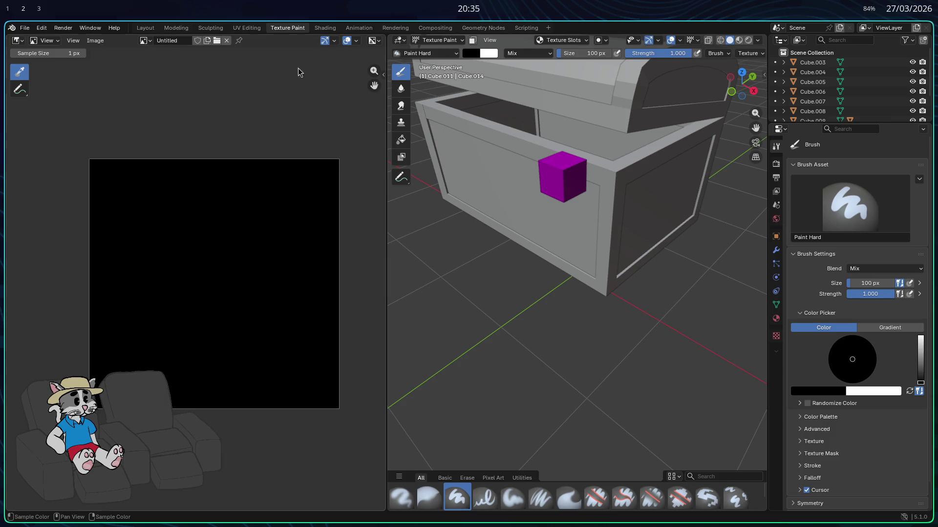
click(94, 41)
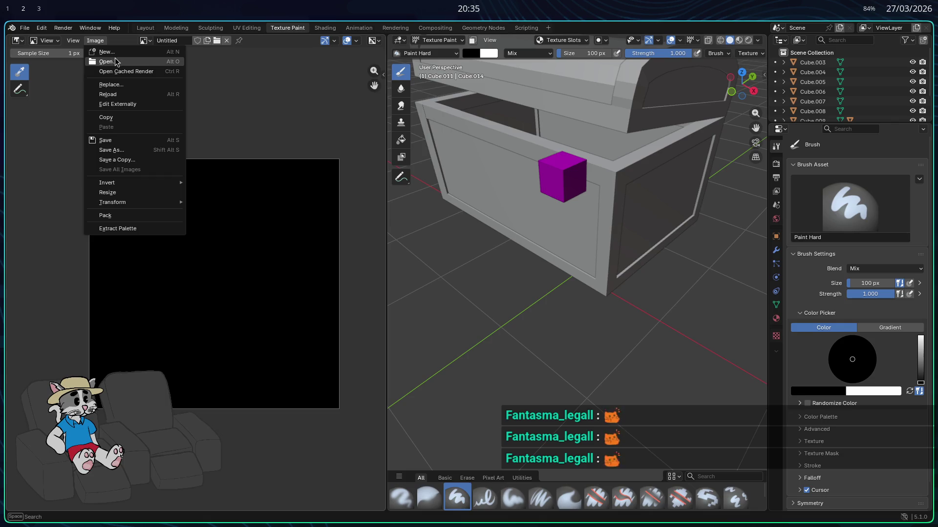
click(211, 29)
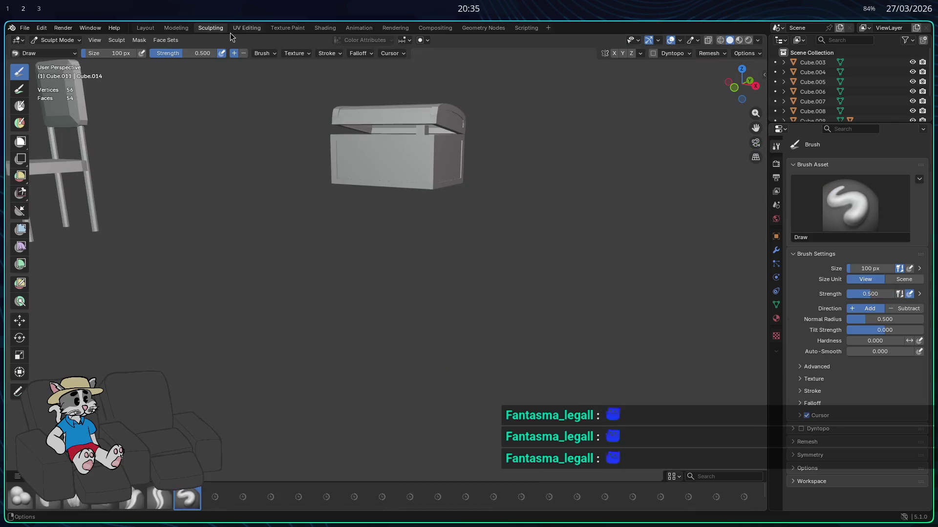
- Browse the image editor menus and click around the lock cube's UV layout
click(110, 41)
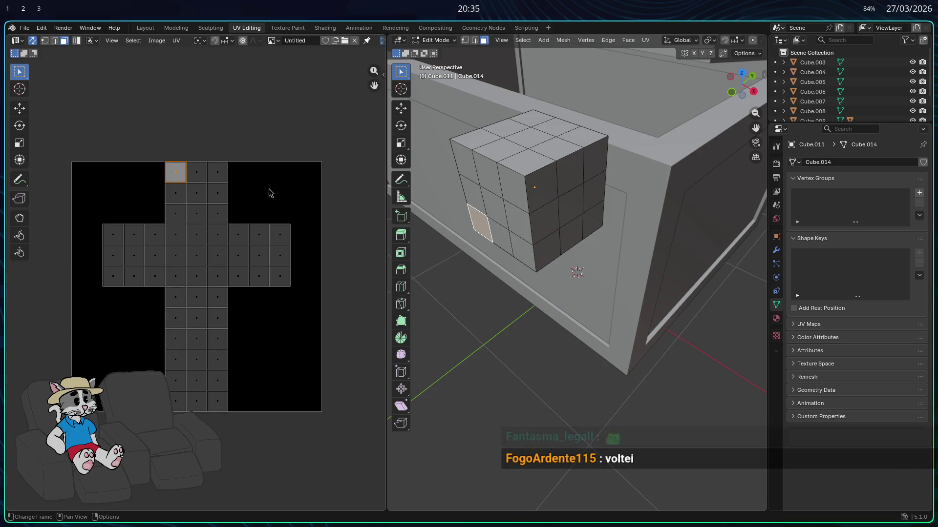
click(219, 178)
click(150, 205)
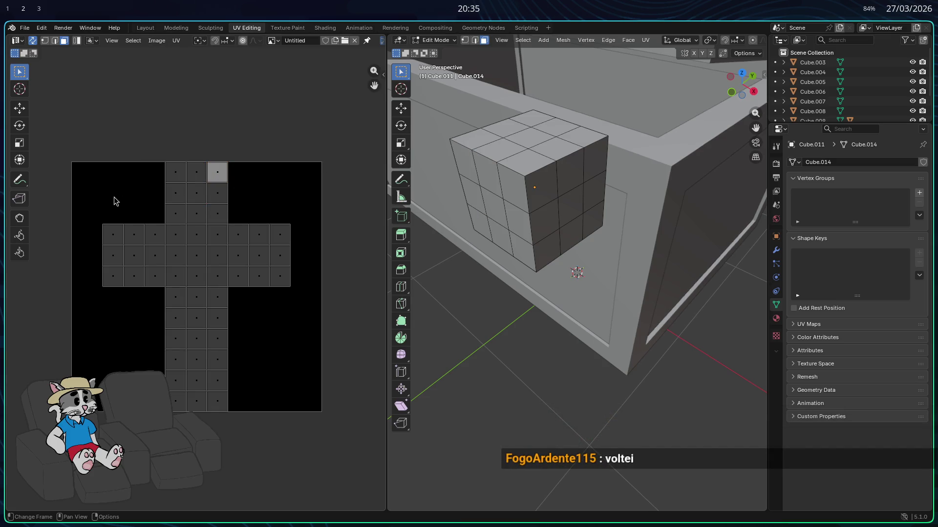
click(111, 40)
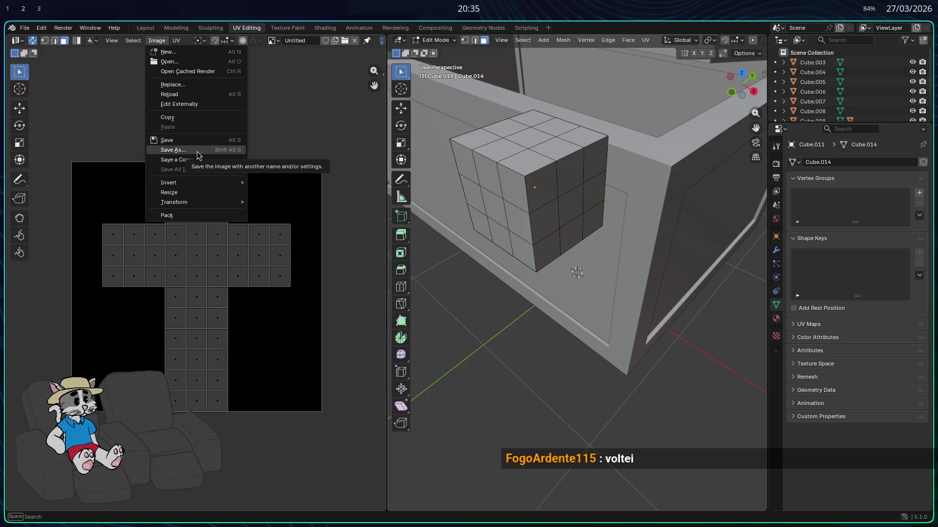
- Save the Untitled image into Documents as cubo.png via Save As Image
click(198, 142)
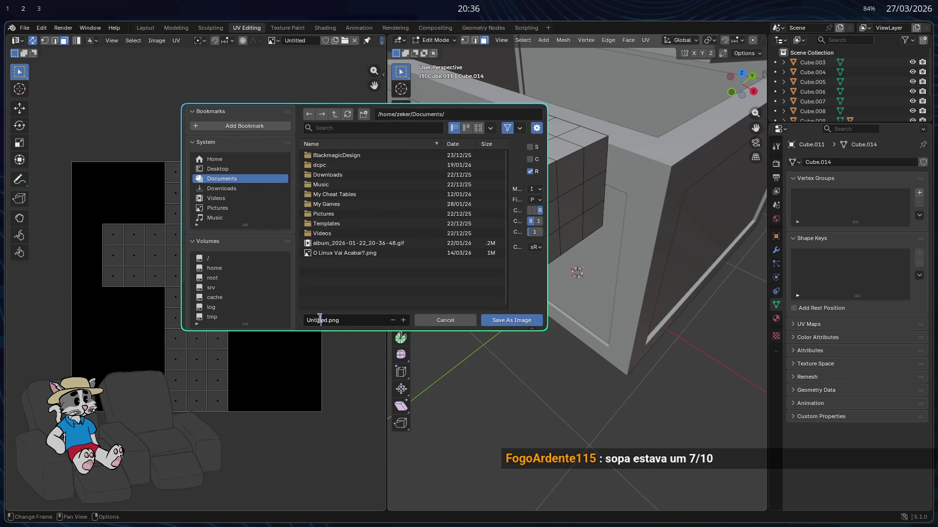
text(cubo)
key(Return)
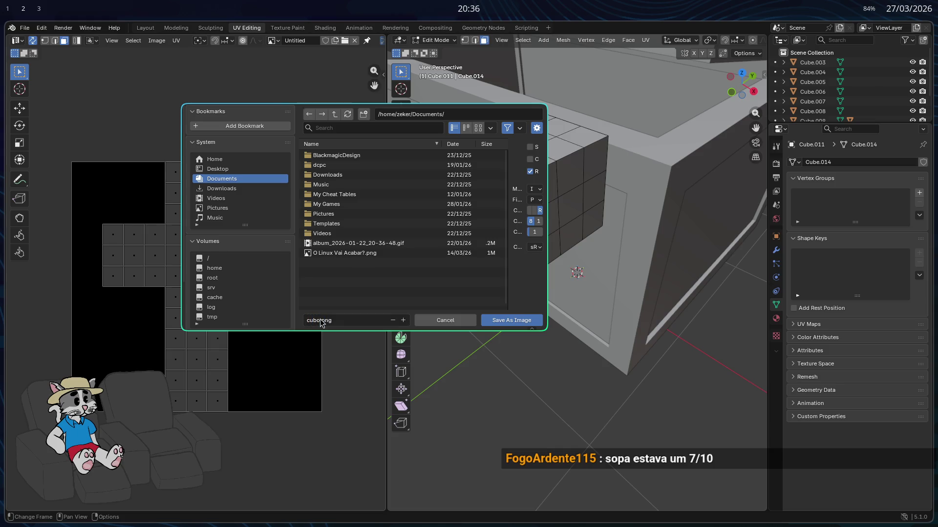
click(512, 320)
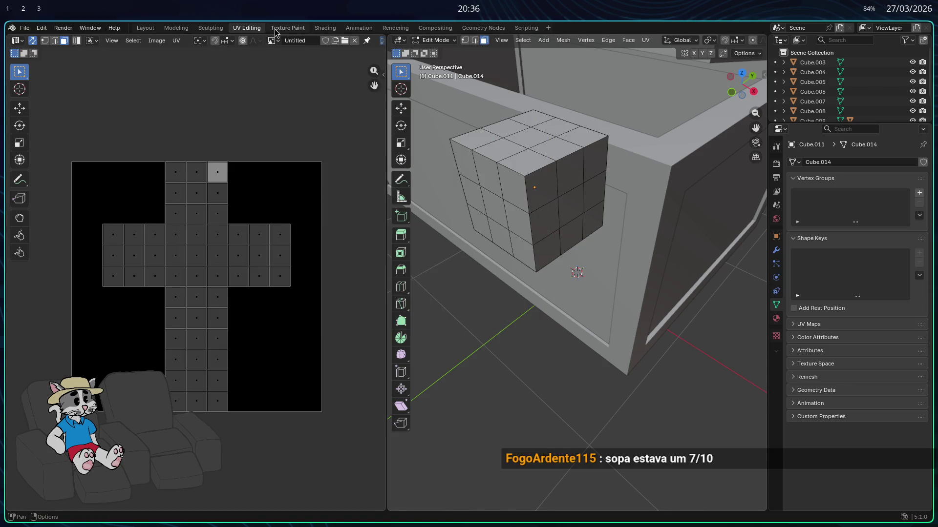
- Back in Texture Paint, start Image > Replace but cancel it, then put the lock cube into Edit Mode
click(279, 29)
click(146, 41)
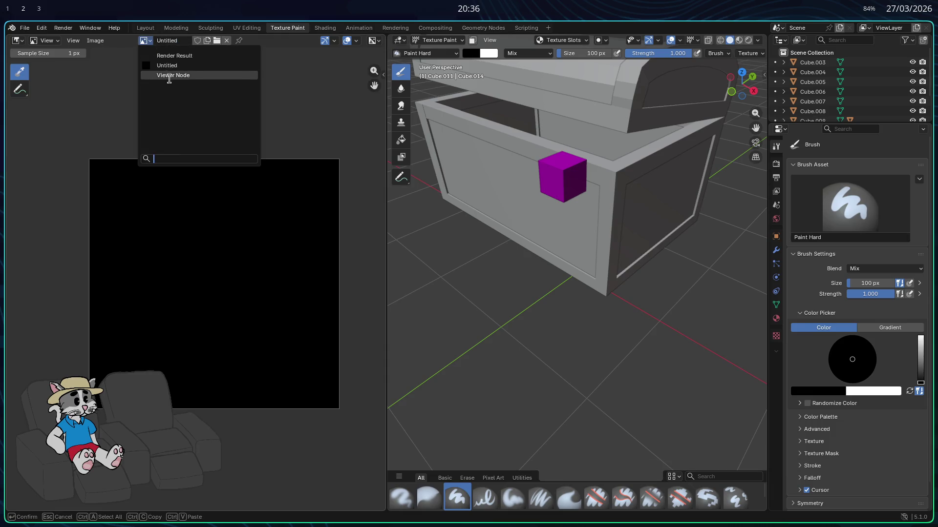
click(95, 40)
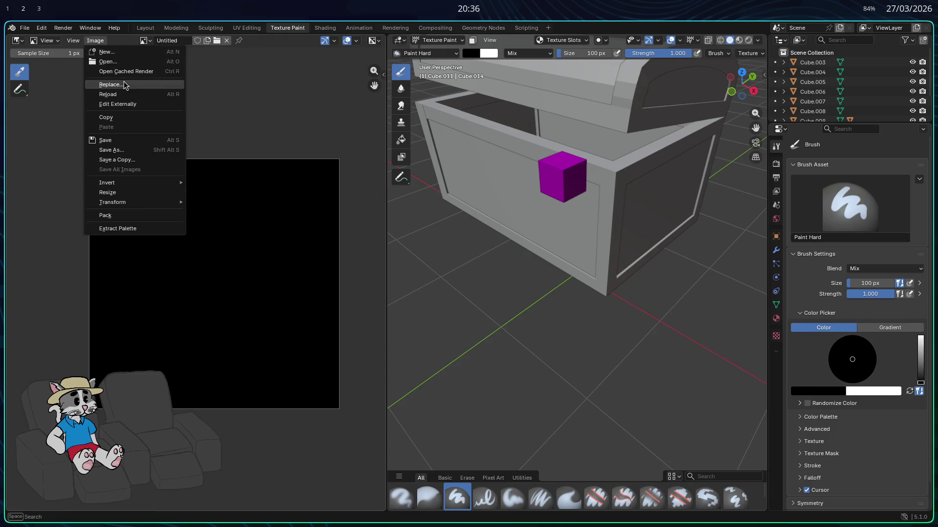
click(110, 61)
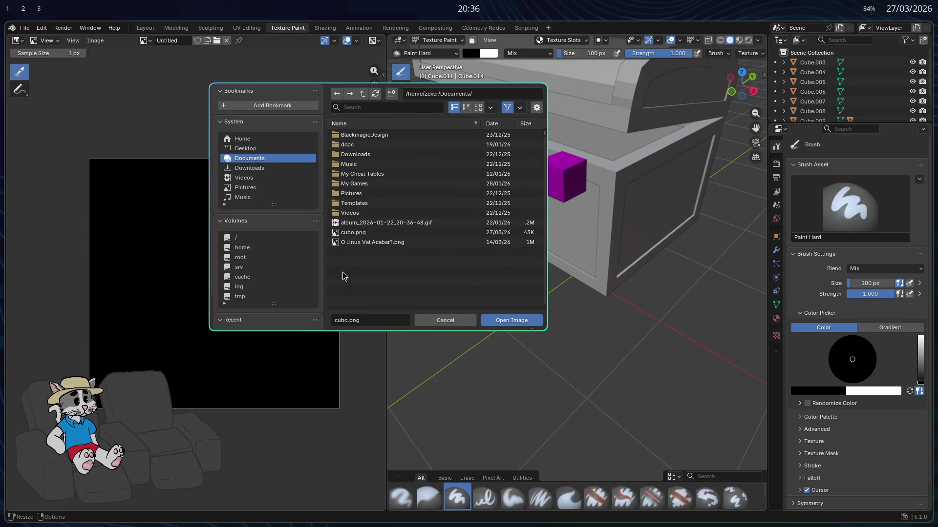
key(Escape)
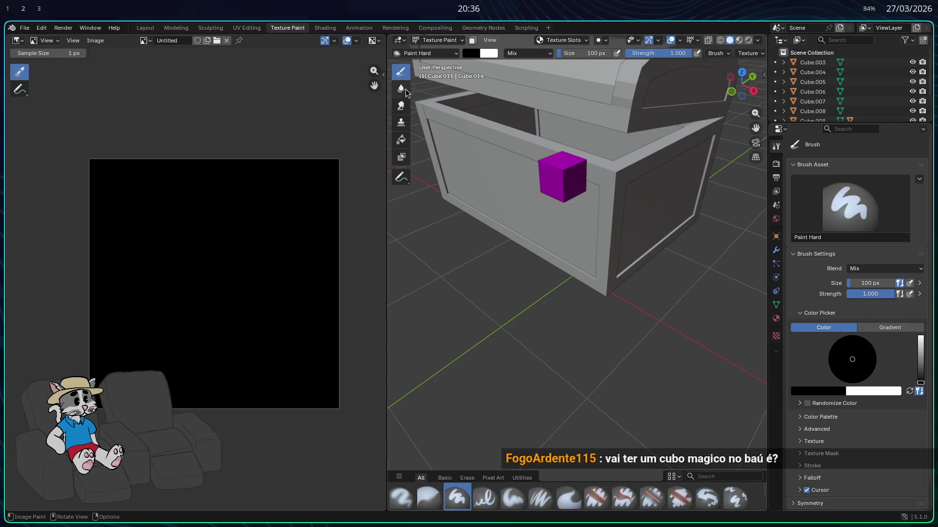
key(Tab)
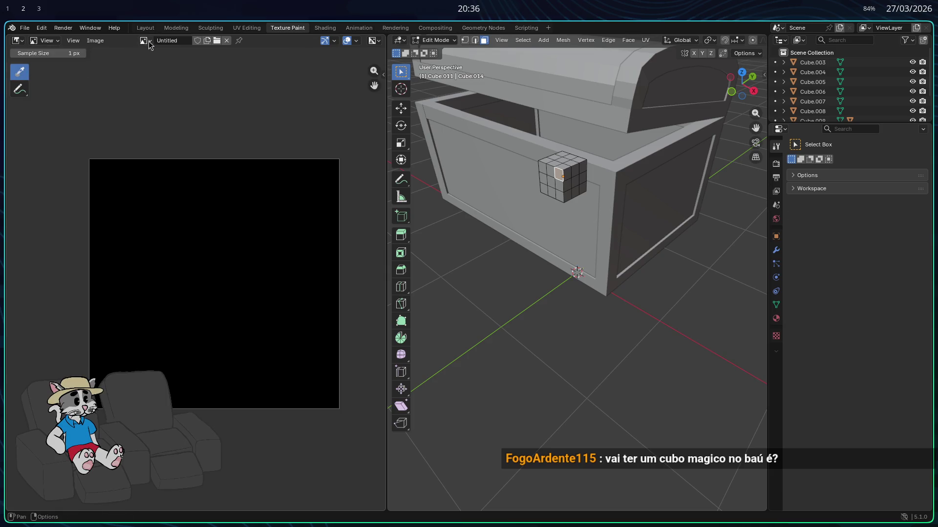
- Toggle the lock cube between Edit Mode and Texture Paint and switch the viewport to Material Preview
click(74, 41)
click(150, 41)
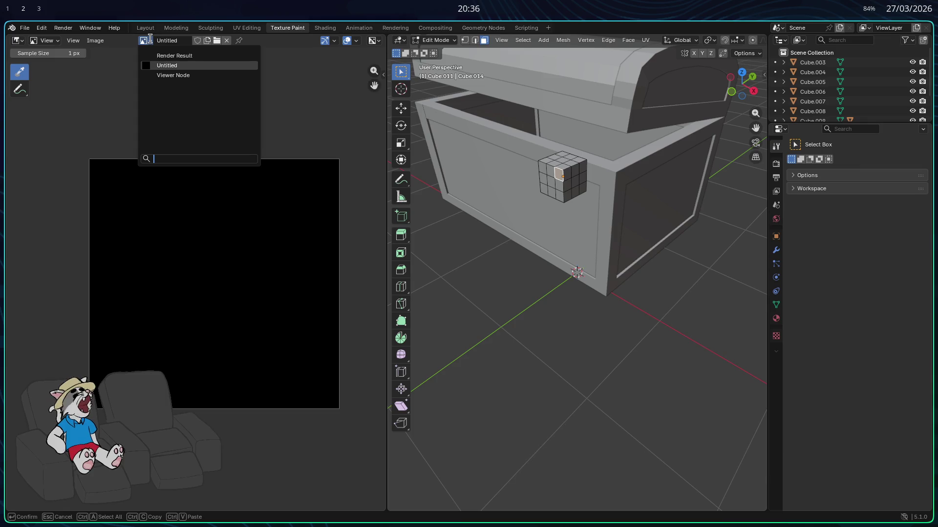
scroll(552, 178, up, 5)
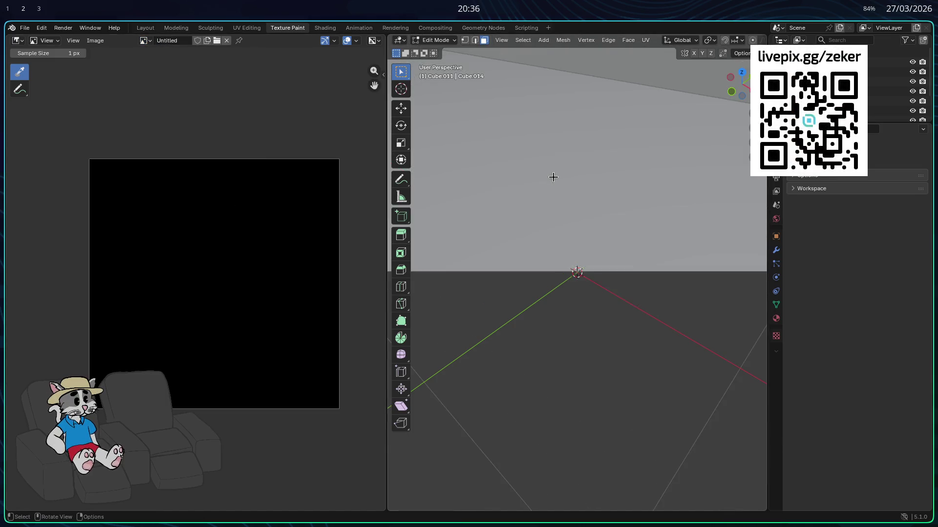
scroll(532, 169, down, 2)
scroll(532, 169, down, 3)
mouse_move(532, 169)
middle_down()
mouse_move(536, 156)
mouse_move(639, 145)
middle_up()
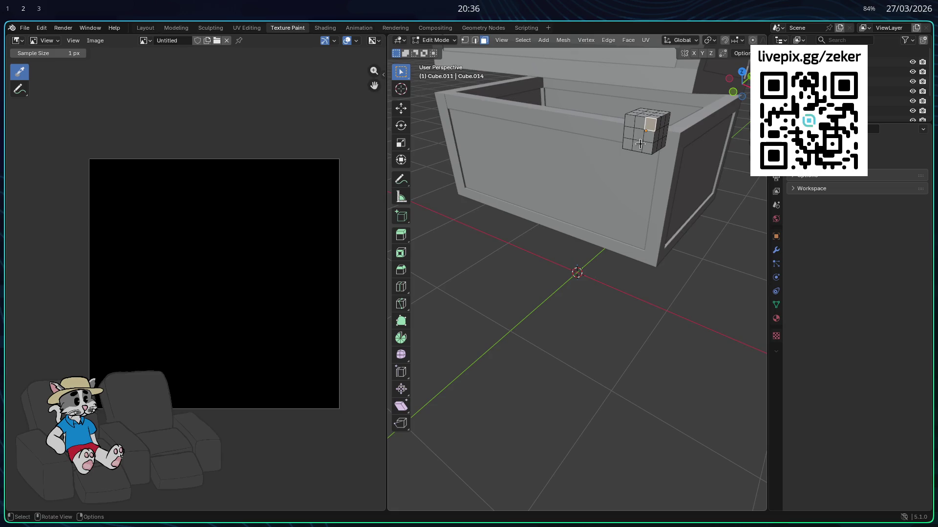
key(Tab)
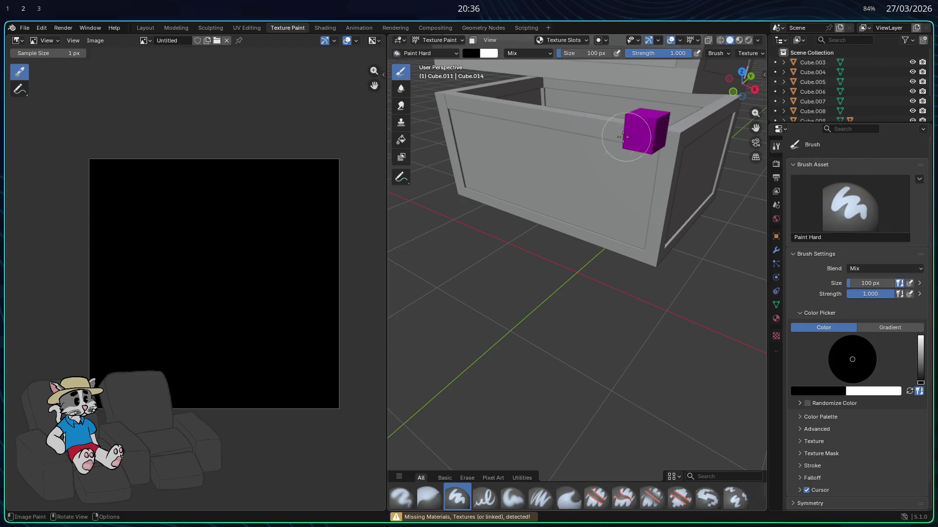
key(Tab)
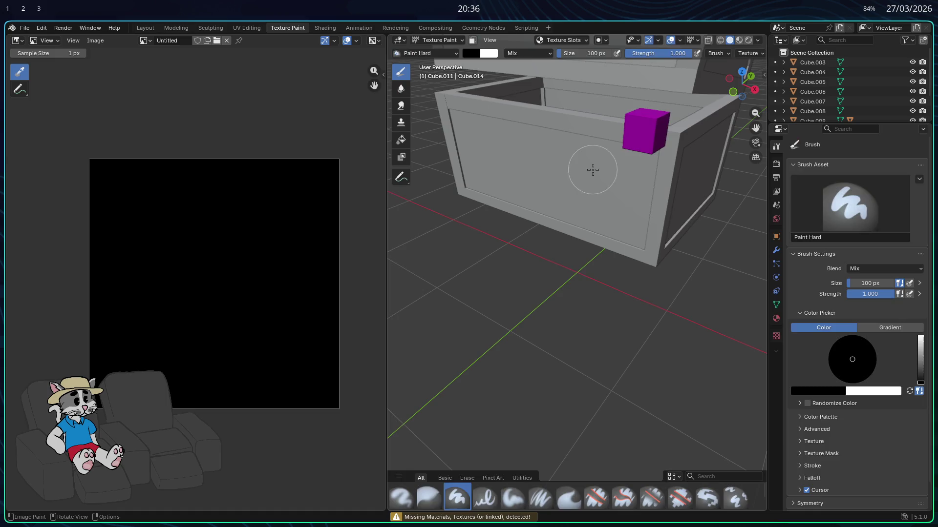
key(Tab)
key(z)
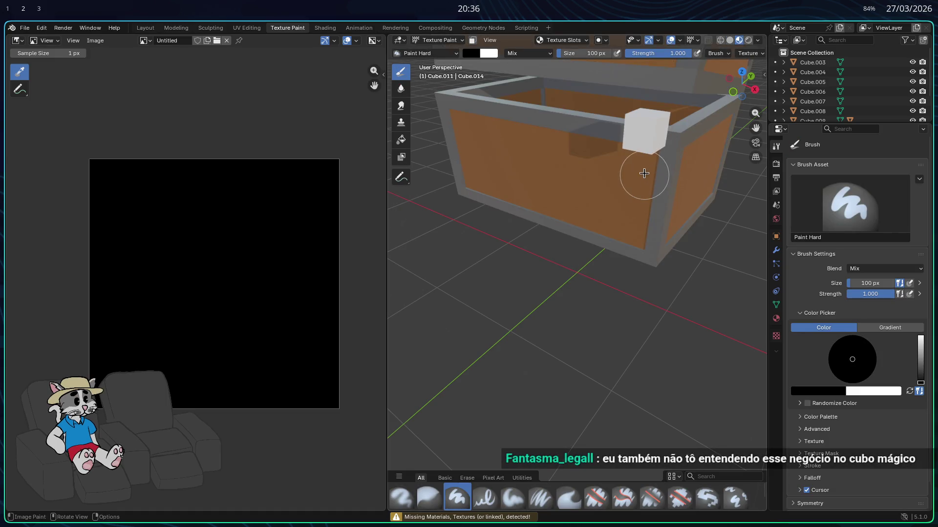
- Toggle modes once more, then move to the Sculpting workspace
key(Tab)
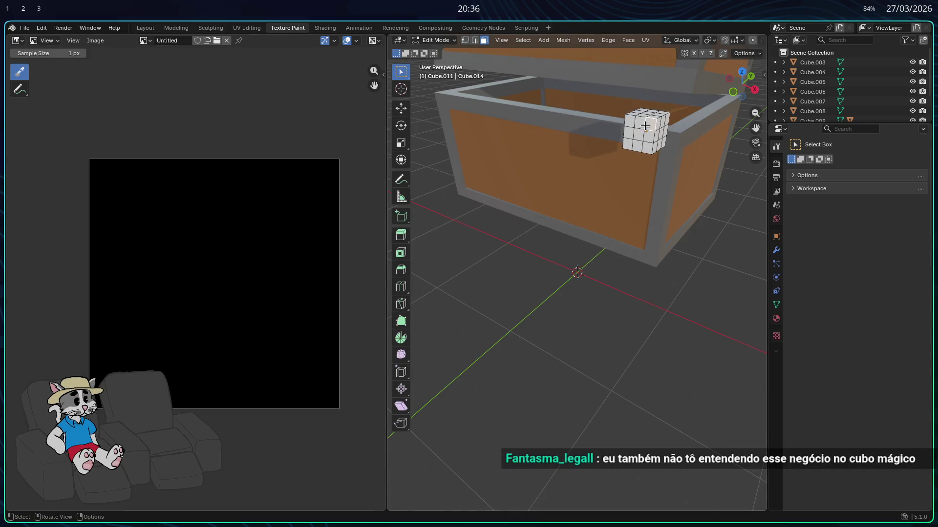
click(435, 40)
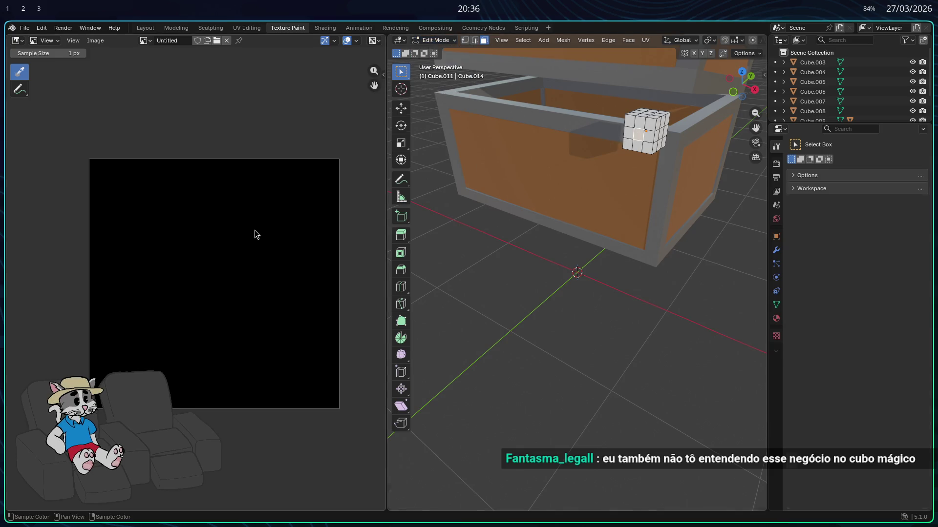
key(Tab)
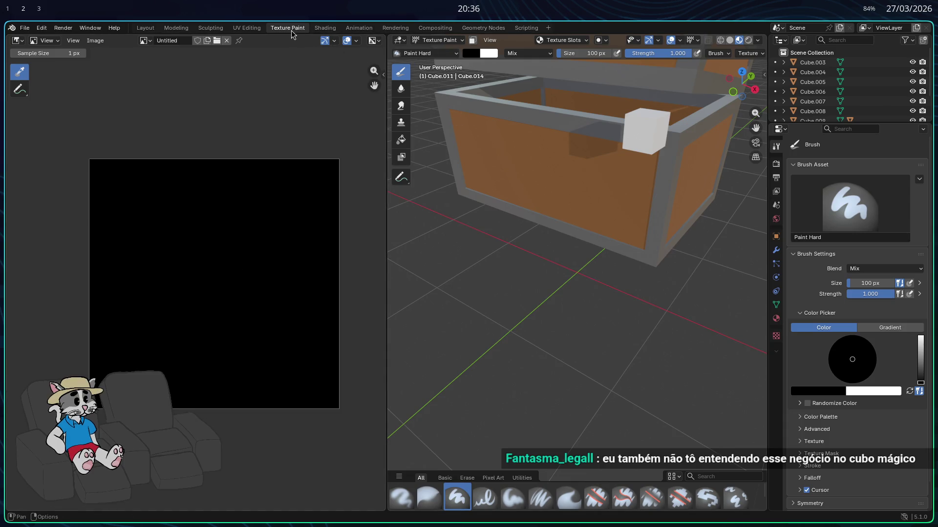
click(246, 29)
click(212, 30)
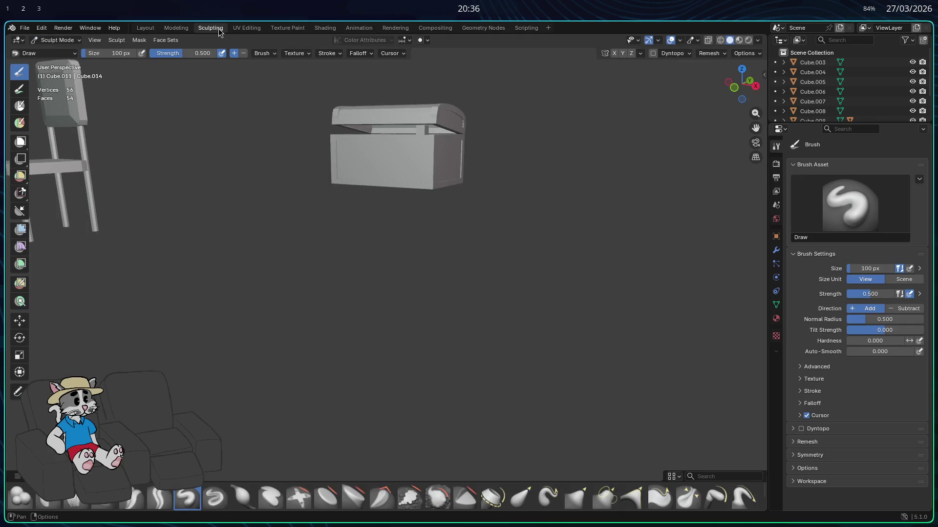
- Save cadeira.blend, start a new General scene and delete all its objects
middle_drag(510, 134, 494, 150)
key(ctrl+s)
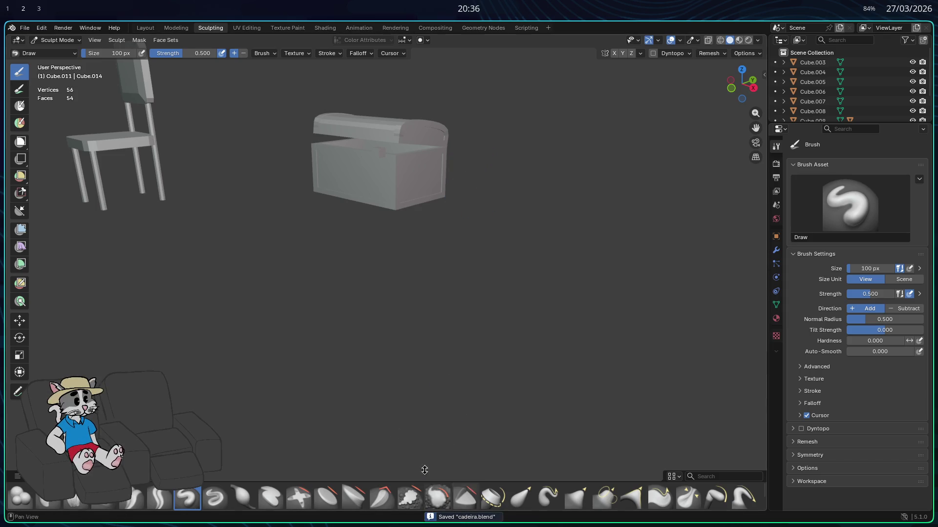
click(25, 28)
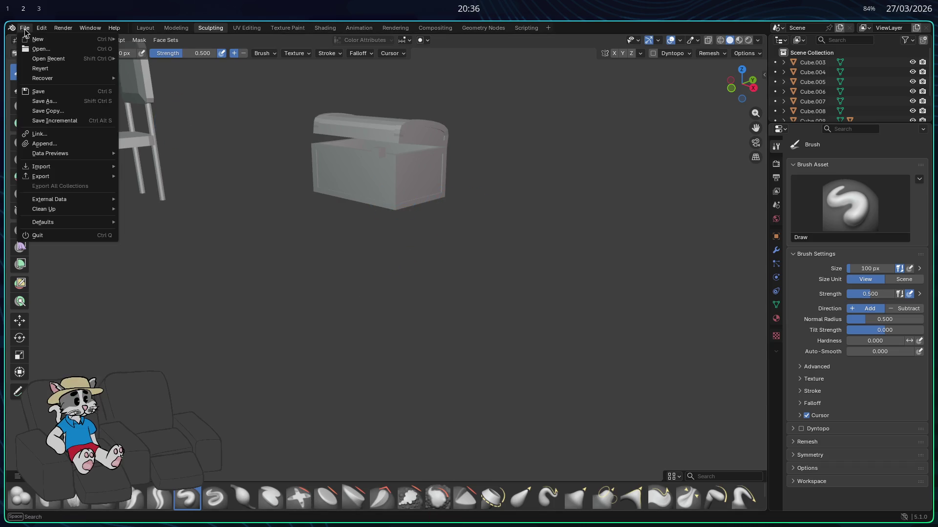
mouse_move(38, 39)
click(150, 38)
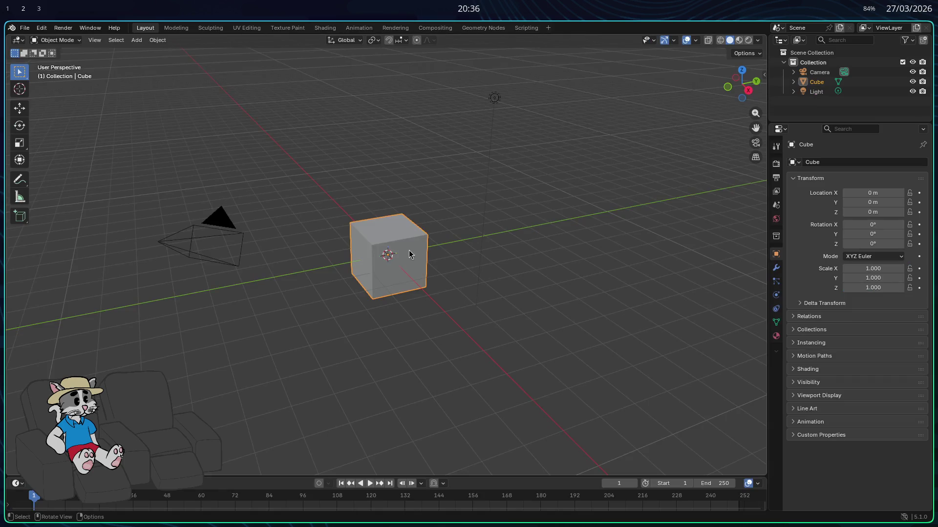
key(a)
key(x)
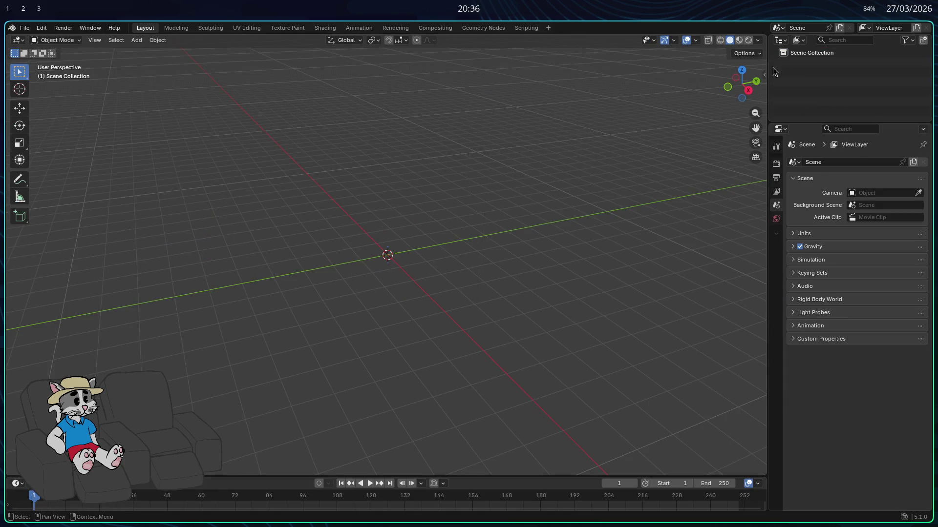
- Reopen cadeira.blend from Documents without saving the new scene and return to the Texture Paint workspace
click(24, 27)
click(49, 49)
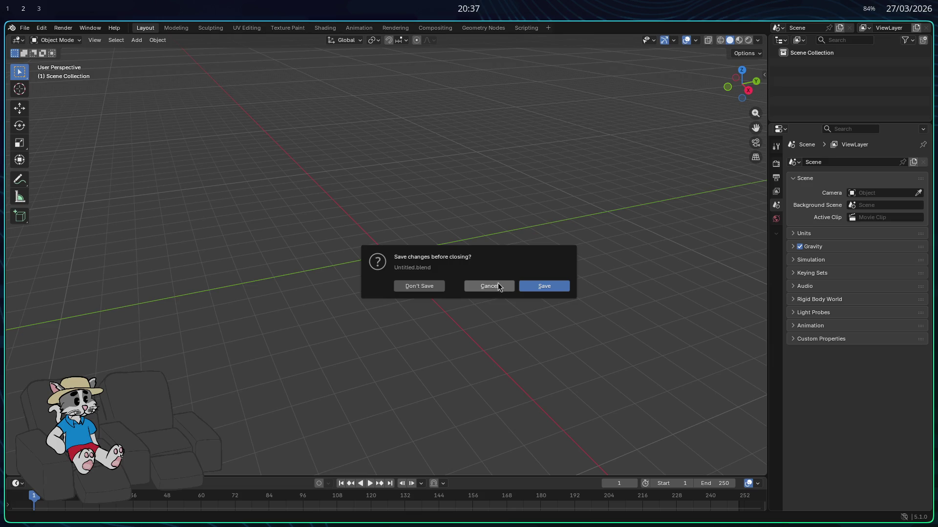
click(419, 286)
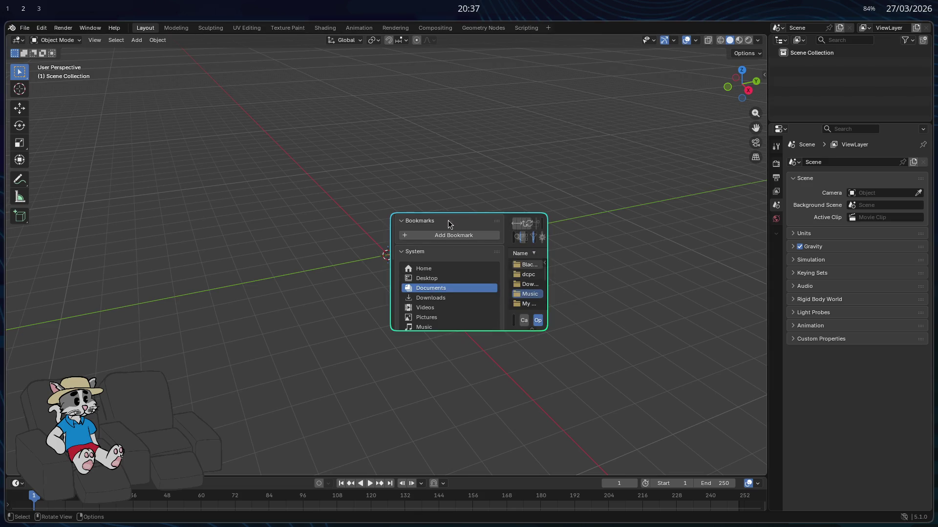
click(339, 213)
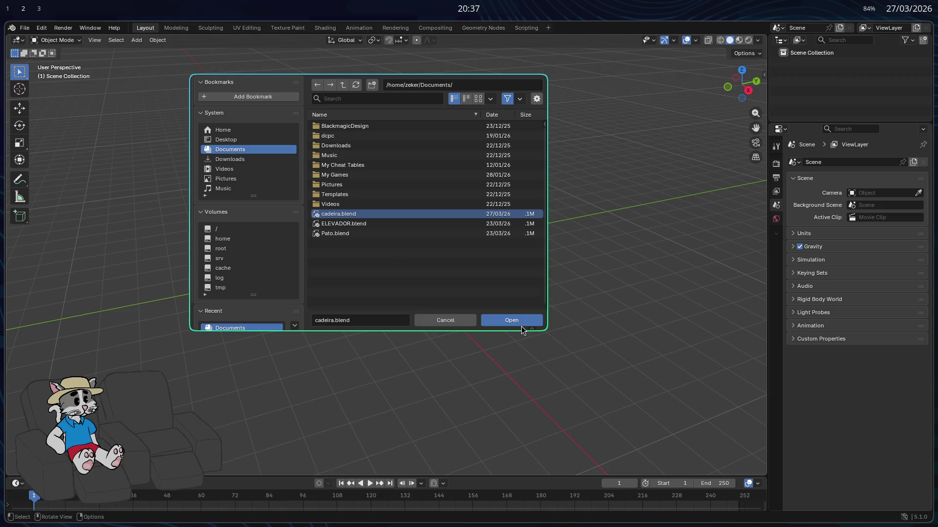
click(512, 320)
scroll(488, 294, up, 1)
key(Tab)
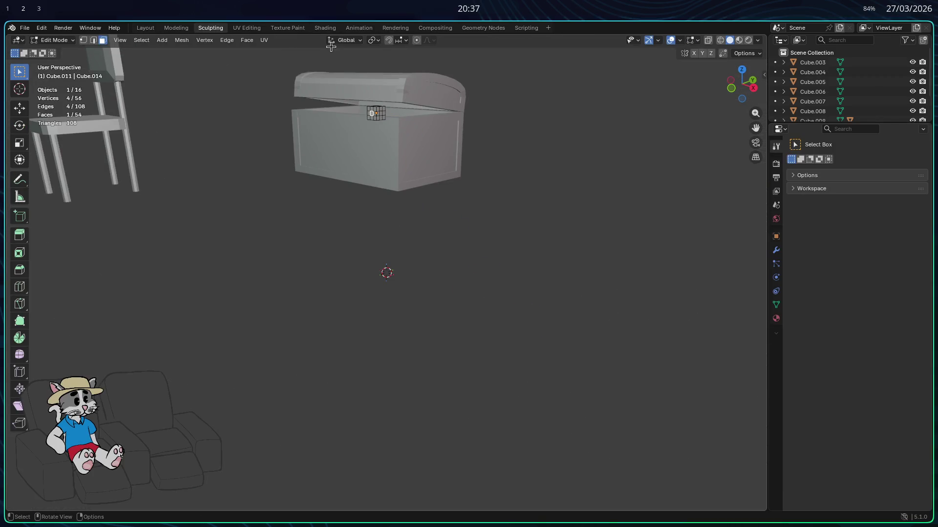
click(288, 27)
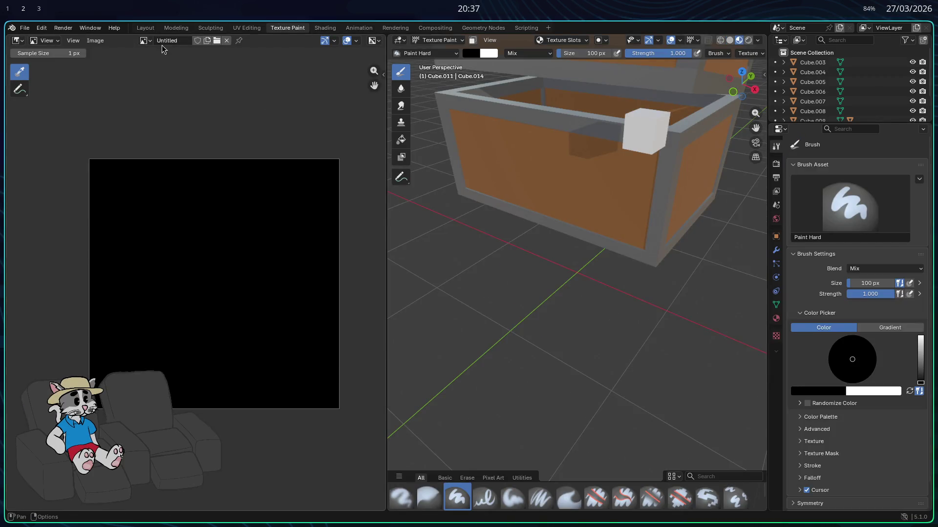
- Toggle the image editor's sidebar on and off from the View menu
click(75, 44)
click(82, 63)
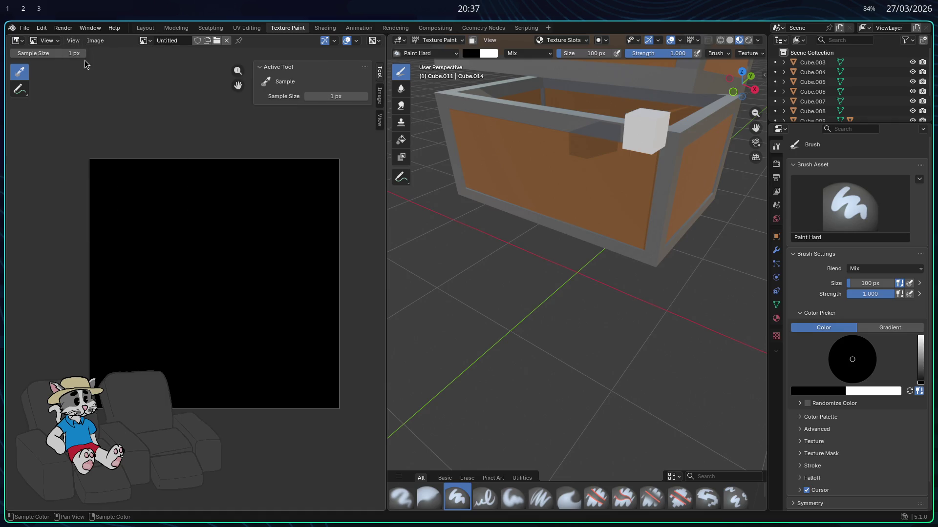
click(74, 41)
click(85, 62)
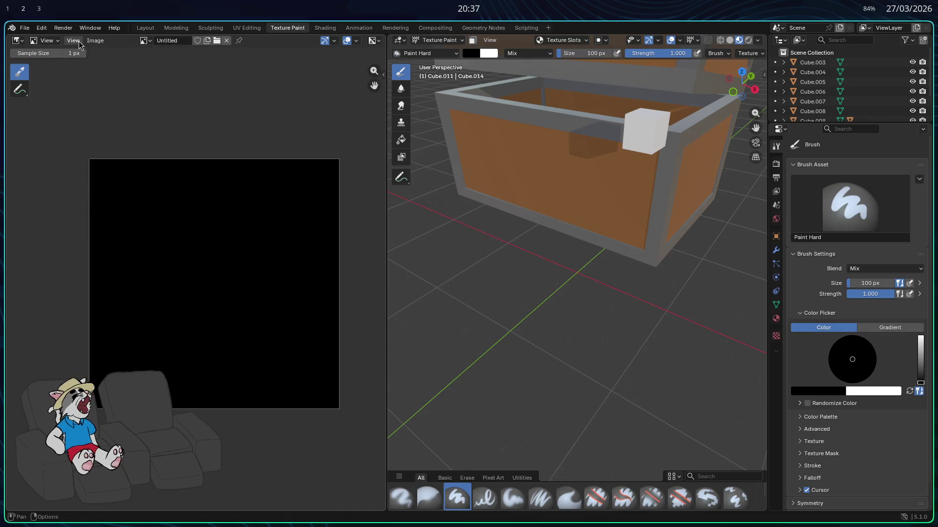
click(73, 41)
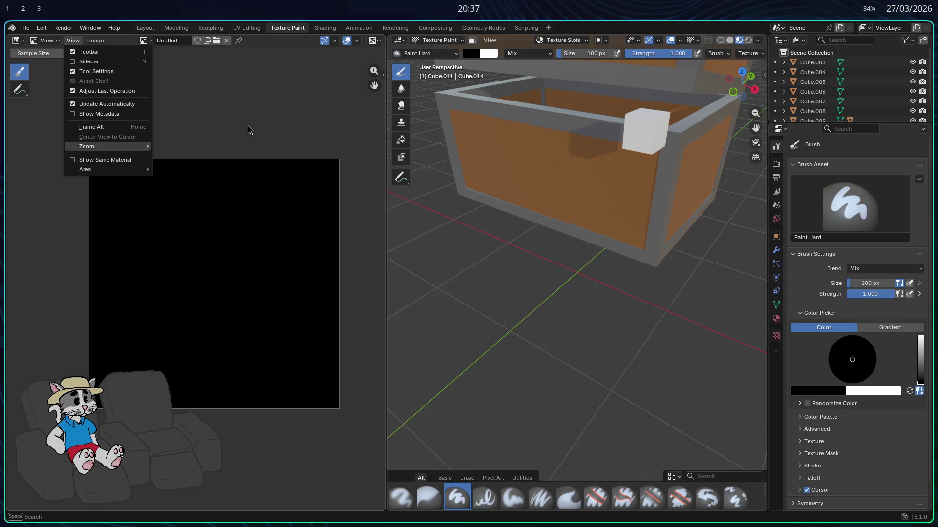
- Glance at the Image and Editor Type menus, then switch to the UV Editing workspace
click(95, 42)
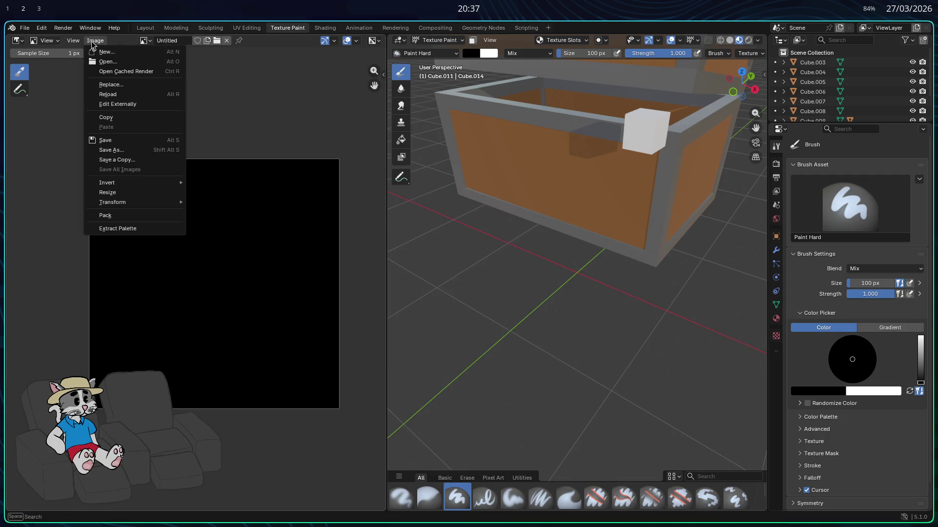
click(18, 42)
click(18, 45)
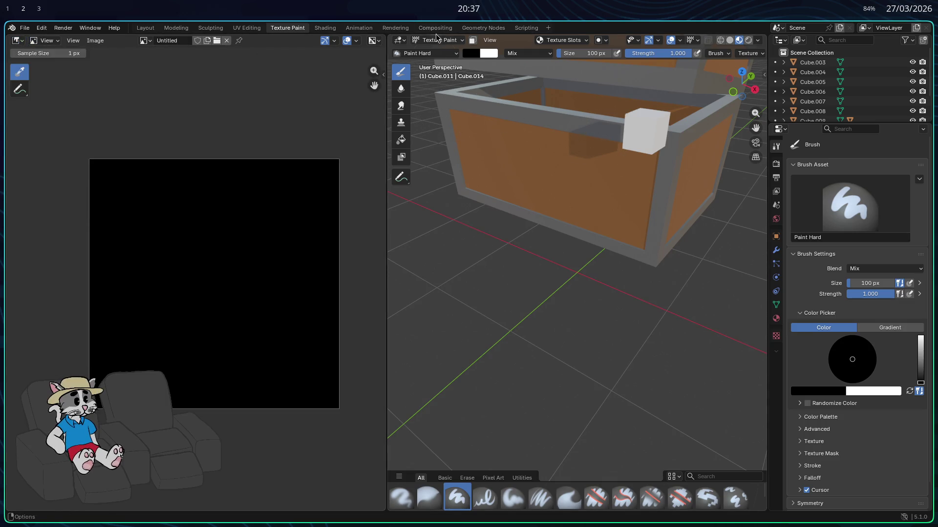
click(250, 28)
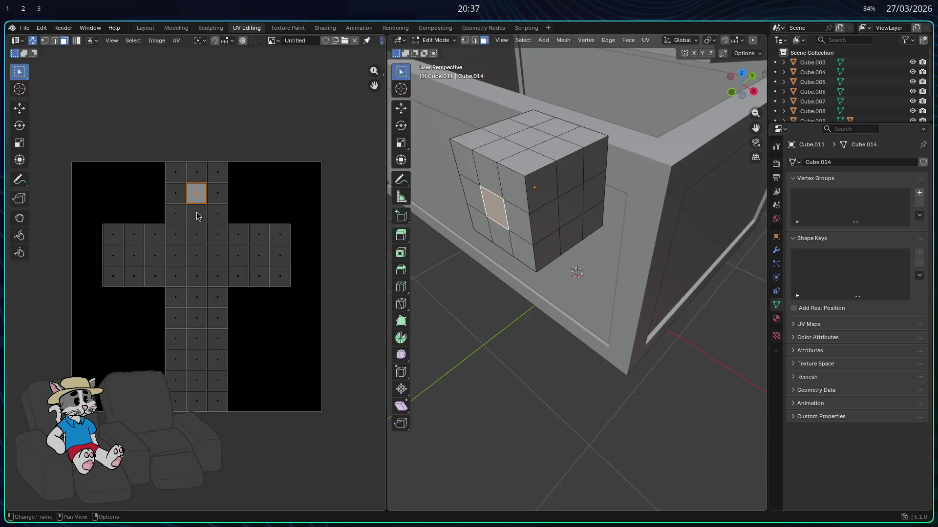
- With the lock cube in Edit Mode, bring up the UV editor's Image menu over the cross-shaped layout
key(Tab)
key(Tab)
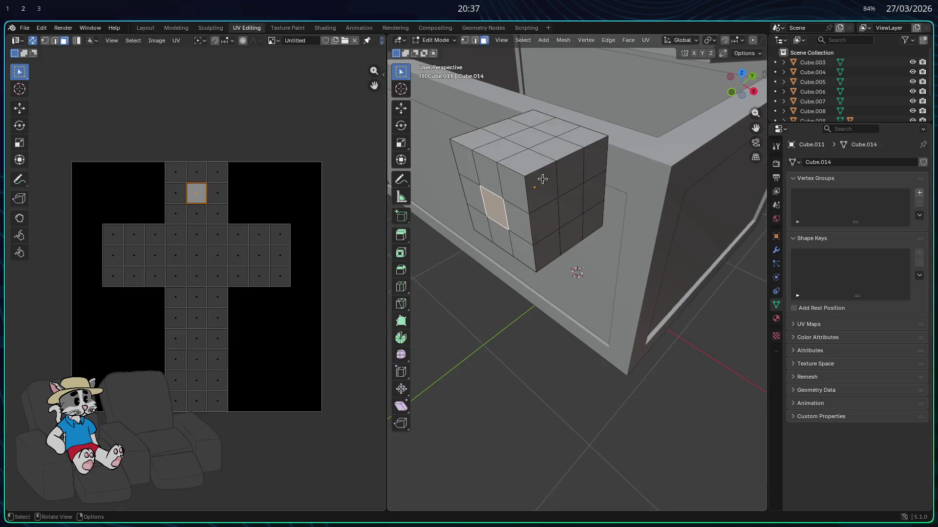
click(155, 41)
mouse_move(133, 40)
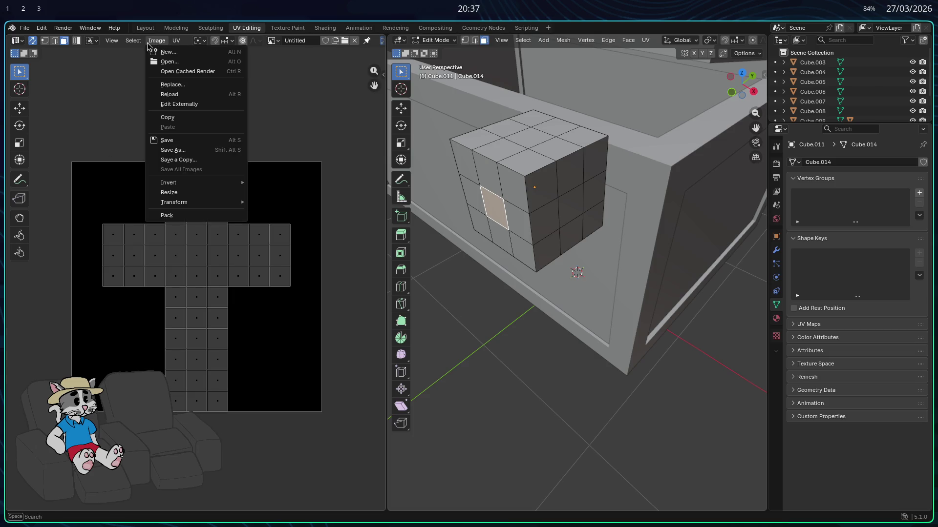
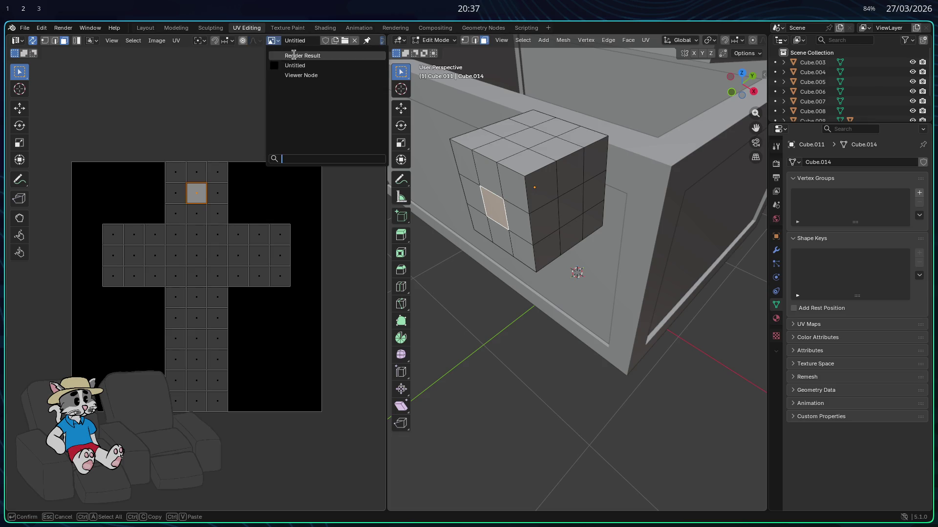
- Show the Viewer Node image in the UV editor and select all faces of the small cube
click(293, 76)
scroll(197, 249, up, 3)
scroll(241, 236, up, 3)
click(490, 155)
key(a)
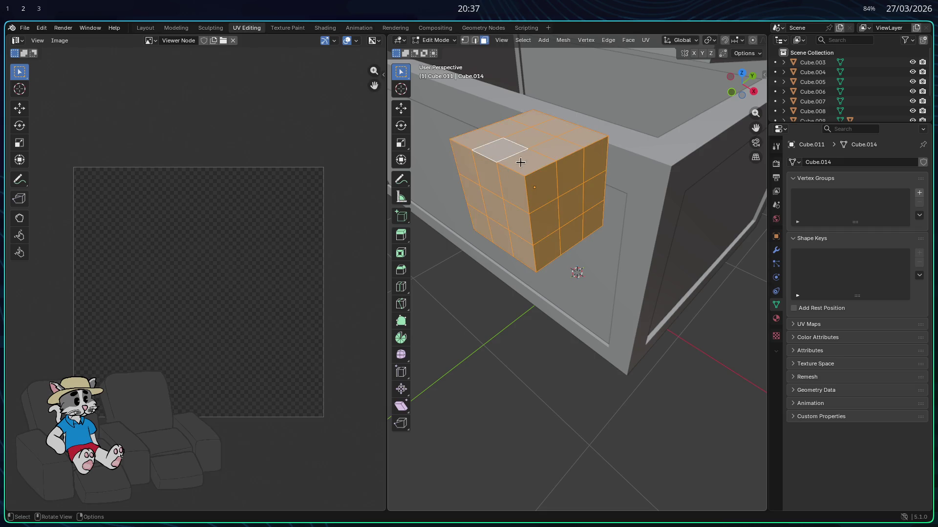
click(273, 28)
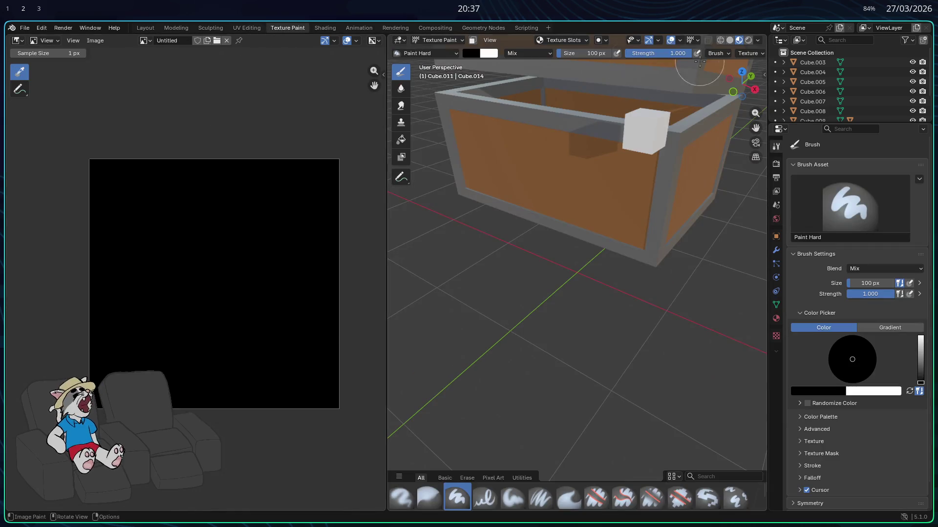
scroll(489, 69, down, 4)
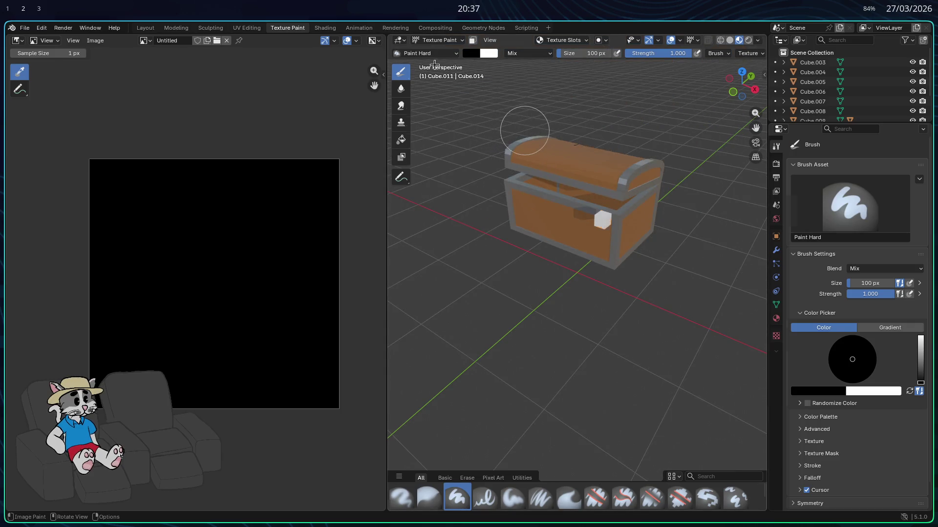
- Switch the viewport back to object mode and return to the UV Editing workspace
key(Tab)
key(Tab)
click(436, 41)
key(o)
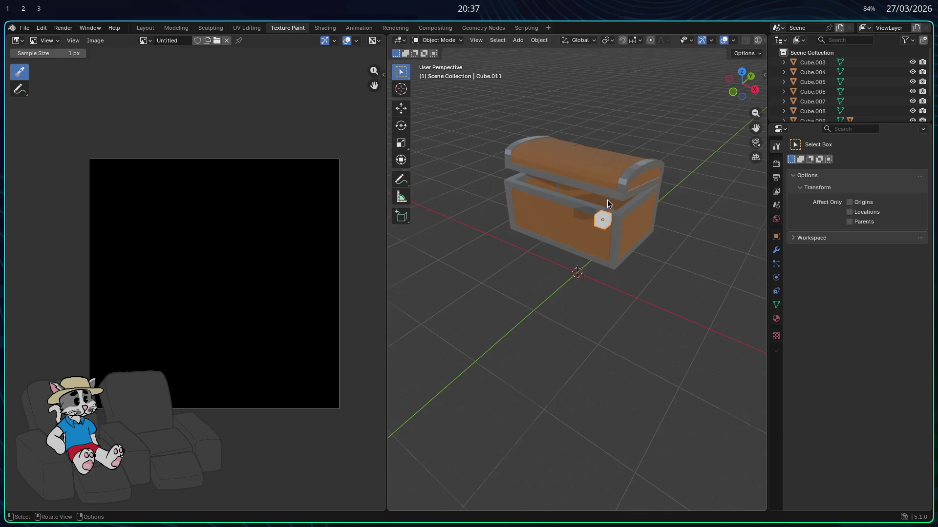
scroll(604, 207, up, 2)
scroll(616, 183, up, 3)
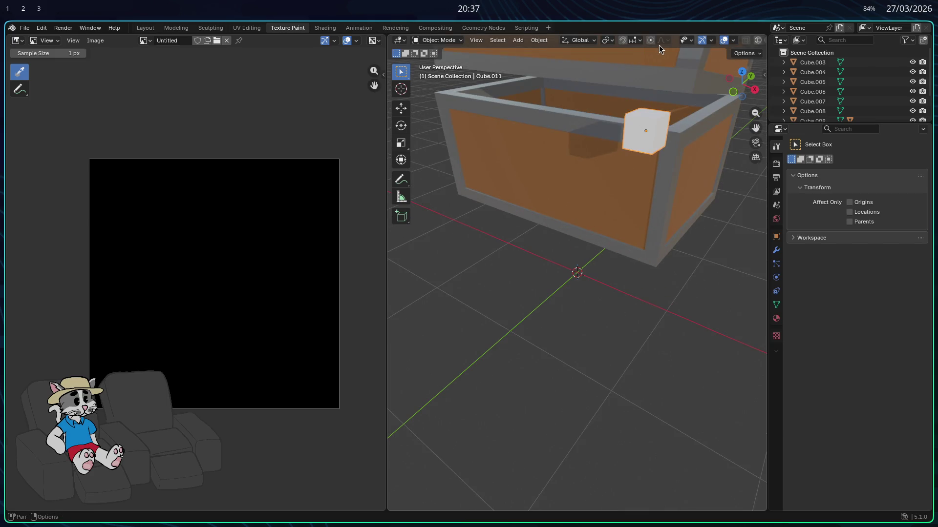
click(746, 53)
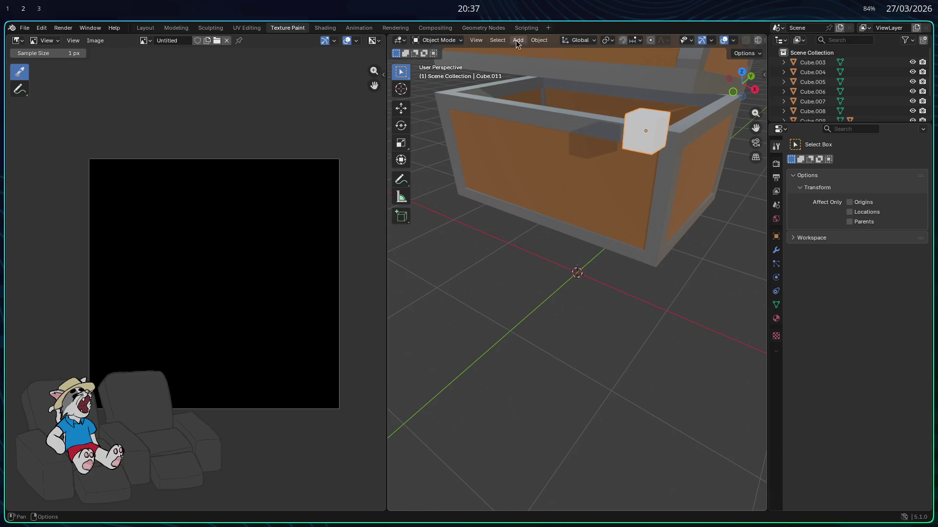
click(248, 28)
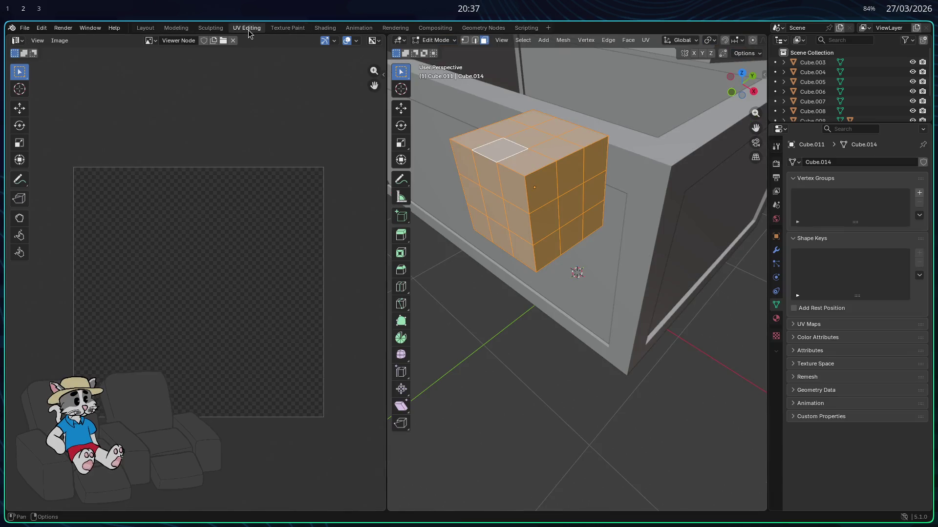
- Apply a Lightmap Pack to the small cube's UVs and leave edit mode
click(646, 40)
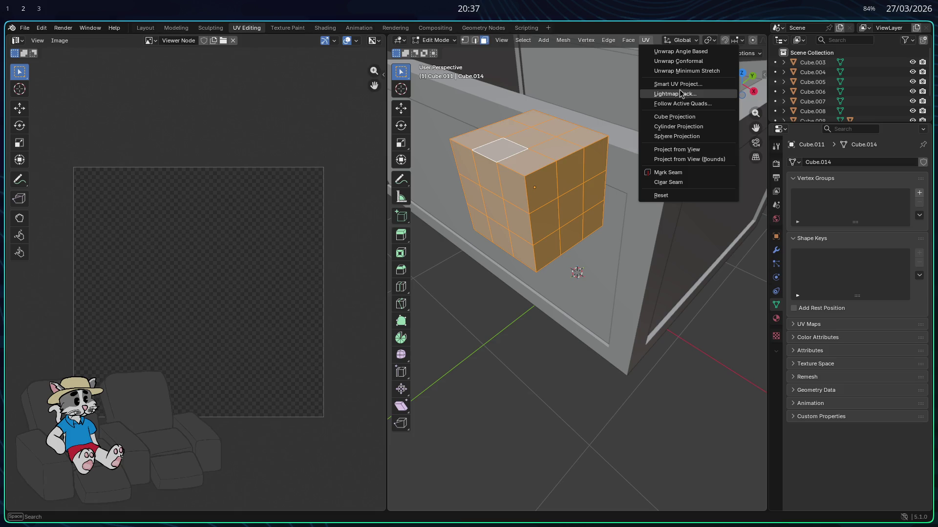
click(703, 98)
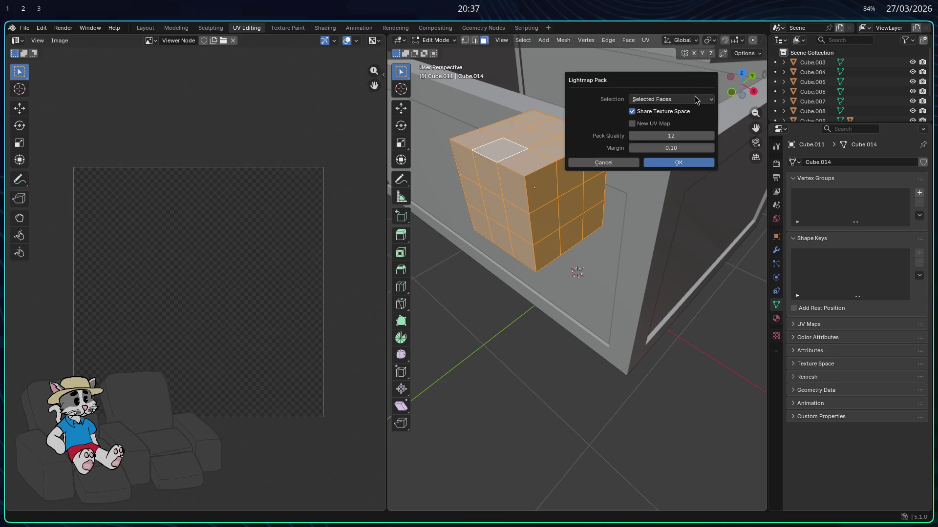
click(674, 167)
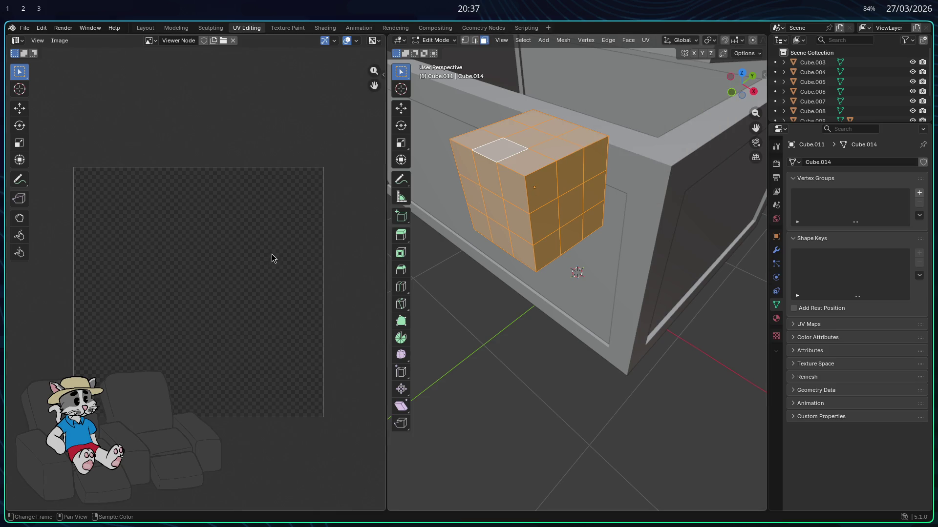
scroll(271, 253, down, 1)
key(Tab)
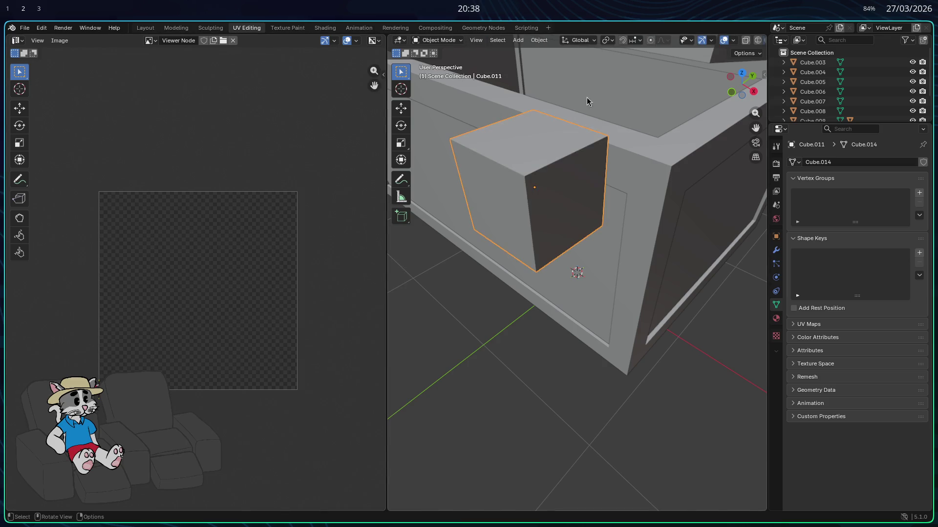
- Re-enter edit mode on the small cube and select all of its faces
key(Tab)
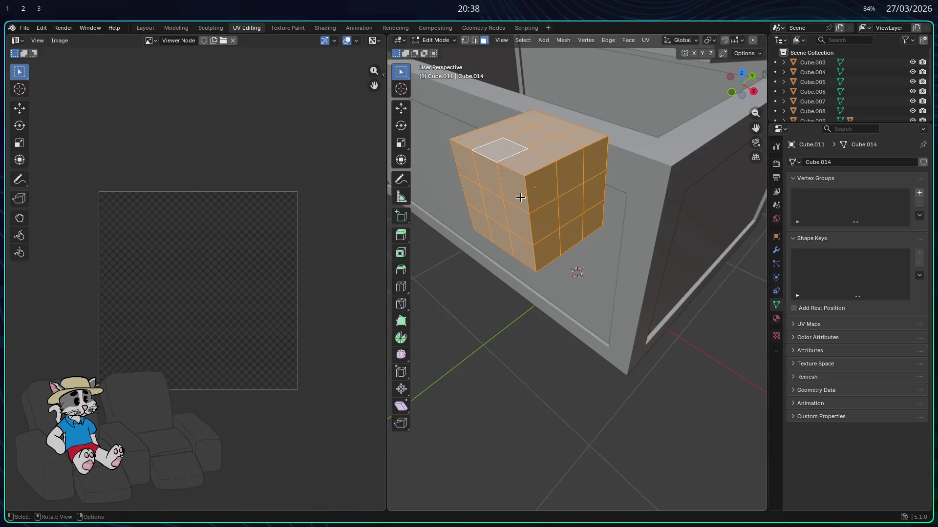
click(540, 187)
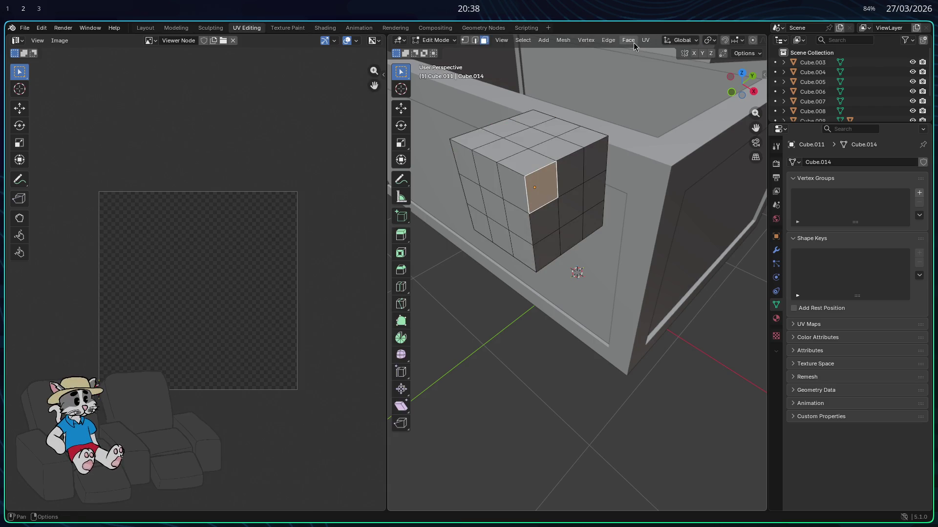
click(522, 169)
key(a)
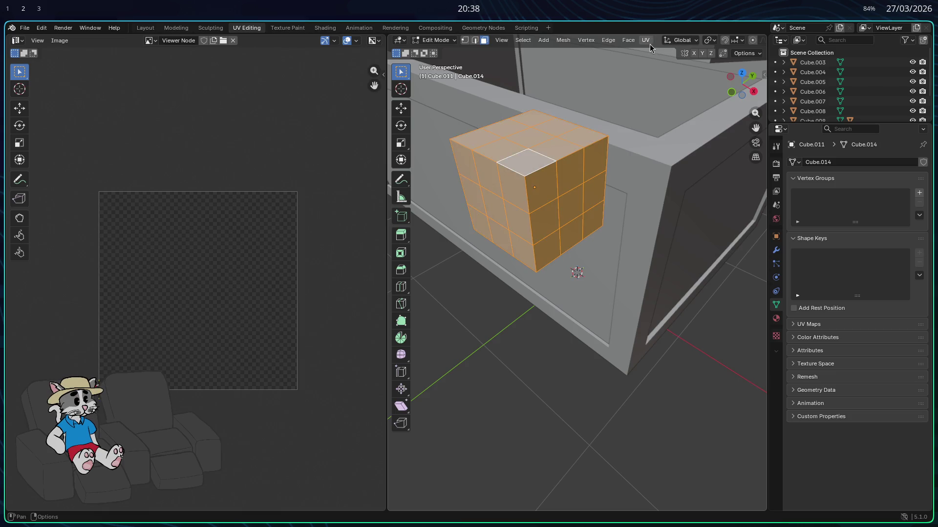
click(646, 39)
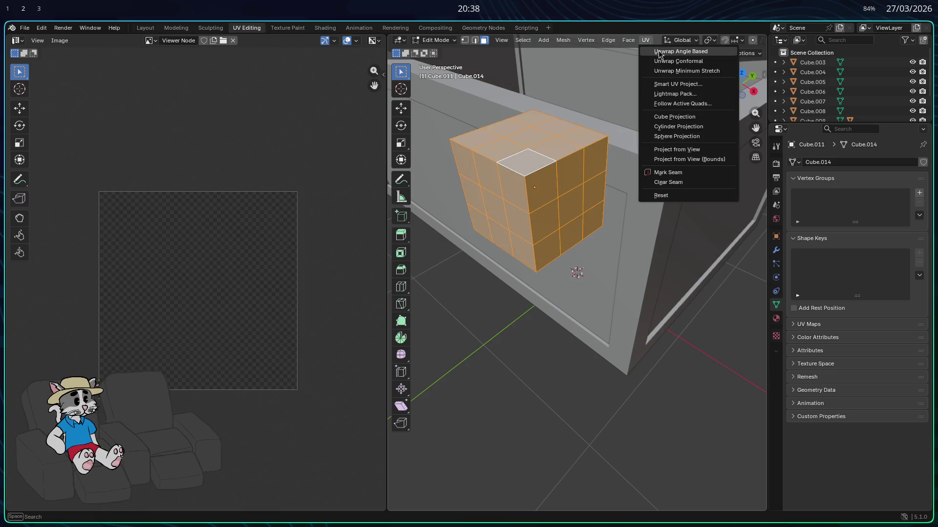
- Unwrap the cube with Smart UV Project at a 0° angle limit
click(698, 89)
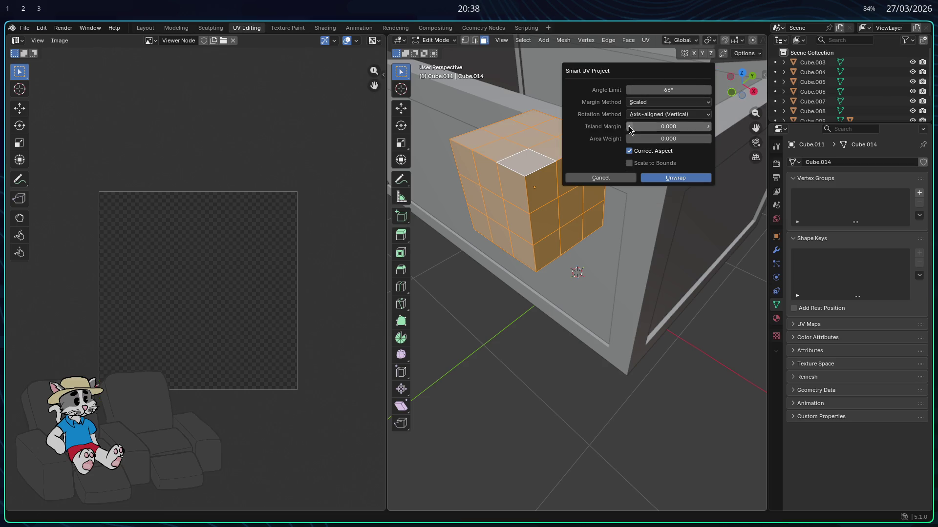
drag(678, 90, 672, 90)
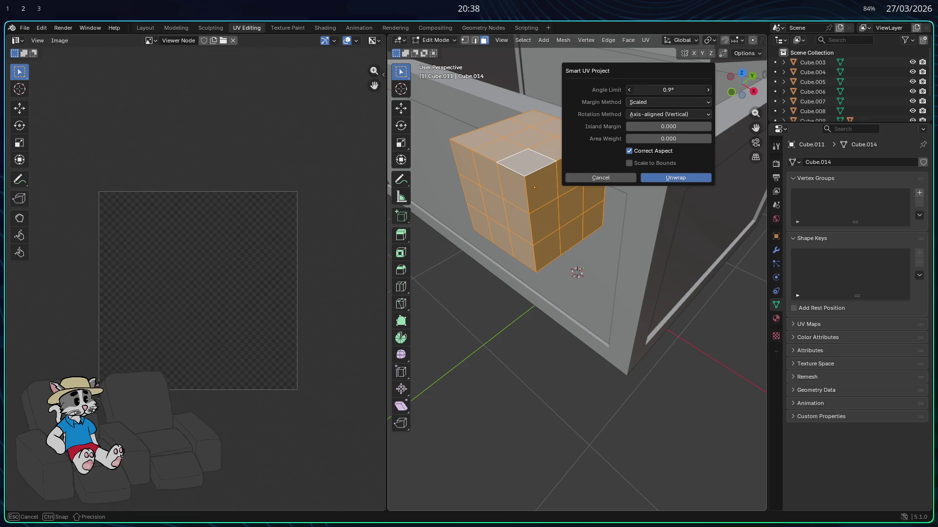
drag(671, 91, 689, 110)
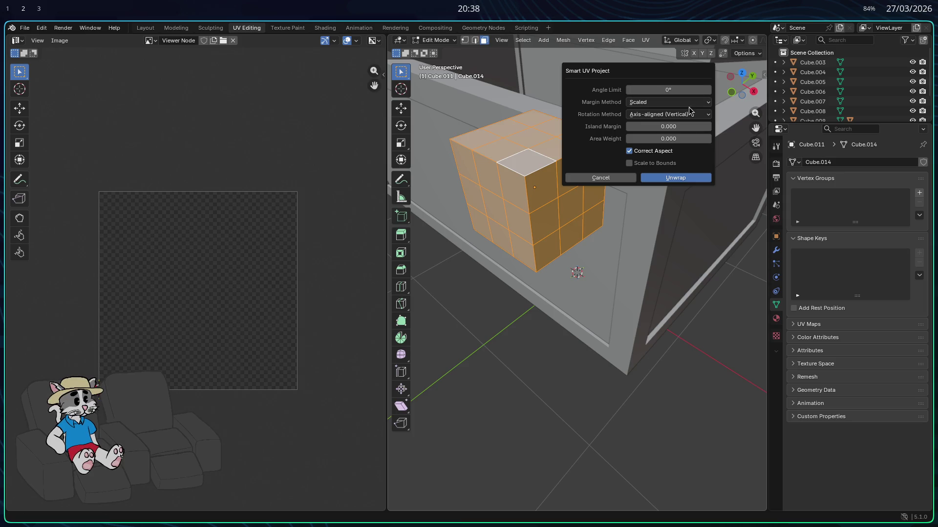
click(686, 113)
click(678, 179)
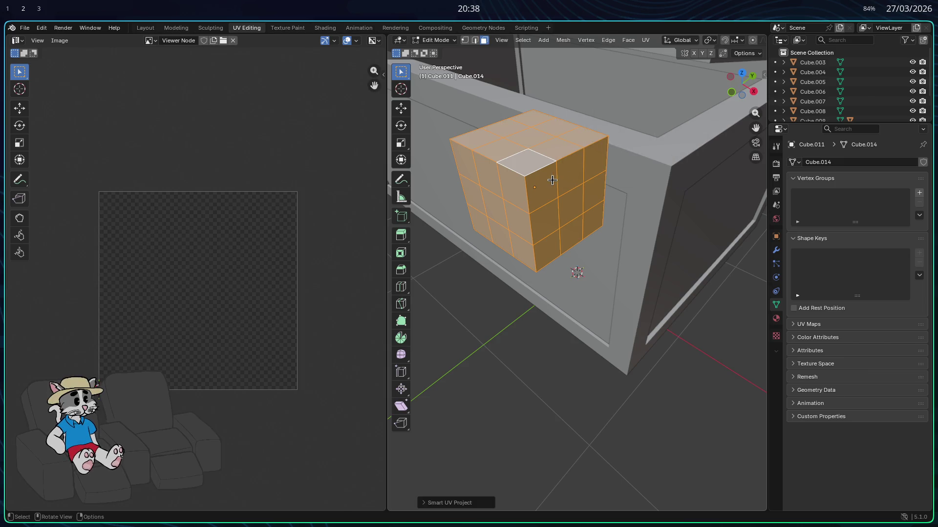
- Run Smart UV Project again at a 22° angle limit, then undo twice
click(646, 41)
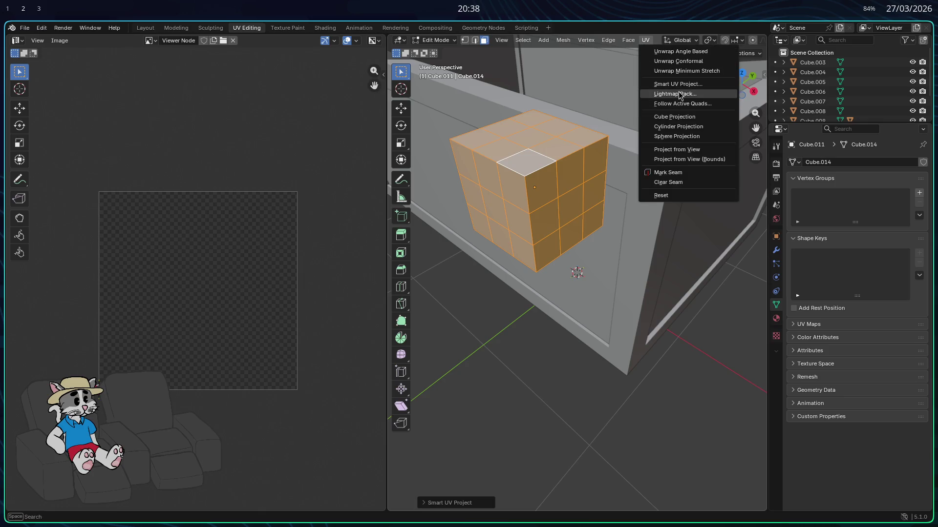
click(645, 88)
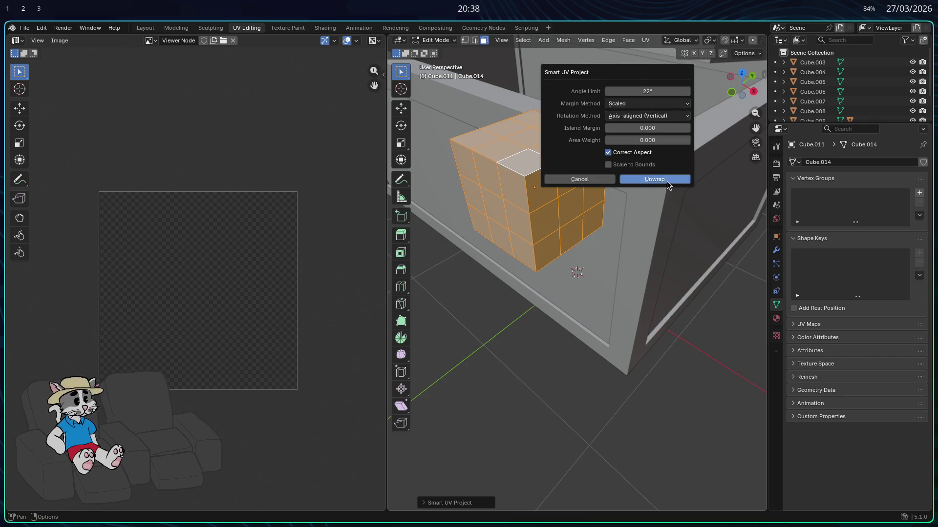
click(637, 181)
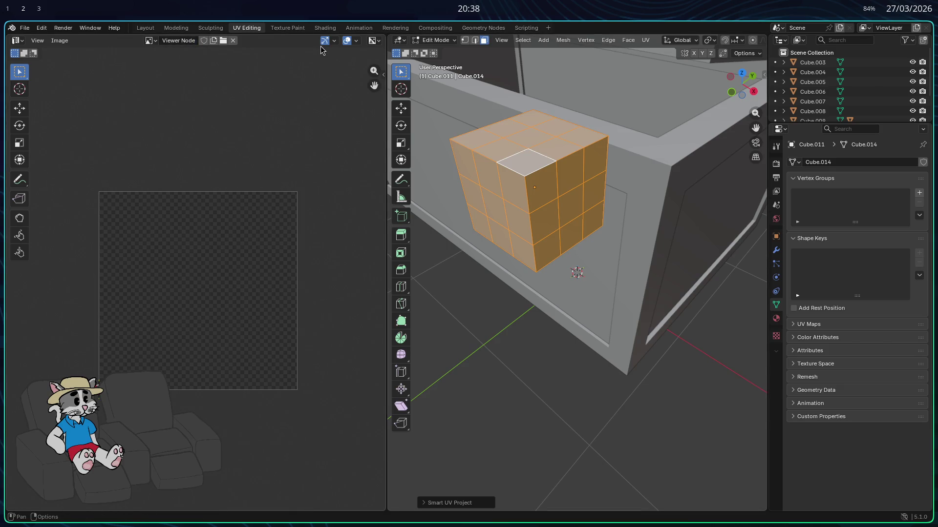
key(ctrl+z)
key(ctrl+z)
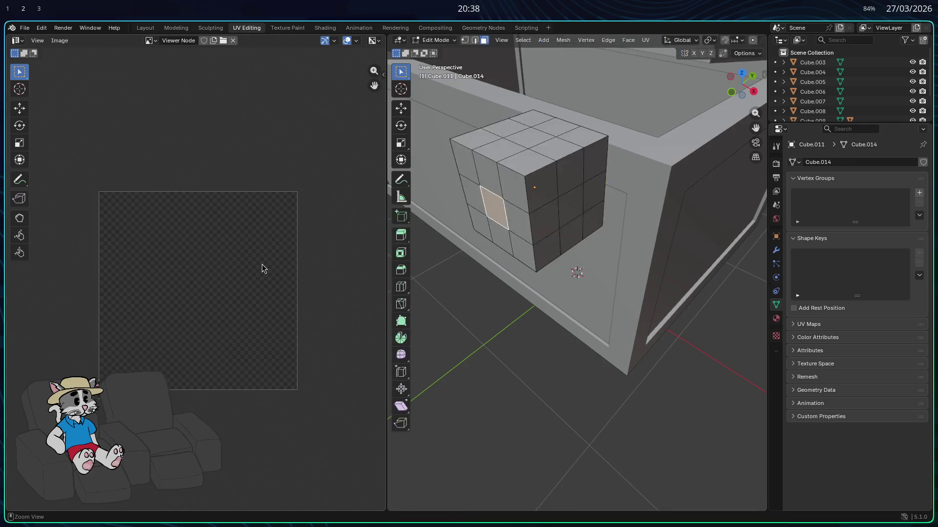
key(ctrl+z)
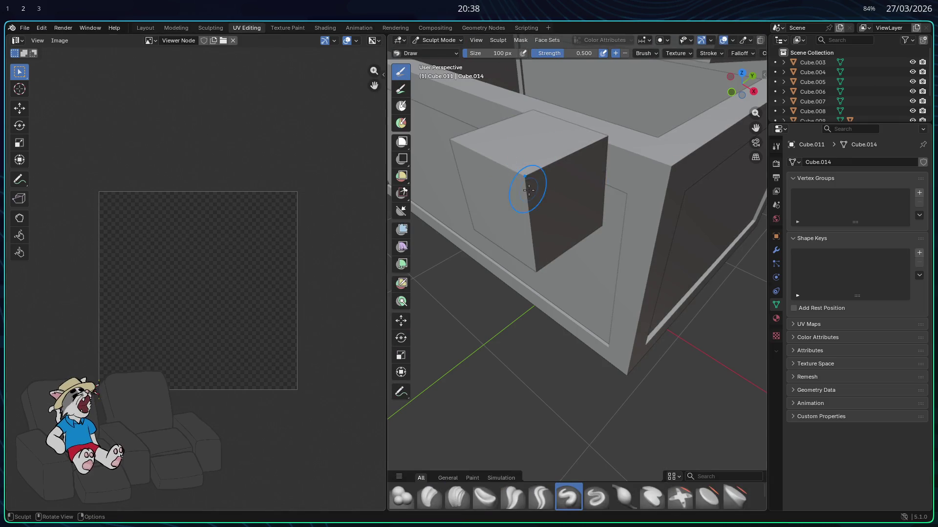
- Sculpt a couple of strokes on the small cube and move to the Sculpting workspace in Sculpt Mode
drag(508, 161, 502, 180)
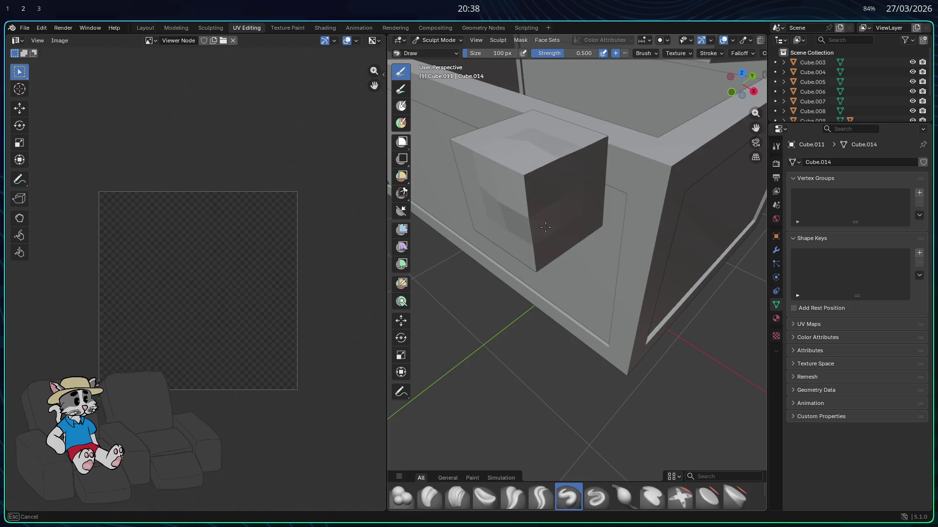
drag(530, 204, 541, 193)
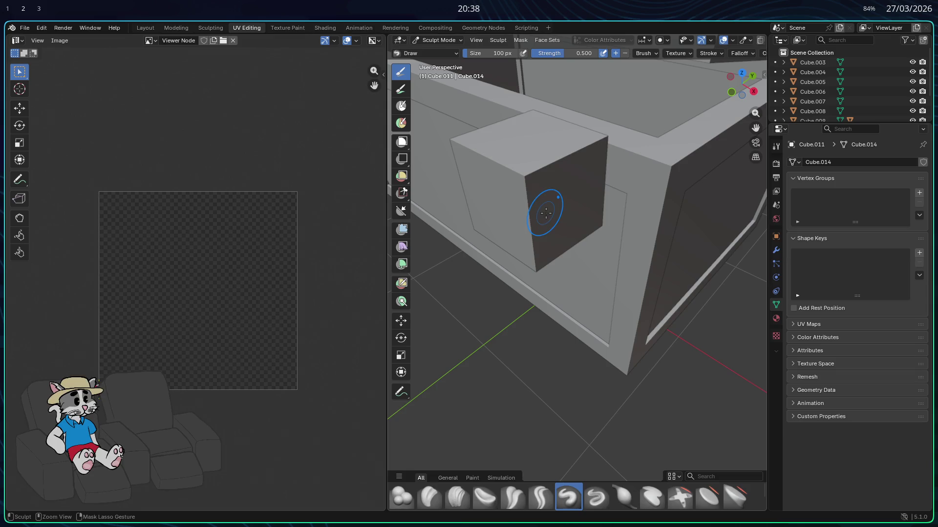
key(Tab)
click(211, 27)
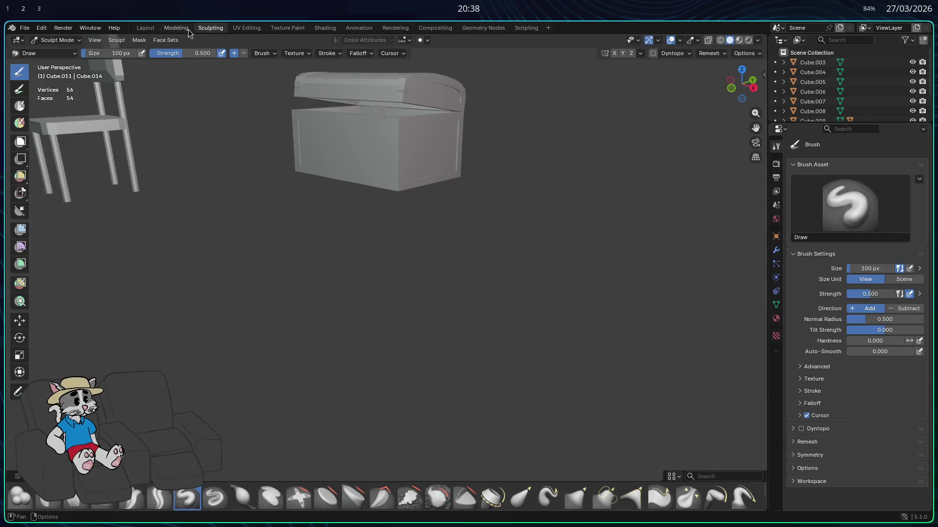
key(KP_Decimal)
key(Tab)
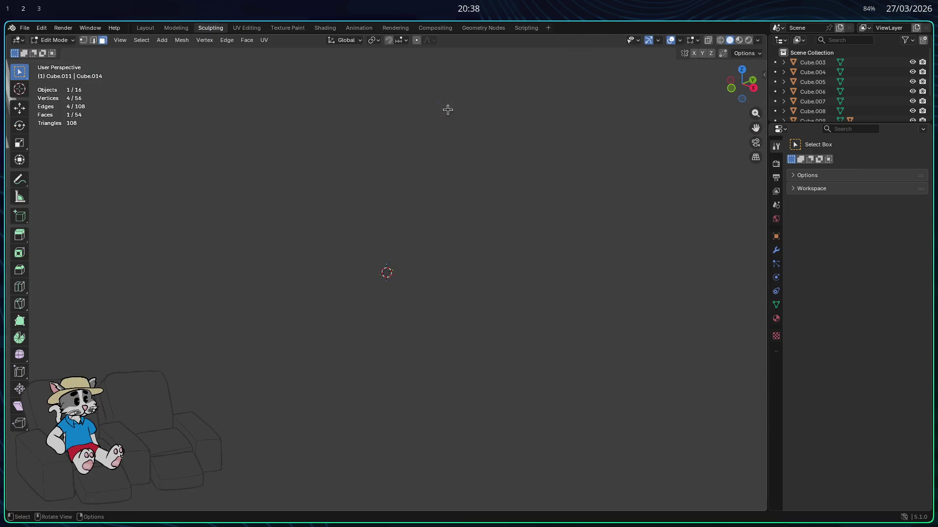
scroll(447, 110, down, 3)
key(Tab)
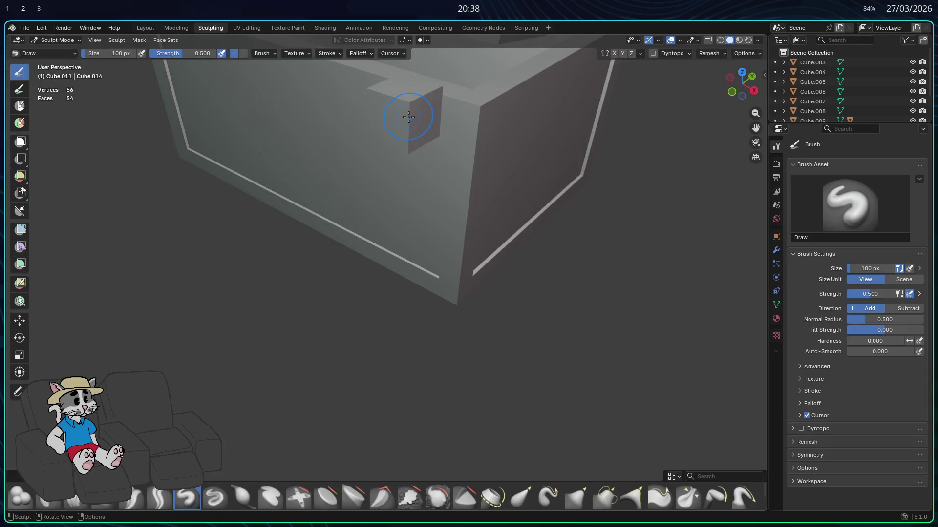
- Switch to Godot and drag the bau.obj chest into the jogo scene
key(alt+Tab)
drag(40, 378, 559, 273)
scroll(645, 244, up, 3)
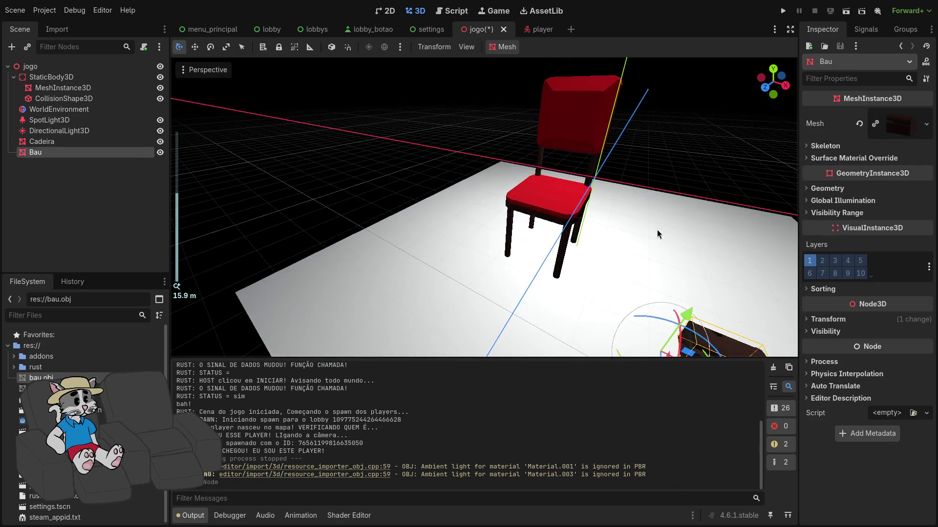
scroll(677, 237, up, 1)
- Lower the Bau chest with the move gizmo so it rests on the floor beside the red chair
mouse_move(677, 238)
middle_down()
mouse_move(632, 206)
mouse_move(534, 163)
mouse_move(519, 167)
mouse_move(544, 173)
mouse_move(530, 206)
mouse_move(491, 193)
middle_up()
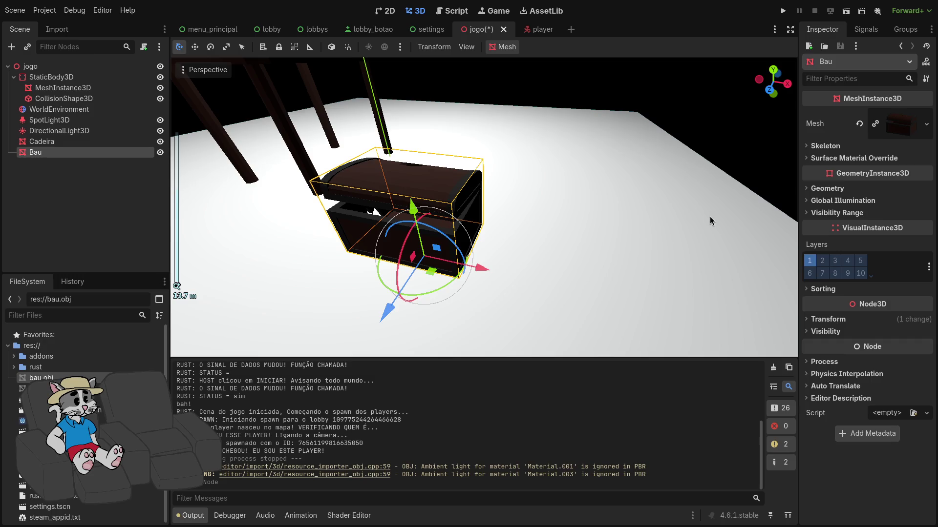
click(820, 321)
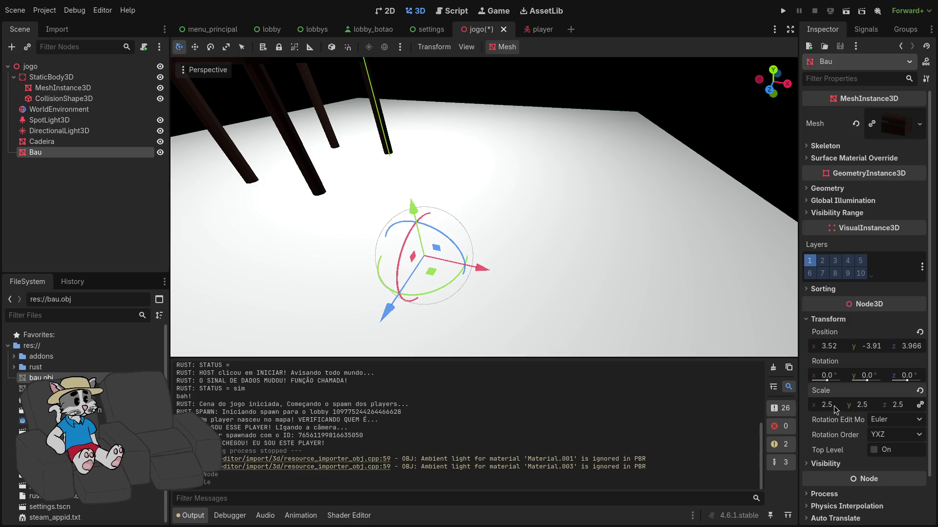
scroll(590, 258, down, 5)
scroll(552, 224, up, 3)
middle_drag(536, 199, 668, 161)
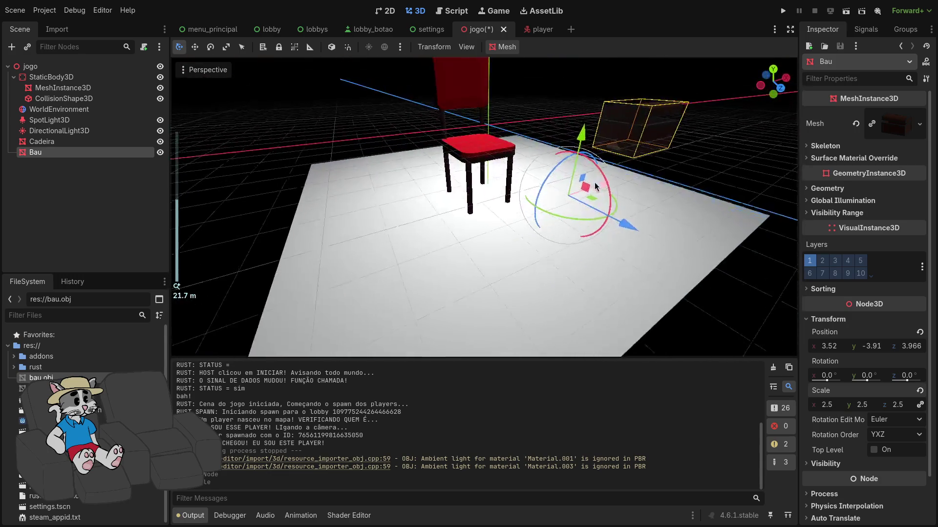
drag(635, 243, 519, 158)
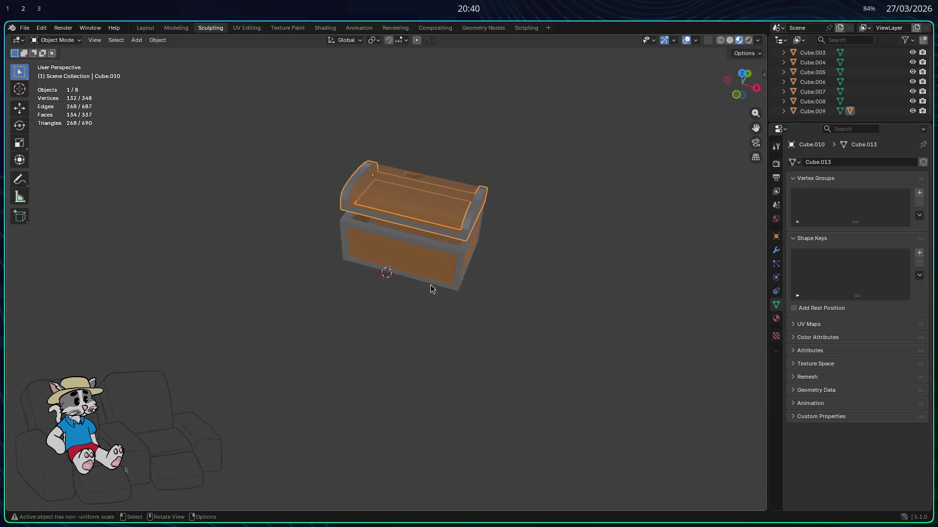
click(430, 286)
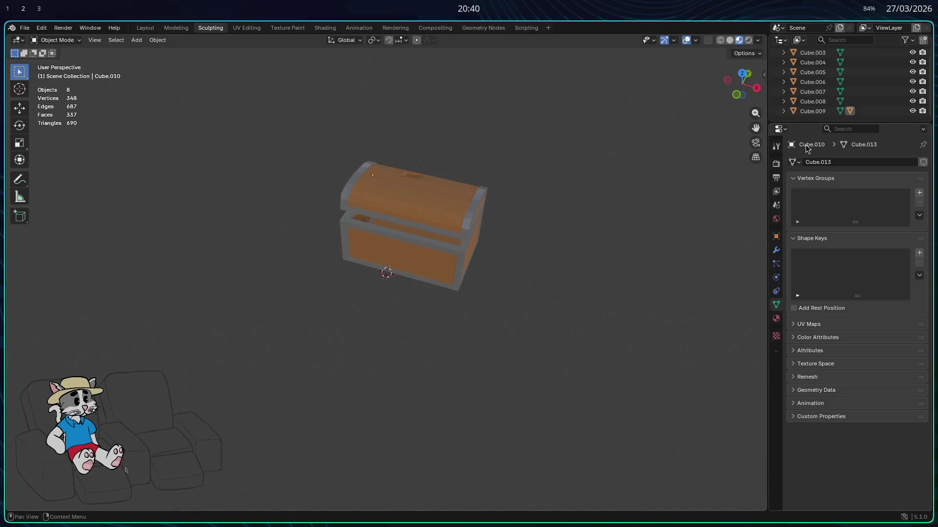
- Parent all chest parts Cube.003–Cube.009 to the lid Cube.009 as an object parent
click(812, 112)
scroll(810, 73, up, 1)
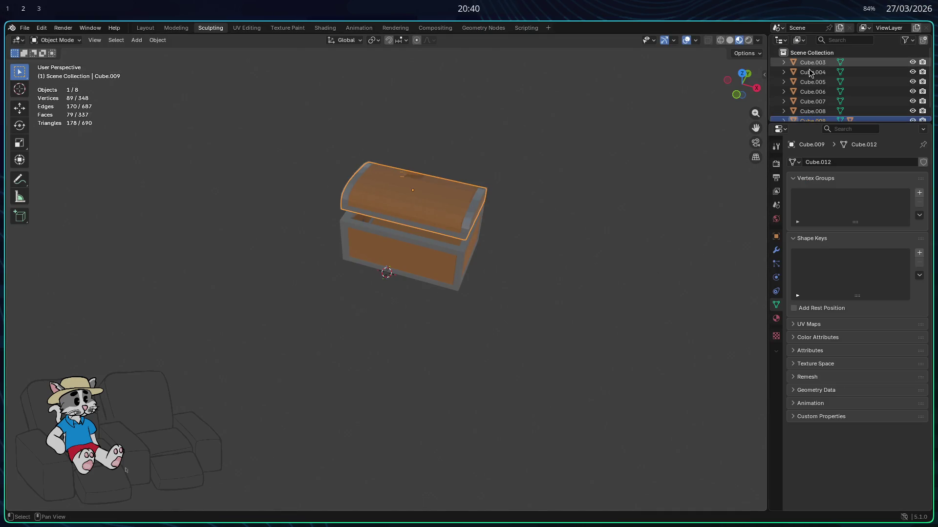
drag(818, 124, 813, 55)
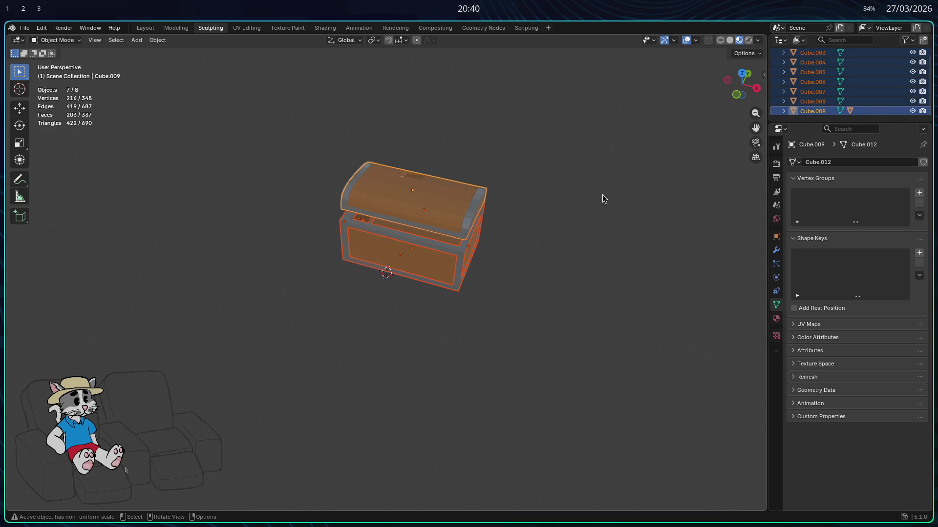
key(ctrl+p)
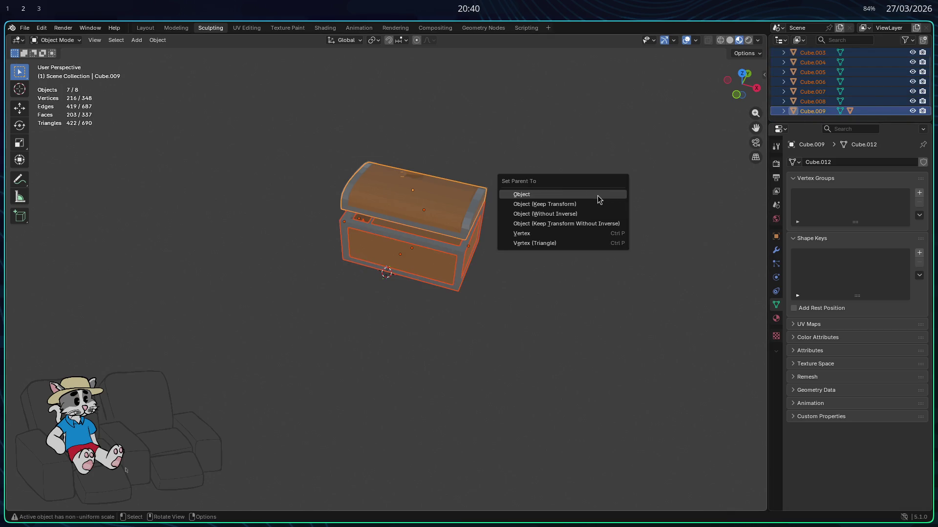
click(600, 195)
- Reselect the lid Cube.009 and browse the property editor pages
click(827, 92)
click(811, 62)
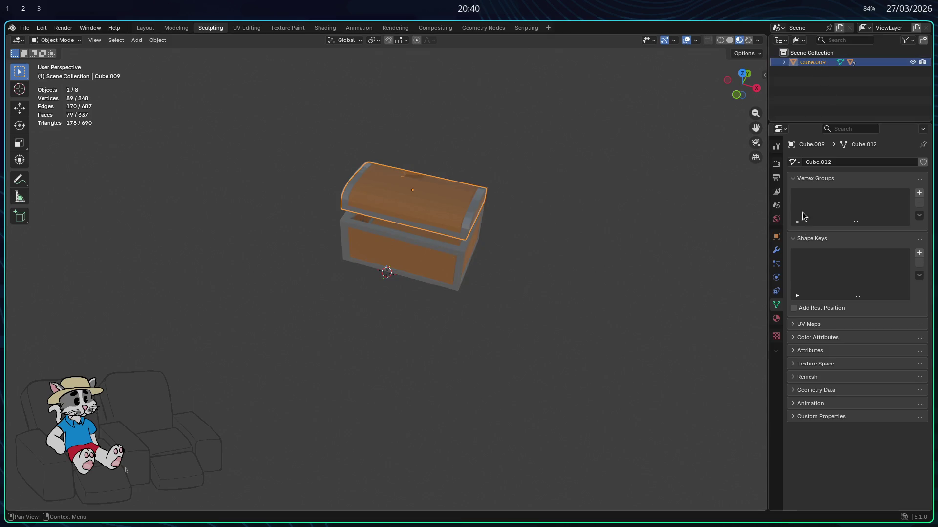
click(775, 236)
click(776, 163)
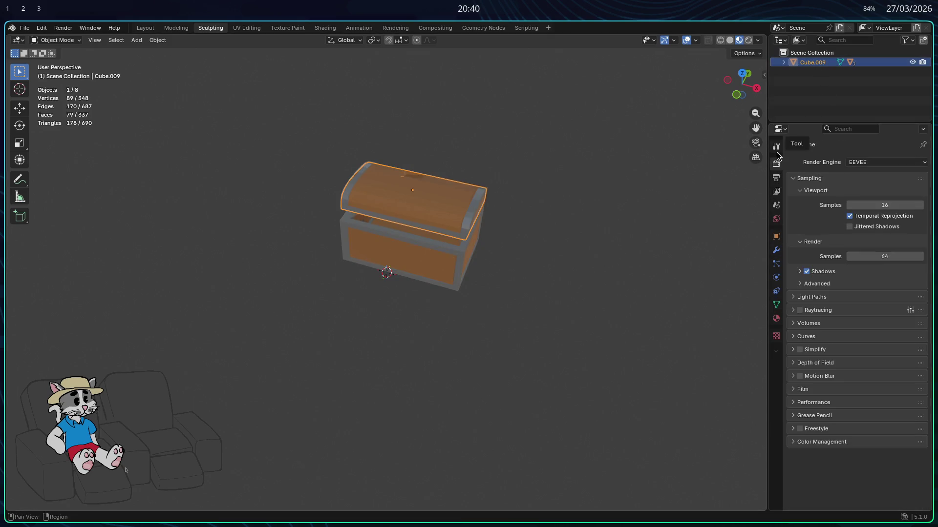
- Find the Object properties page showing the chest's location, rotation and scale
click(776, 191)
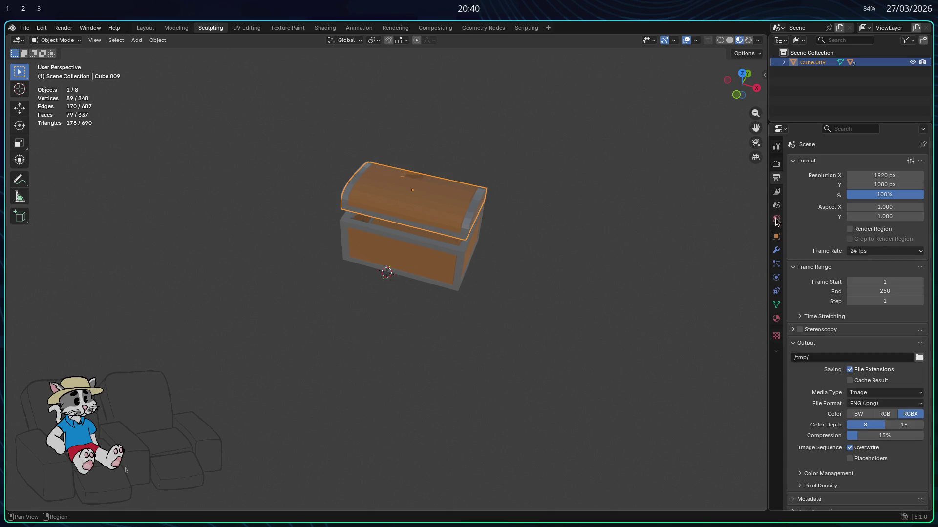
click(776, 218)
click(777, 192)
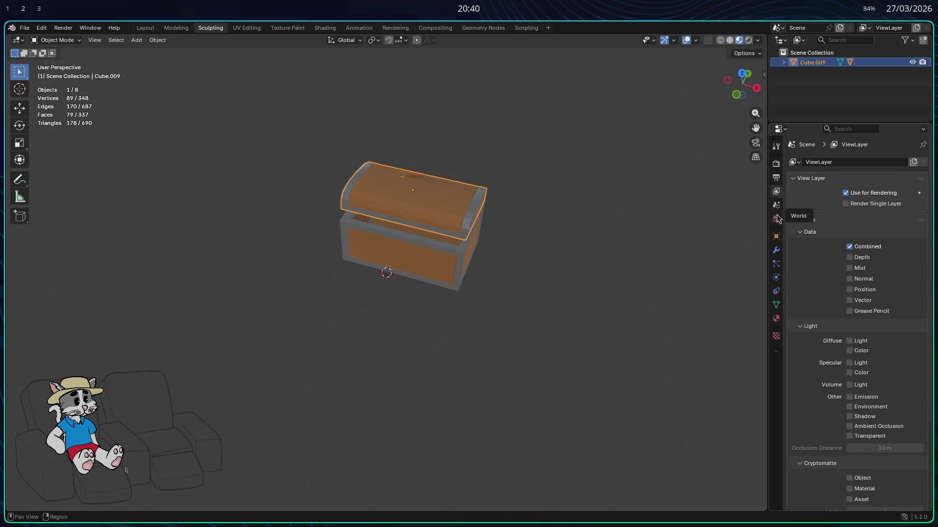
click(776, 263)
click(776, 236)
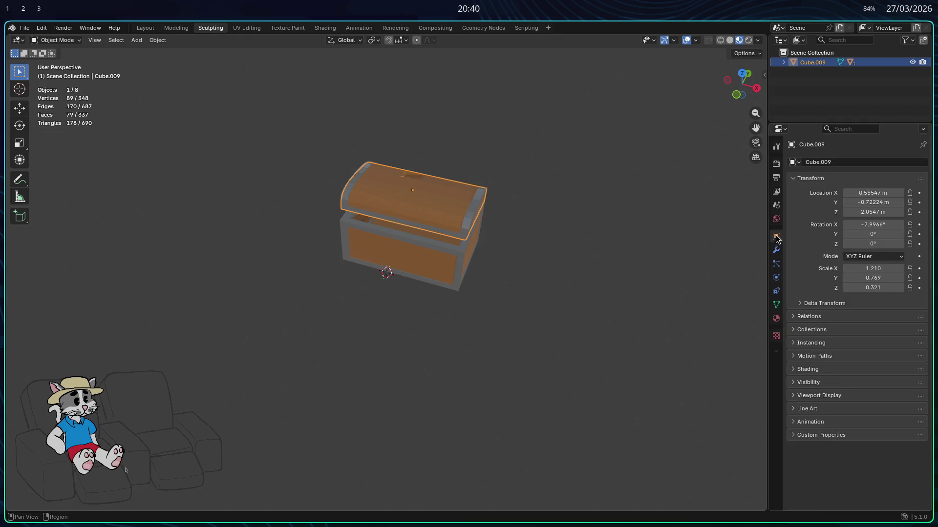
- Set Cube.009's location to 0 m on X, Y and Z, then switch to Godot
click(872, 192)
text(0)
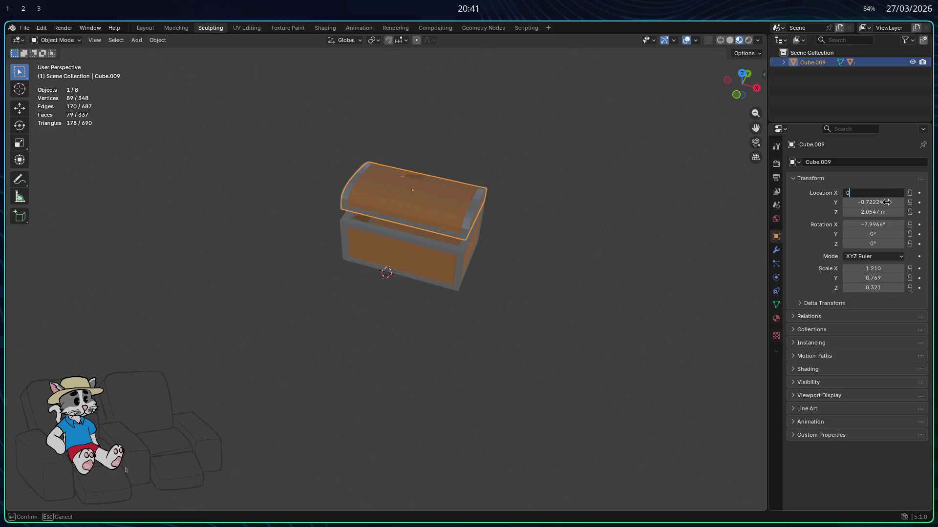
key(Return)
click(879, 202)
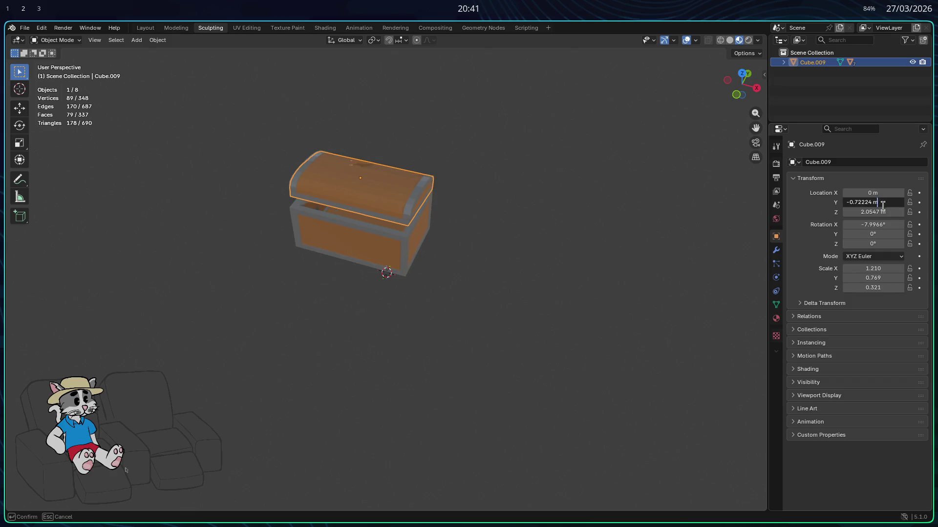
text(0)
key(Return)
click(879, 212)
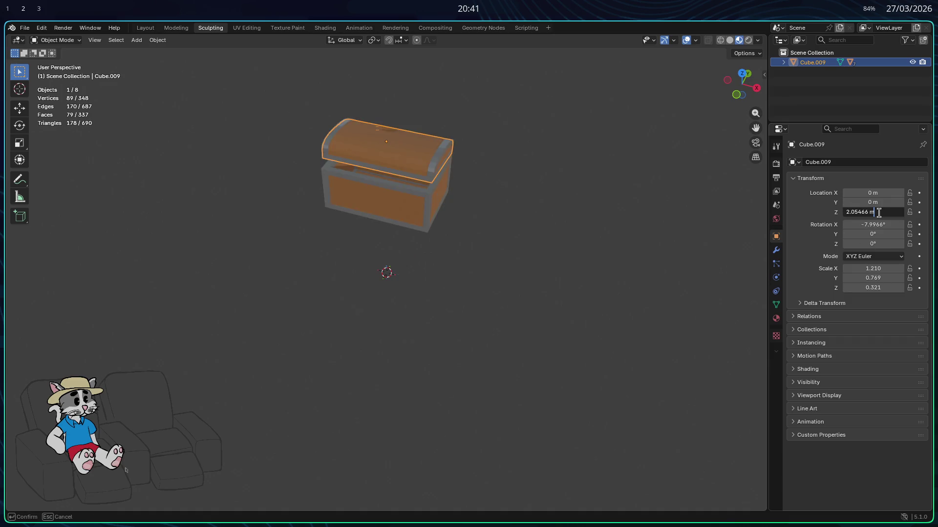
key(Return)
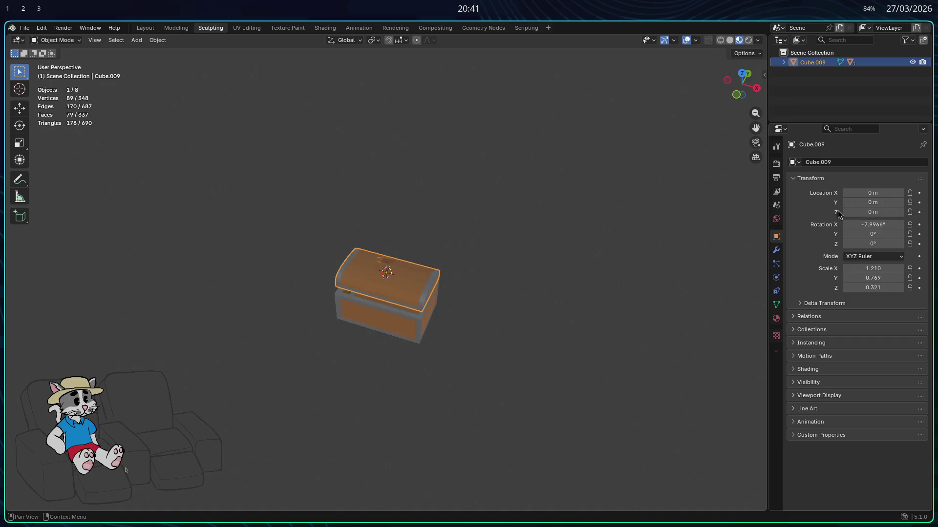
scroll(506, 244, up, 4)
scroll(505, 243, up, 2)
scroll(516, 222, up, 2)
click(528, 210)
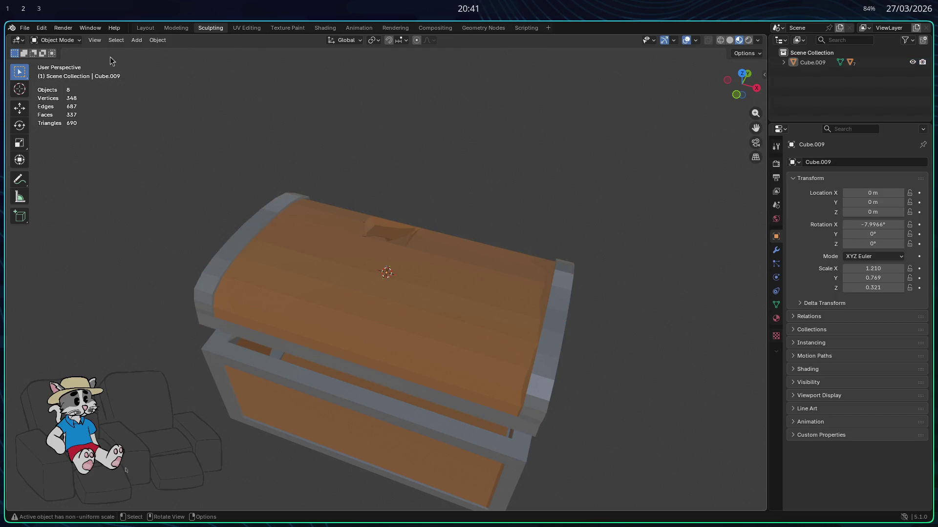
key(alt+Tab)
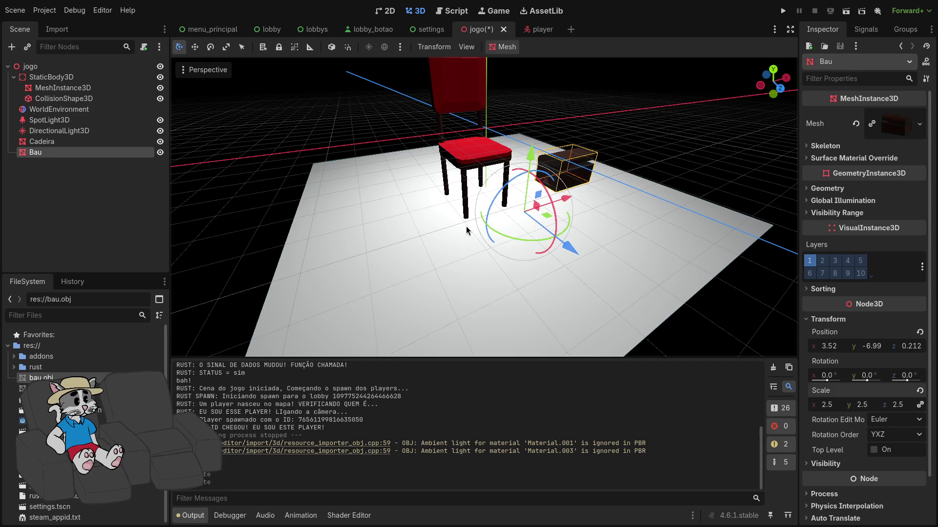
- Delete the old bau.obj file from the Godot project and confirm its removal
key(ctrl+z)
key(ctrl+z)
key(ctrl+z)
key(ctrl+z)
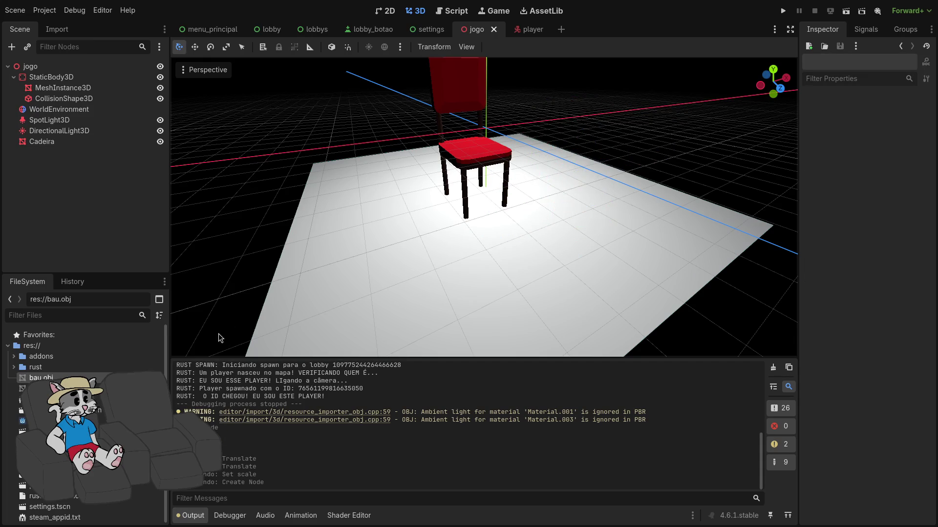
key(Delete)
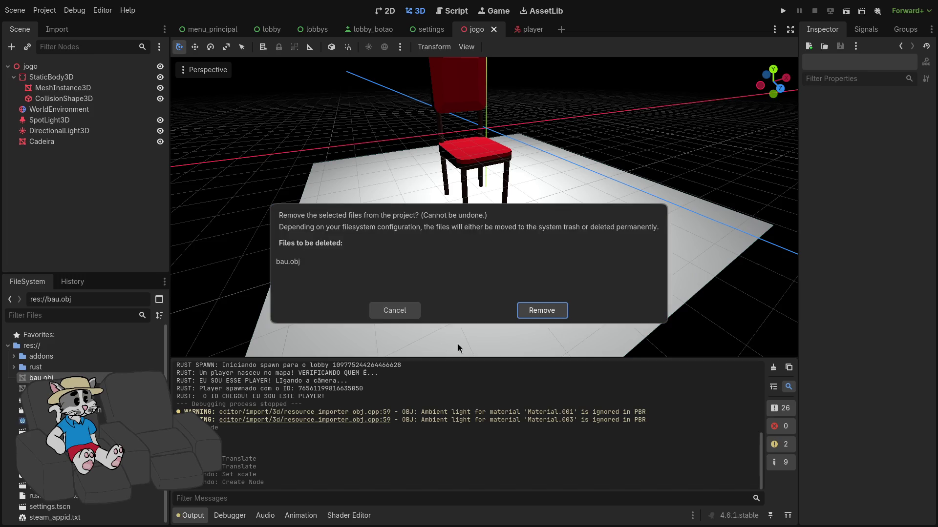
click(526, 308)
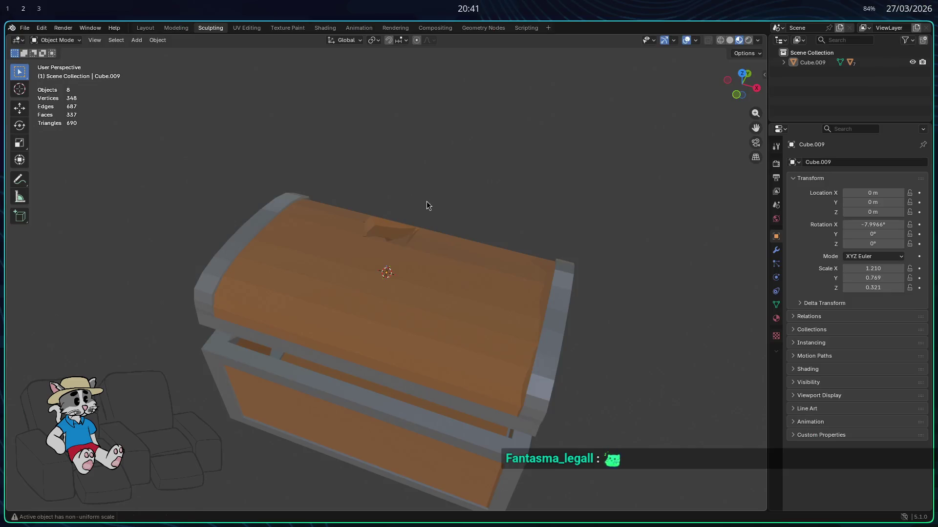
key(alt+Tab)
- Export the chest from Blender as Wavefront OBJ bau.obj and return to Godot
click(25, 27)
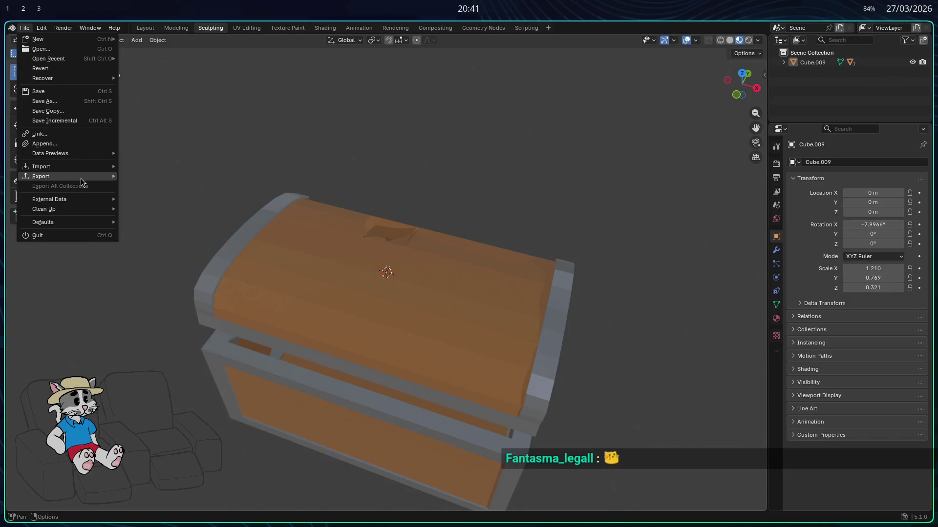
mouse_move(41, 176)
click(155, 215)
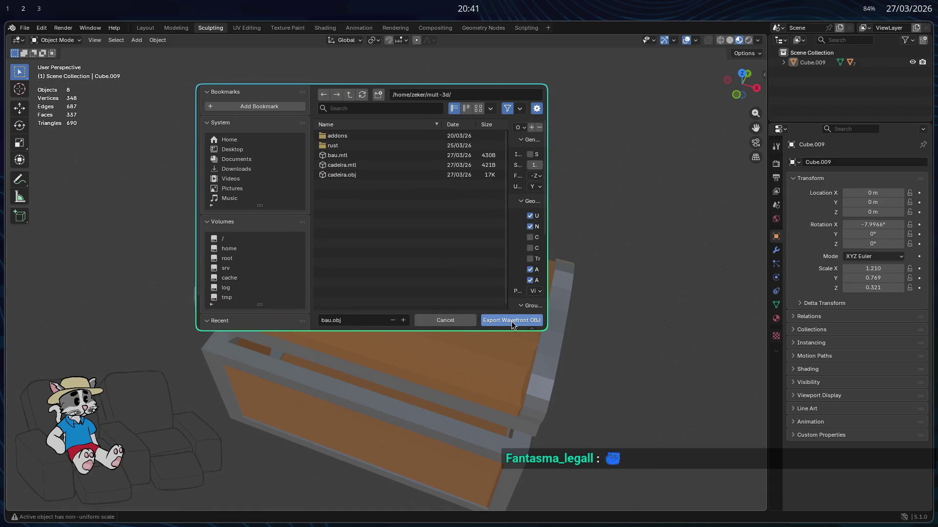
click(511, 320)
key(alt+Tab)
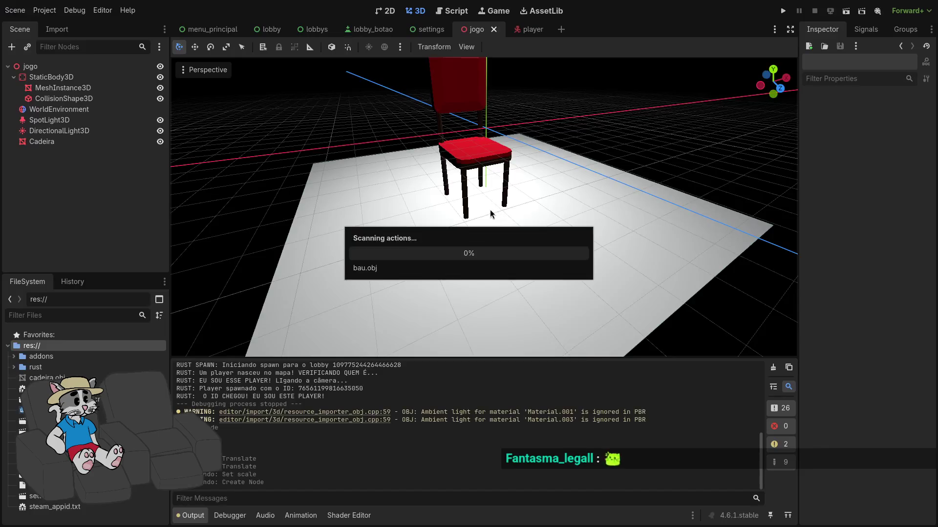
- Drop bau.obj into the scene, undo it, and inspect the chest in Blender's edit mode
drag(41, 378, 545, 209)
scroll(472, 216, up, 5)
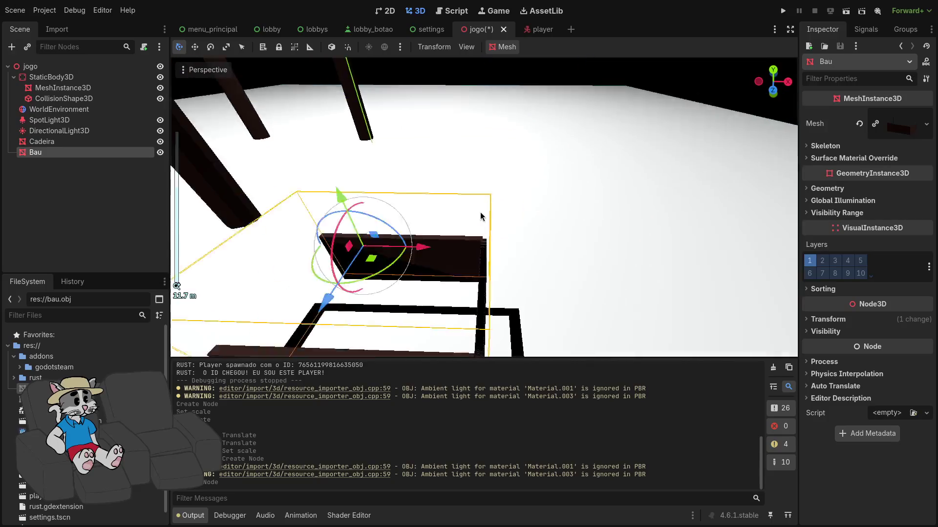
scroll(471, 215, down, 5)
mouse_move(472, 216)
middle_down()
mouse_move(505, 209)
mouse_move(445, 221)
mouse_move(468, 232)
mouse_move(423, 212)
middle_up()
key(ctrl+z)
key(alt+Tab)
scroll(486, 229, down, 3)
key(Tab)
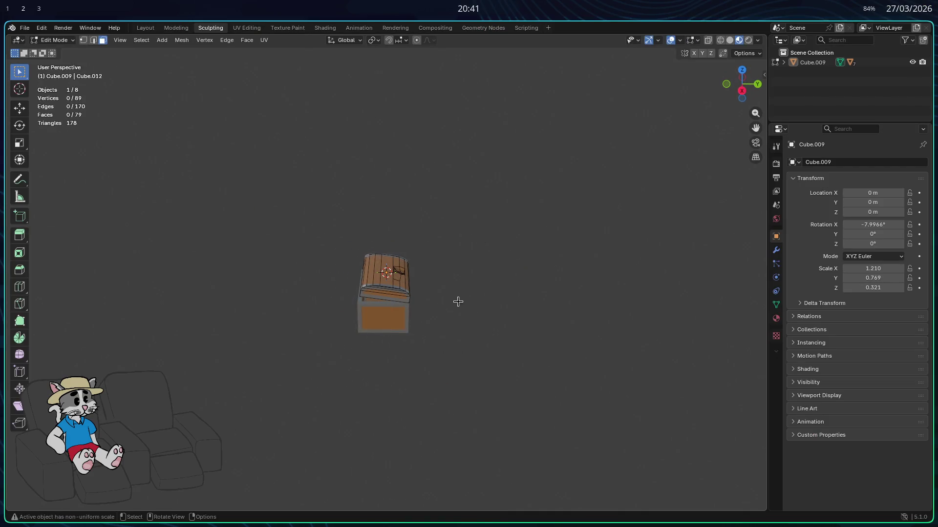
key(Tab)
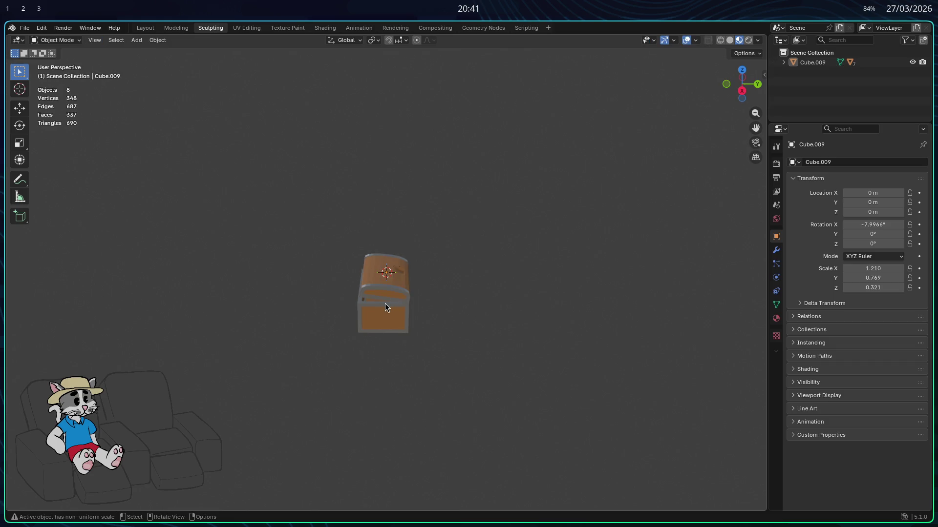
click(388, 300)
key(Tab)
key(Tab)
- Add the bau.obj chest to the jogo scene again as the Bau node and look around it
key(alt+Tab)
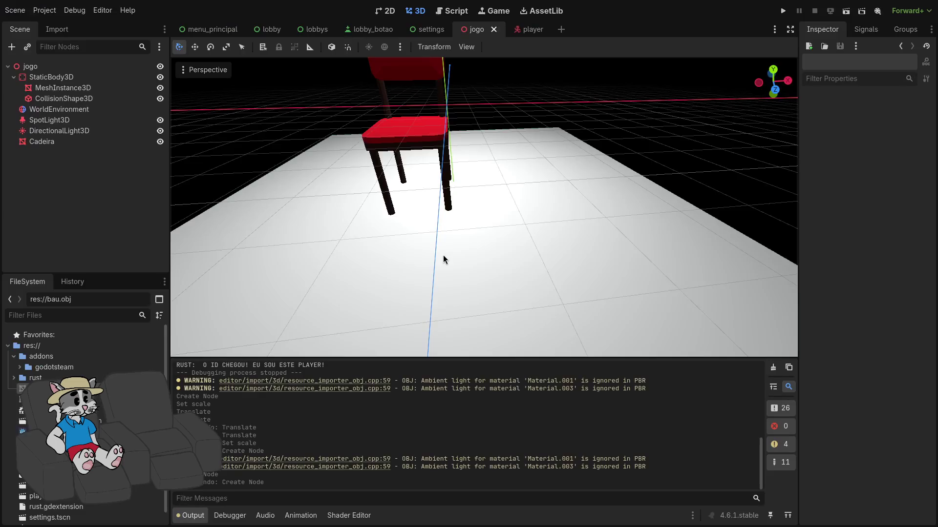
drag(44, 410, 469, 249)
scroll(469, 249, up, 3)
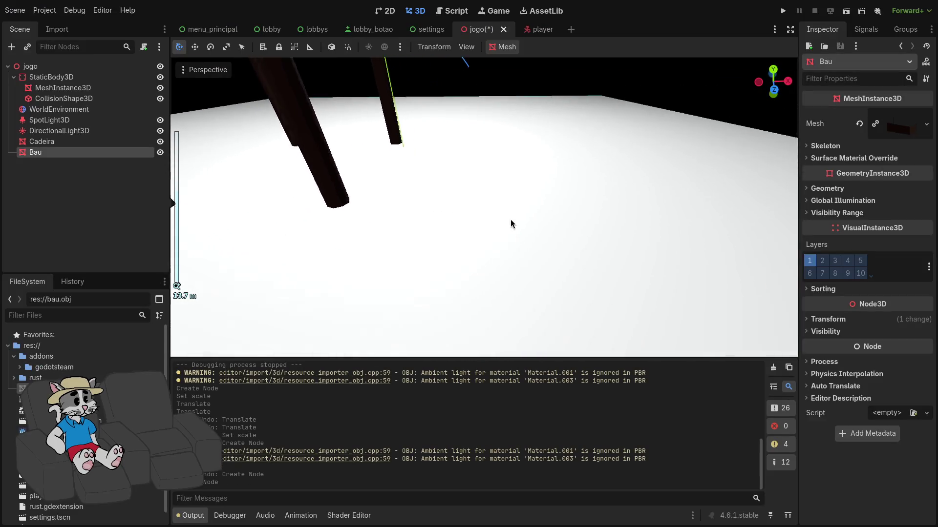
scroll(637, 121, down, 2)
middle_drag(557, 178, 501, 156)
right_drag(462, 157, 462, 157)
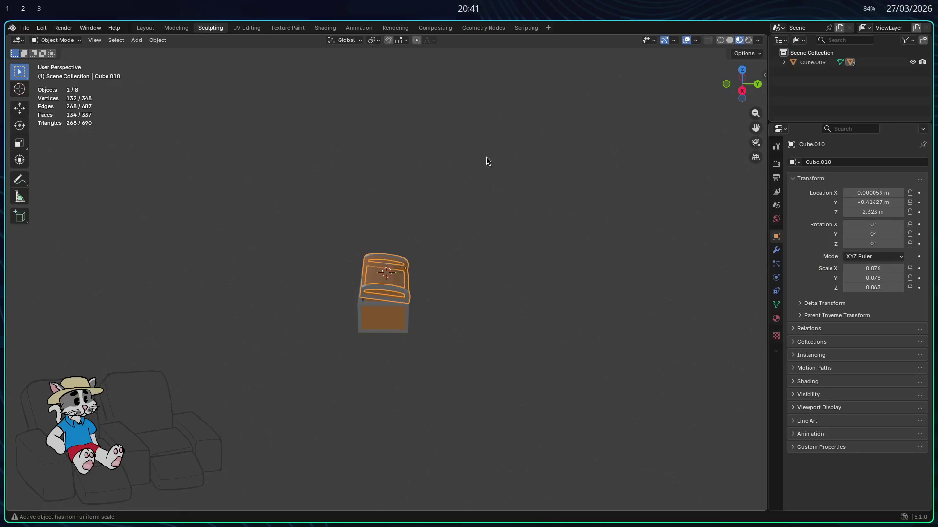
key(ctrl+z)
key(ctrl+z)
key(ctrl+z)
key(ctrl+z)
key(ctrl+z)
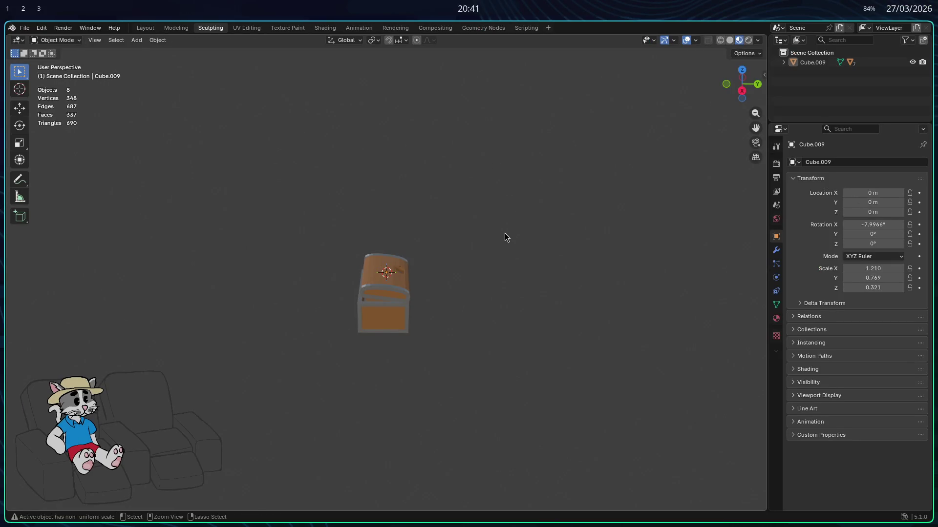
key(ctrl+z)
key(ctrl+z)
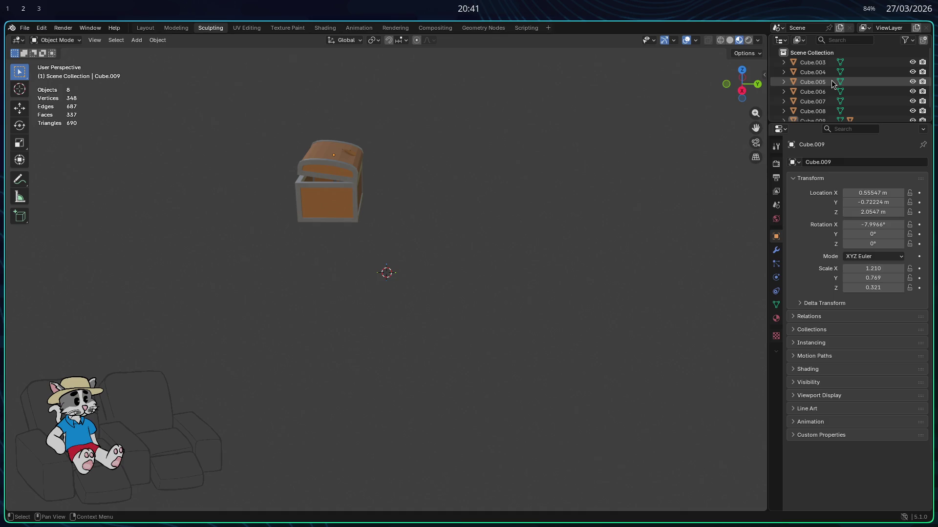
- Select all chest parts Cube.003–Cube.009 and lower them along Z toward the origin
click(816, 118)
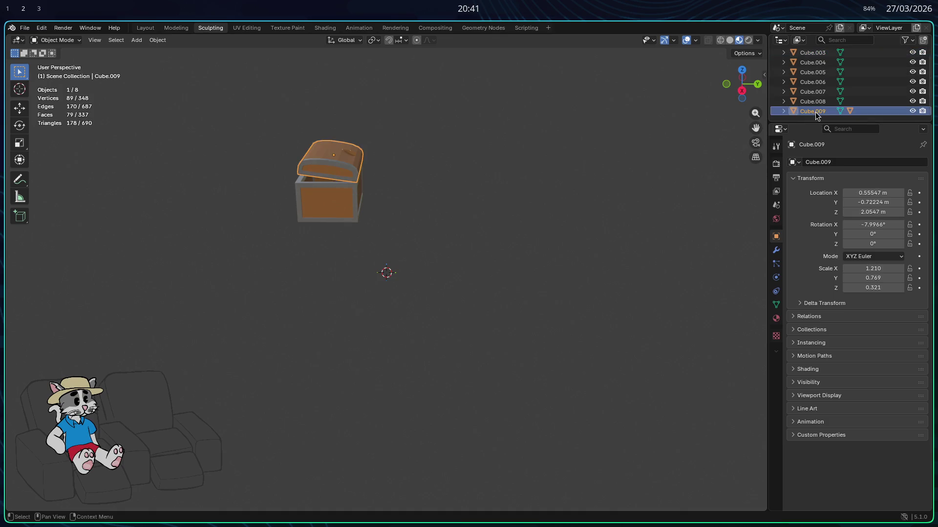
drag(808, 74, 812, 110)
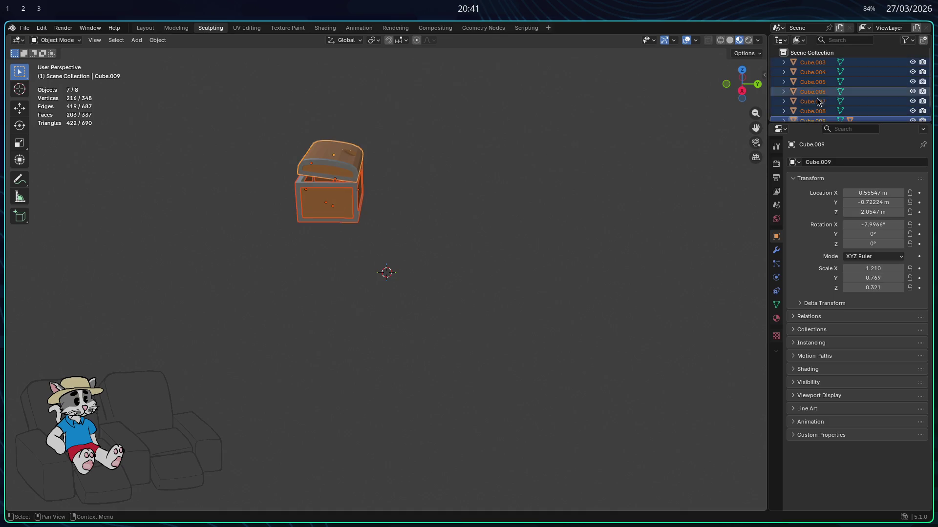
key(g)
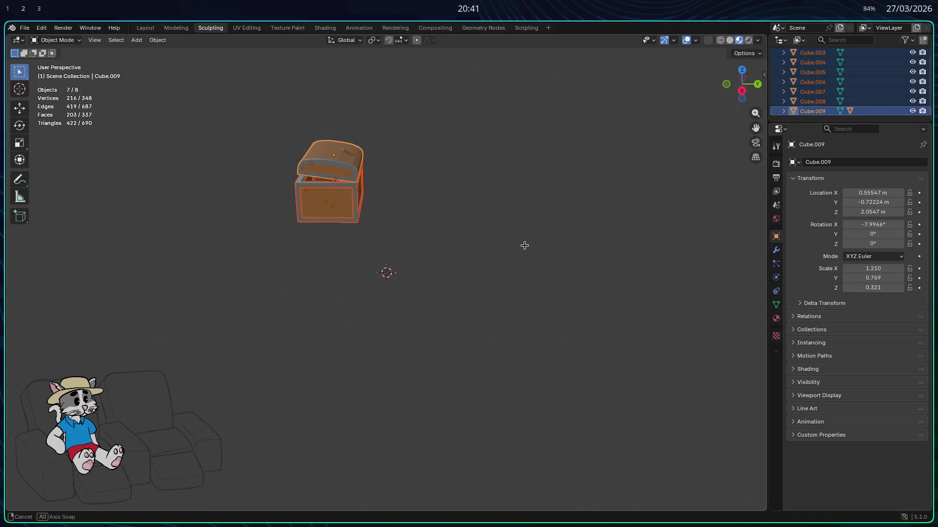
middle_drag(523, 245, 580, 198)
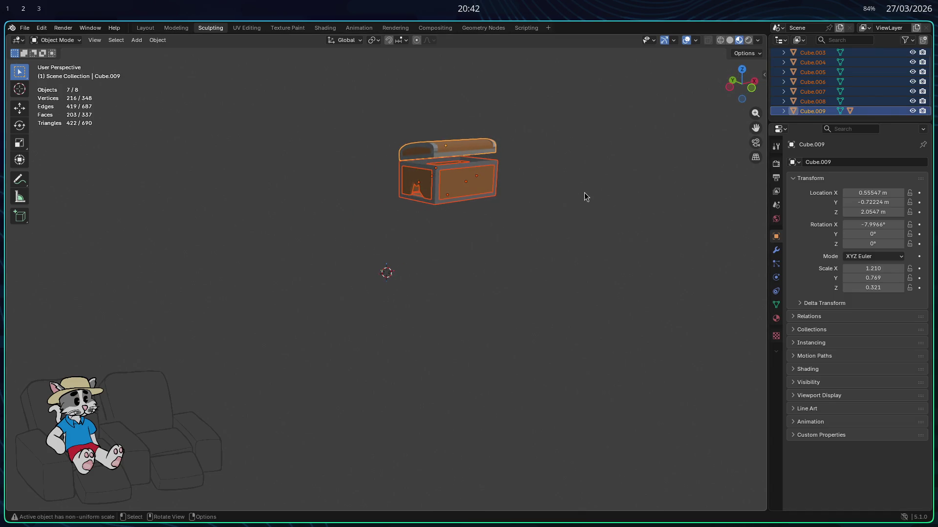
key(g)
key(z)
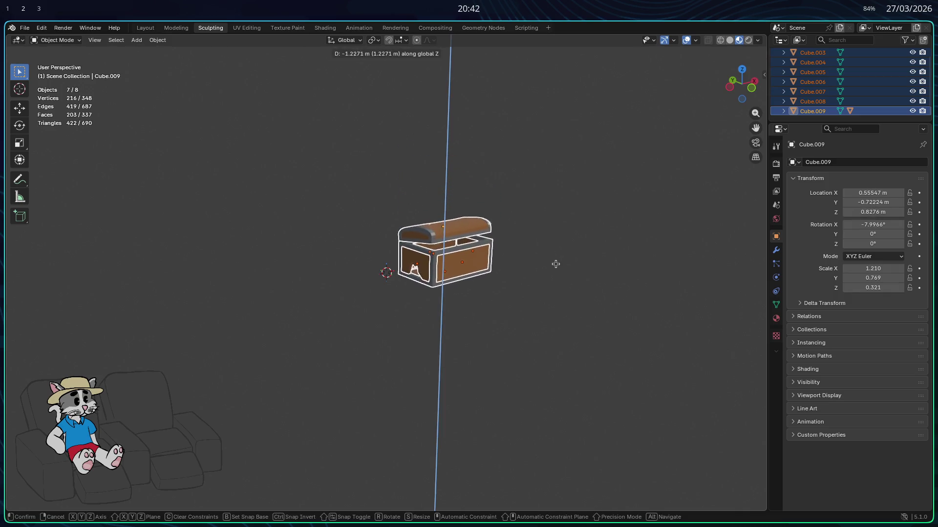
click(557, 263)
- Slide the chest along X in two moves to about X −0.04 m, then deselect
key(g)
key(x)
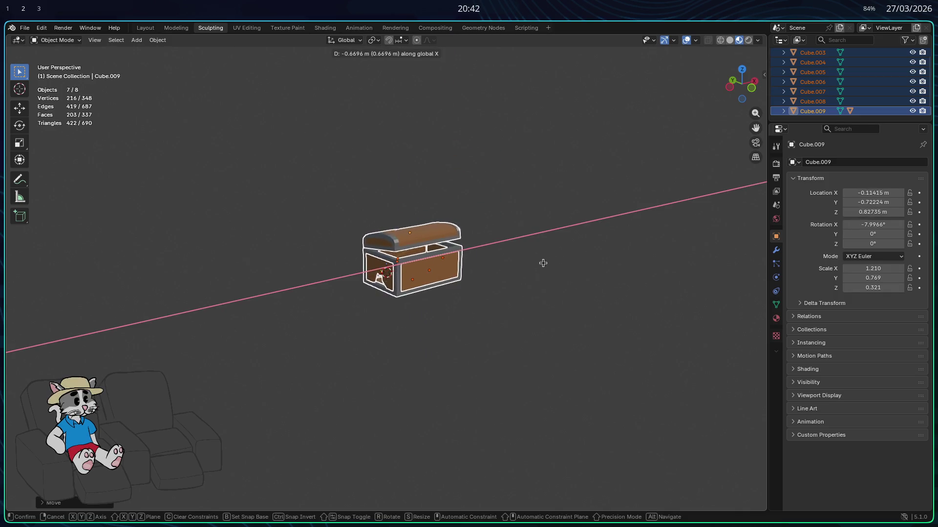
click(531, 267)
middle_drag(531, 269, 568, 285)
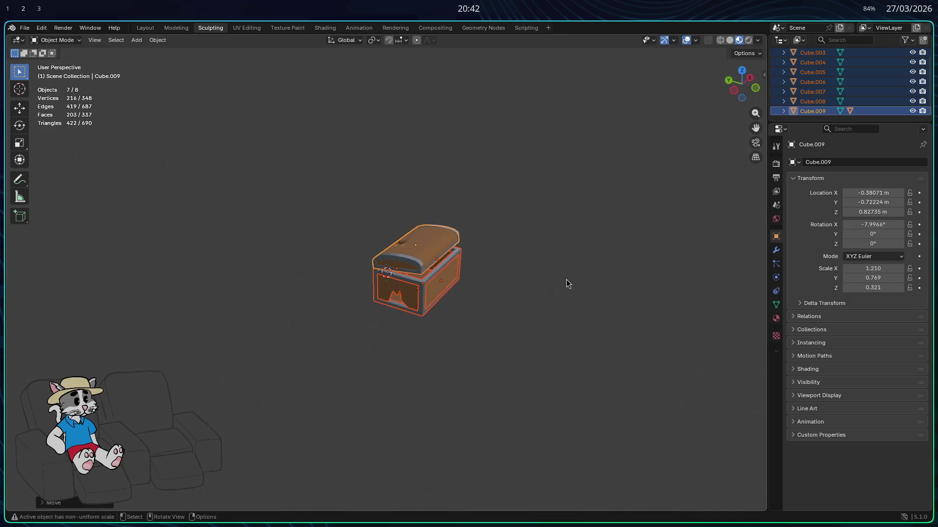
key(g)
key(x)
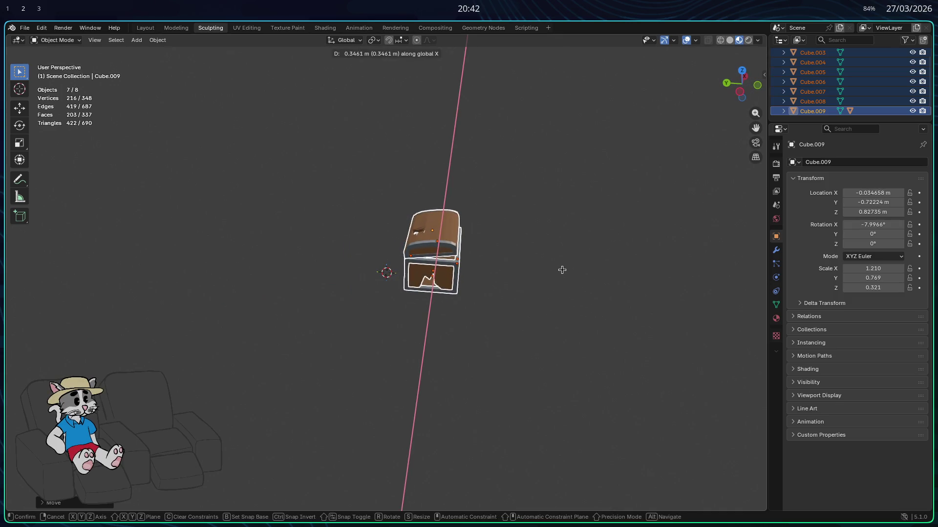
click(562, 270)
middle_drag(561, 272, 532, 235)
scroll(550, 260, up, 3)
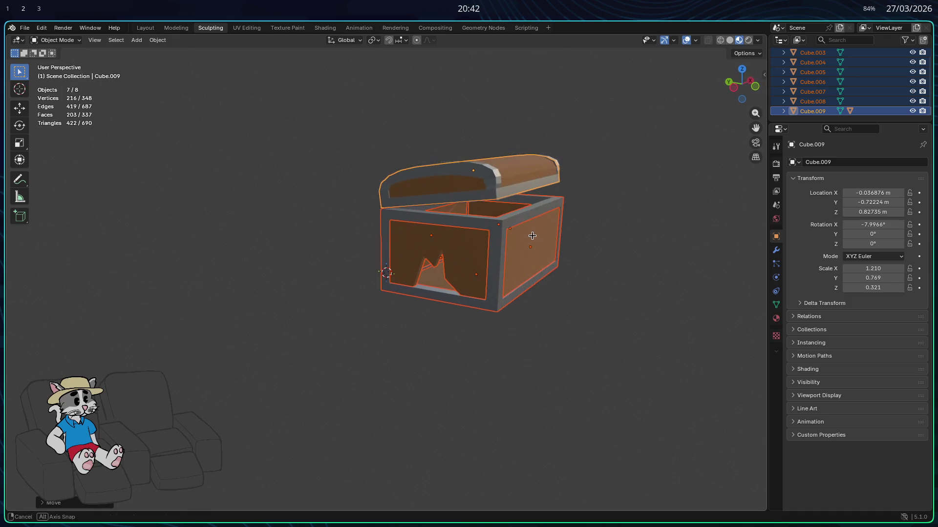
click(624, 272)
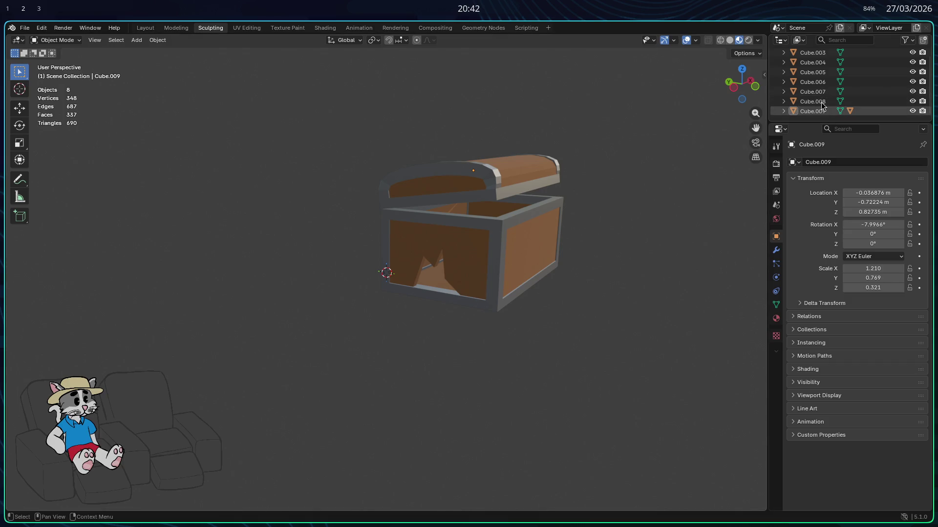
- Select all eight chest objects instead of just the frame, viewing them from the front
click(561, 209)
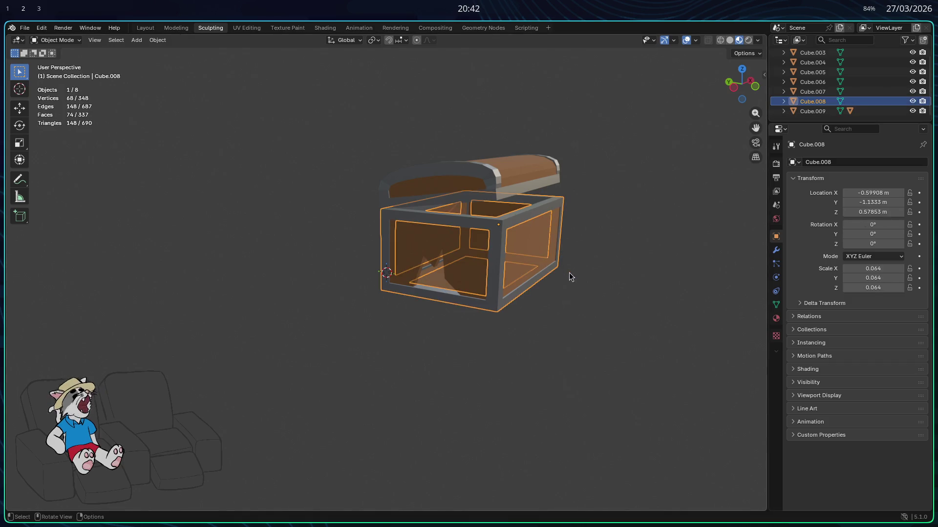
middle_drag(557, 277, 523, 235)
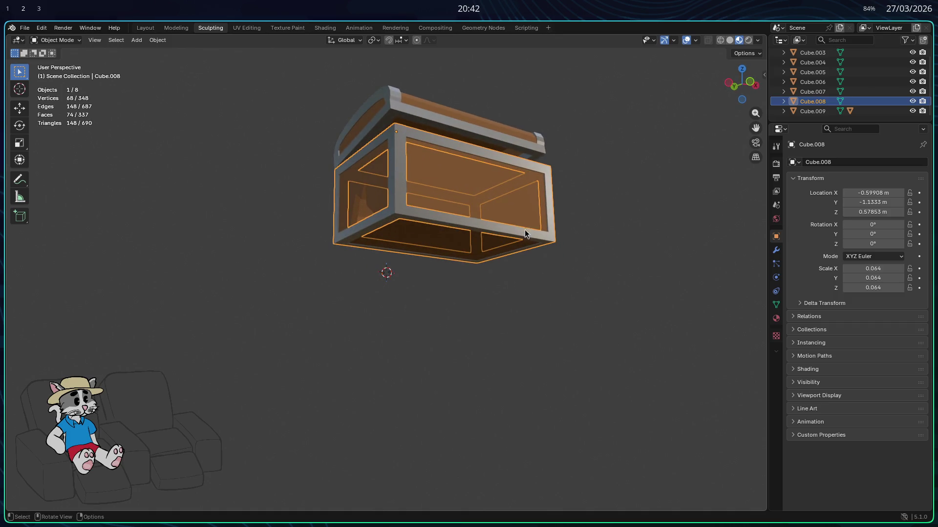
key(alt+a)
key(a)
right_click(542, 197)
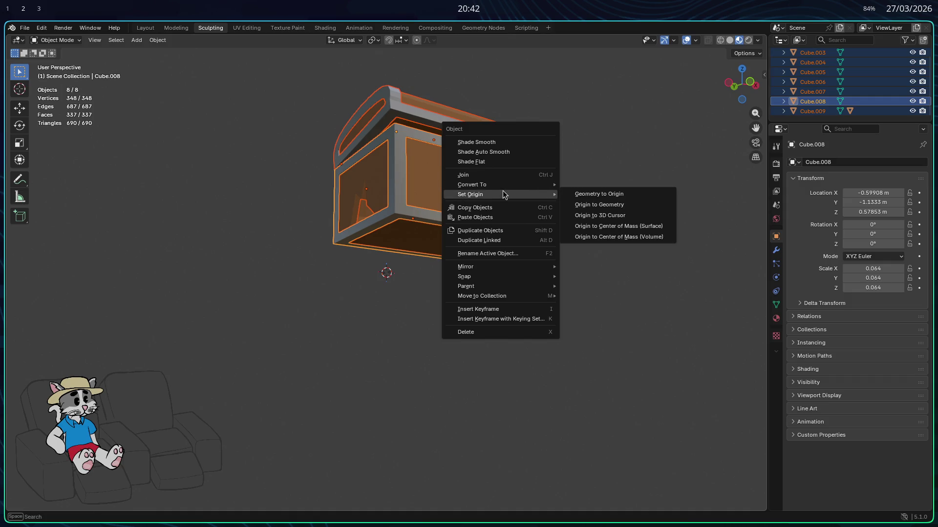
mouse_move(481, 297)
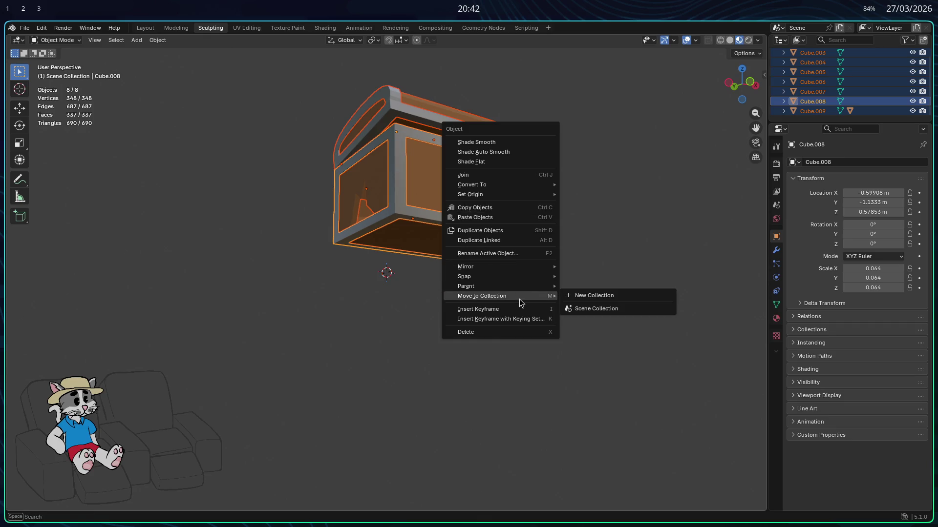
mouse_move(575, 227)
middle_down()
mouse_move(564, 206)
mouse_move(640, 240)
middle_up()
- Shift the whole chest along X, then Y, then X again so its base sits over the origin
key(g)
key(x)
click(556, 209)
key(g)
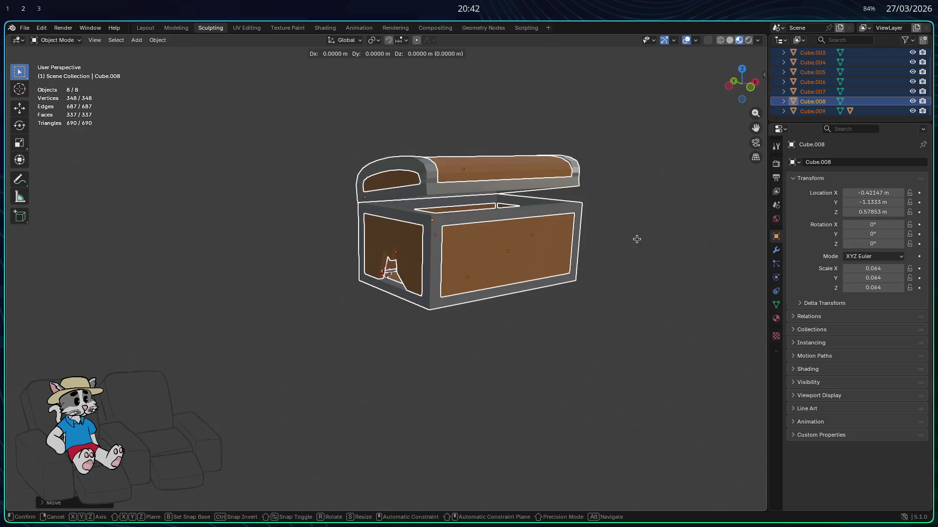
key(y)
click(557, 247)
mouse_move(538, 251)
middle_down()
mouse_move(483, 232)
mouse_move(588, 264)
mouse_move(536, 235)
middle_up()
key(g)
key(x)
click(547, 267)
click(426, 287)
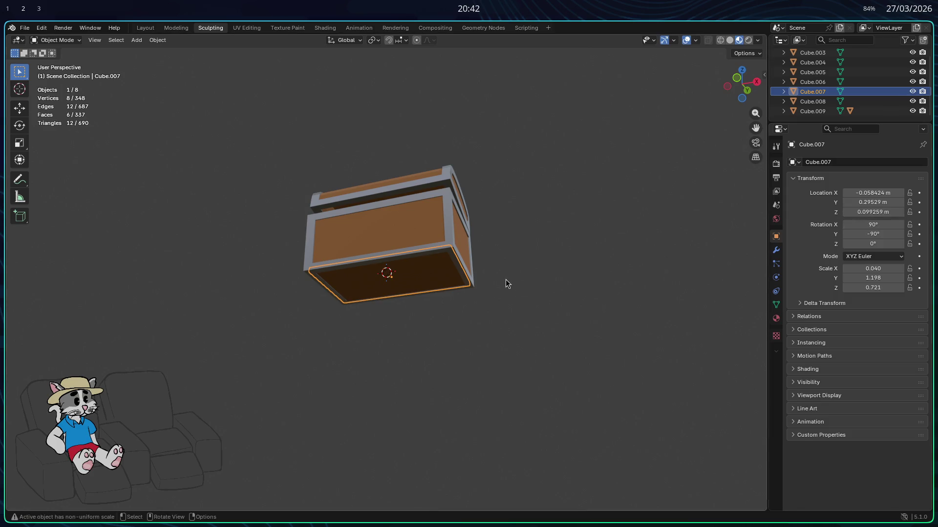
- Try zeroing the bottom and front panels' height values, then undo and deselect
click(457, 259)
click(438, 273)
key(g)
middle_drag(563, 272, 621, 291)
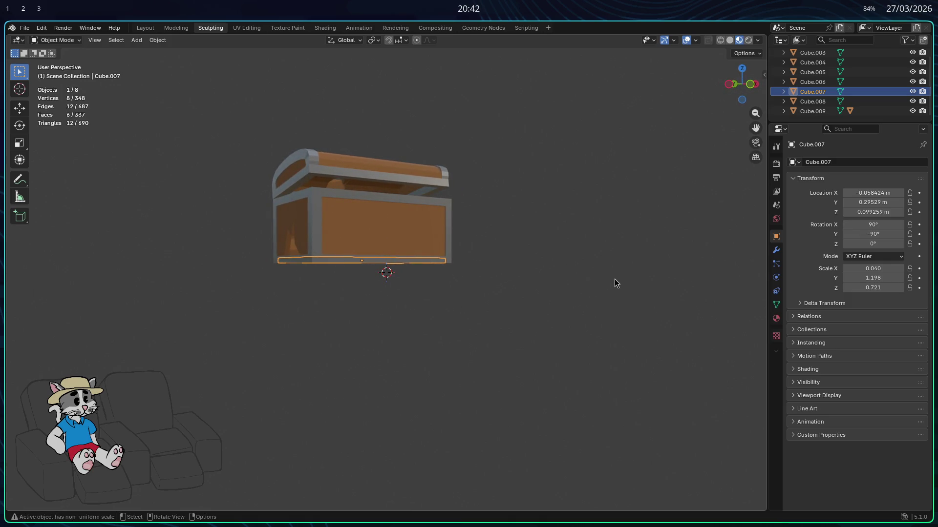
click(868, 211)
key(Escape)
click(396, 240)
key(ctrl+a)
key(a)
click(861, 211)
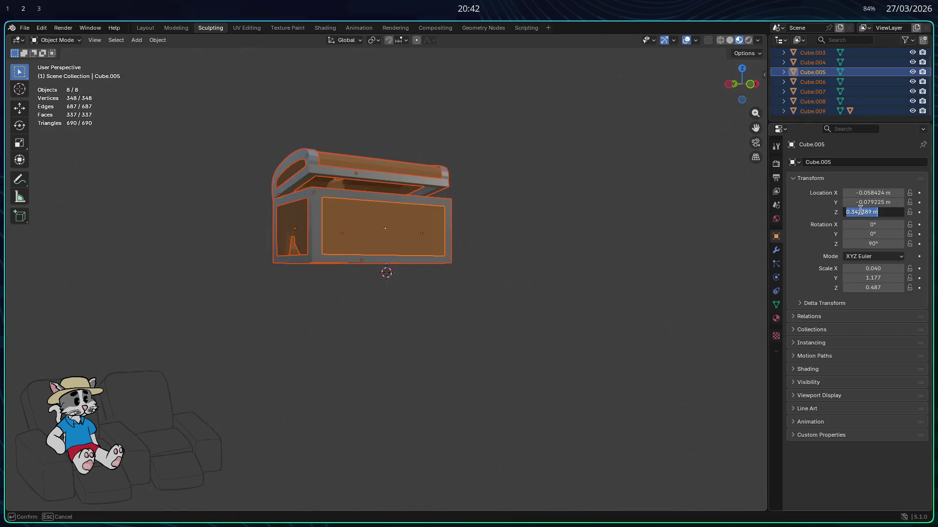
text(0)
key(Return)
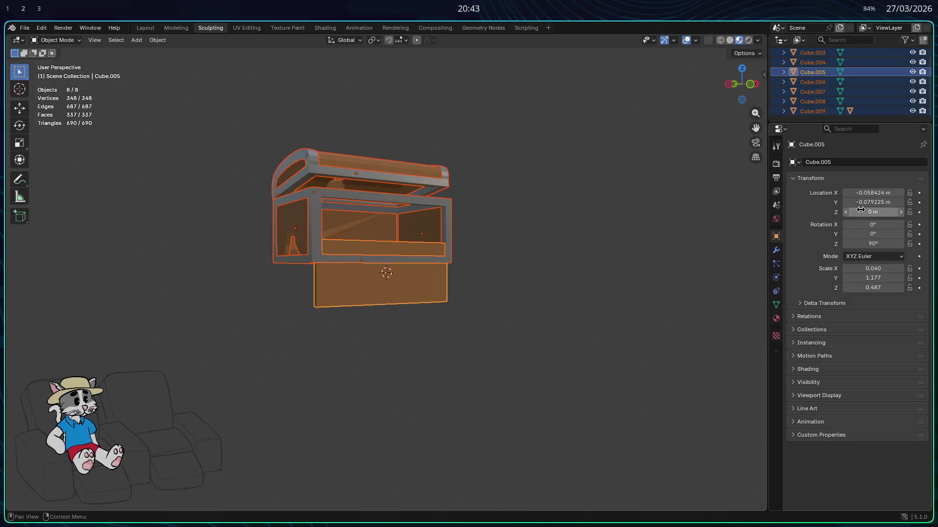
key(ctrl+z)
key(alt+a)
- Lower the whole chest along Z until its base rests on the ground
drag(524, 292, 268, 126)
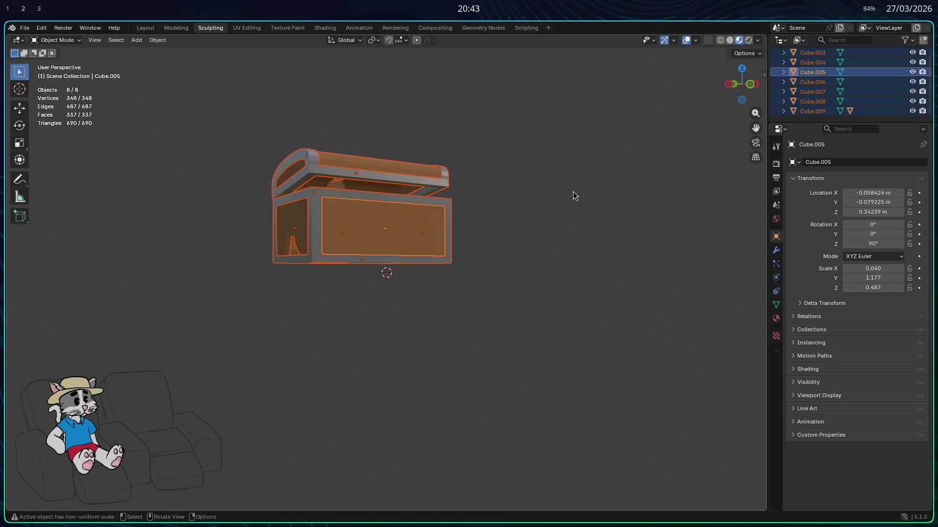
key(g)
key(z)
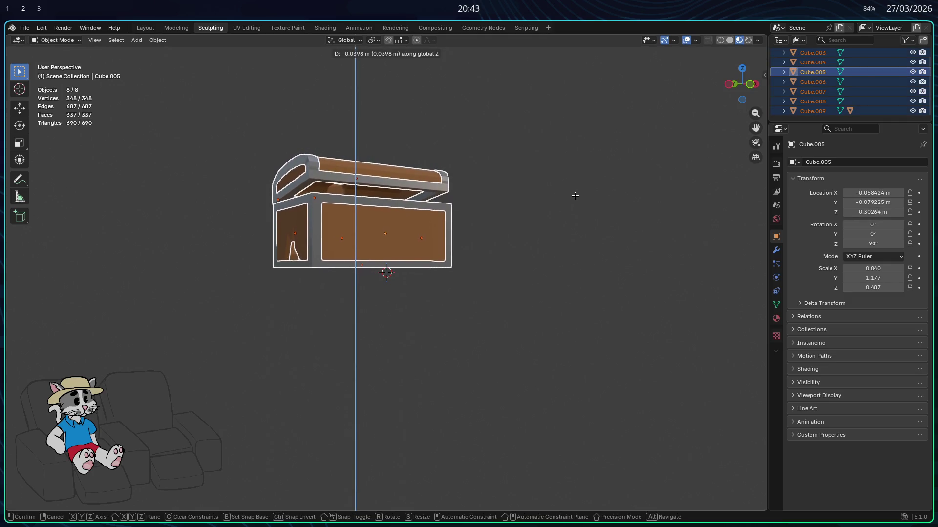
click(580, 203)
middle_drag(579, 204, 525, 165)
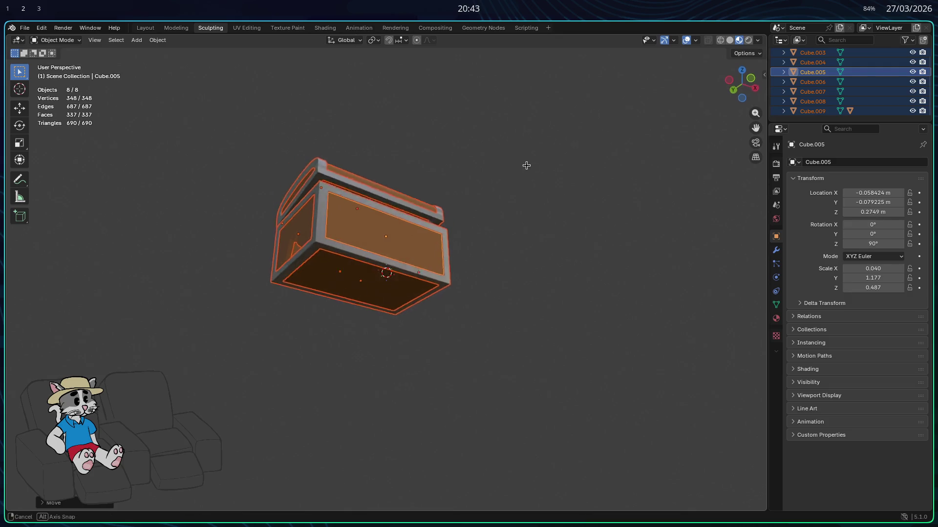
click(396, 300)
middle_drag(508, 266, 496, 308)
key(a)
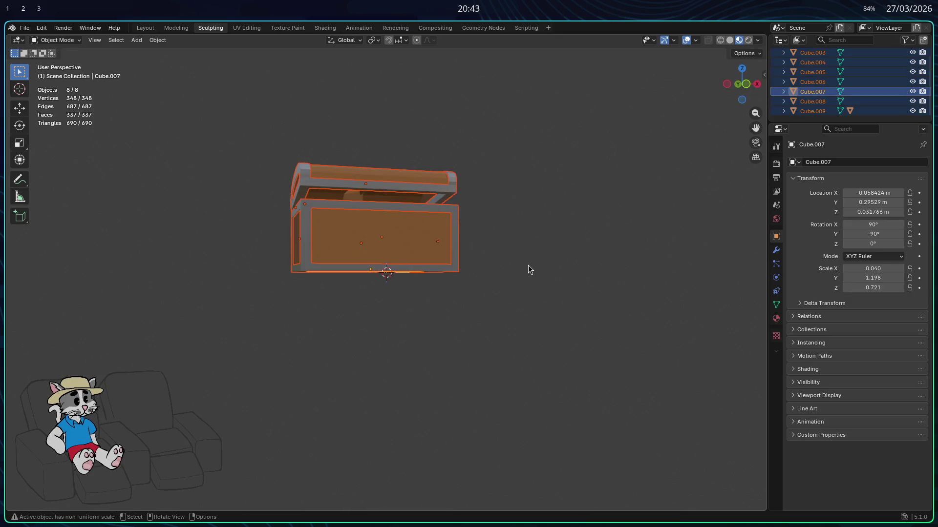
key(g)
key(z)
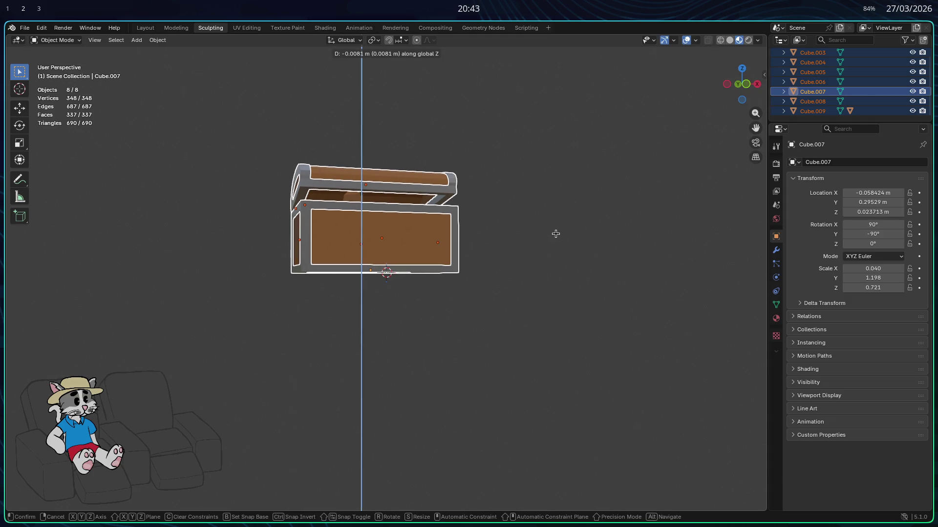
key(ctrl)
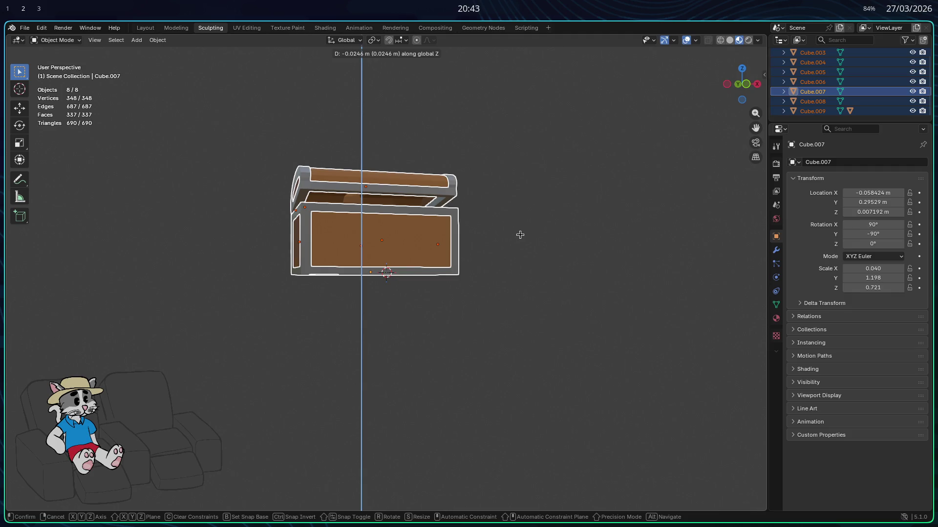
click(520, 234)
middle_drag(521, 235, 509, 207)
- In Godot, delete the bau.obj file and the Bau node, then return to Blender's file menu
click(24, 27)
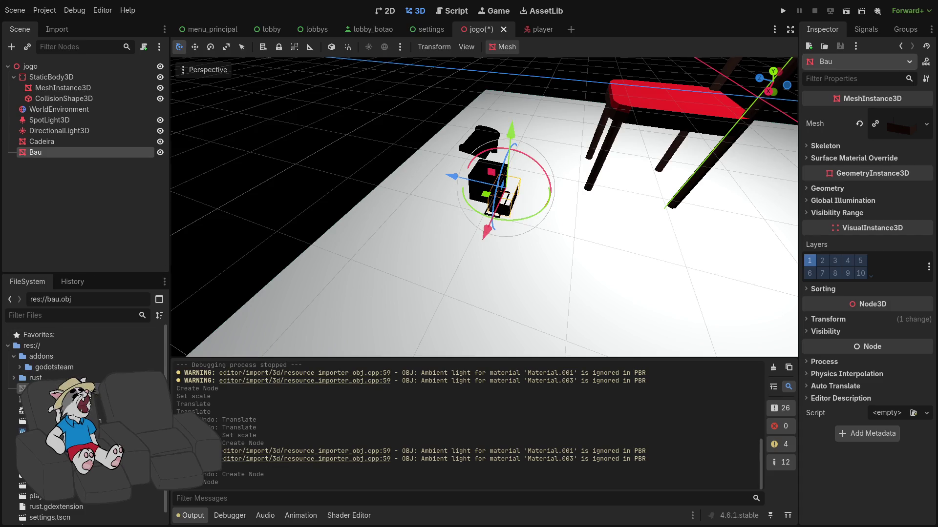
key(Delete)
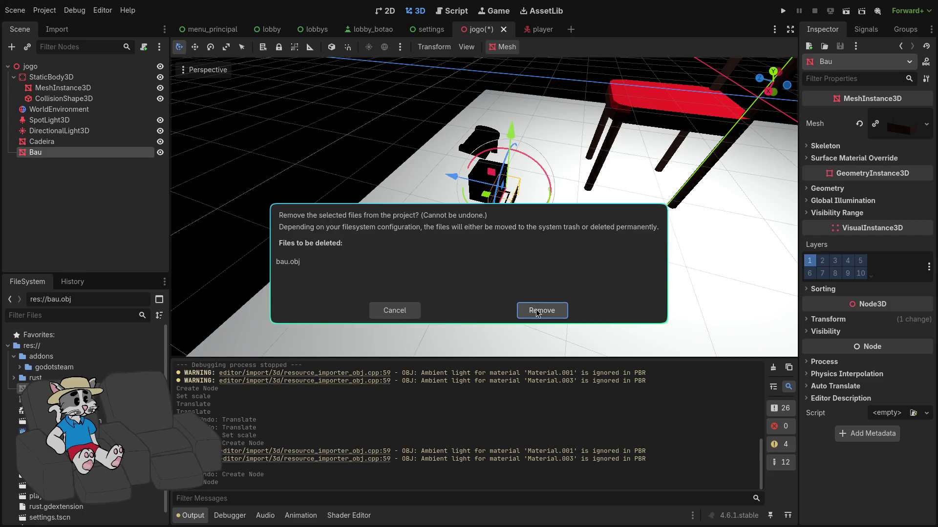
click(540, 311)
key(Delete)
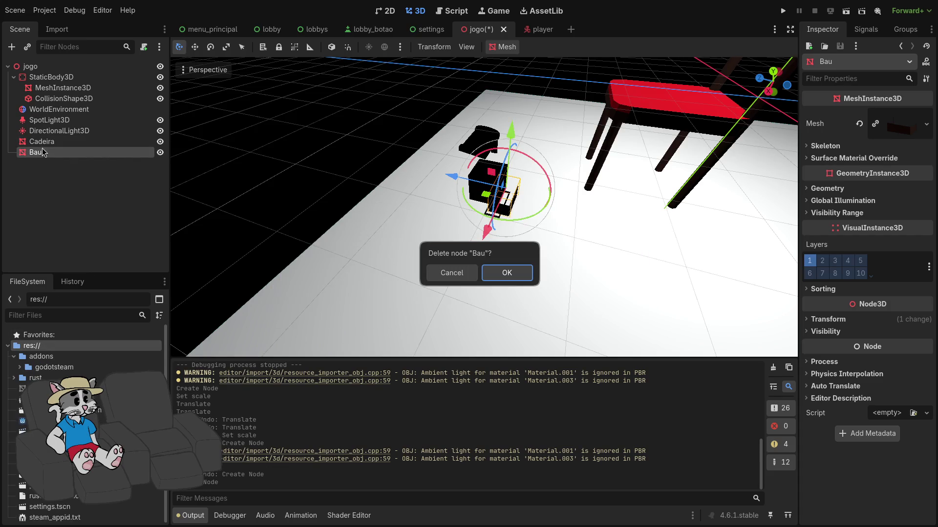
click(486, 270)
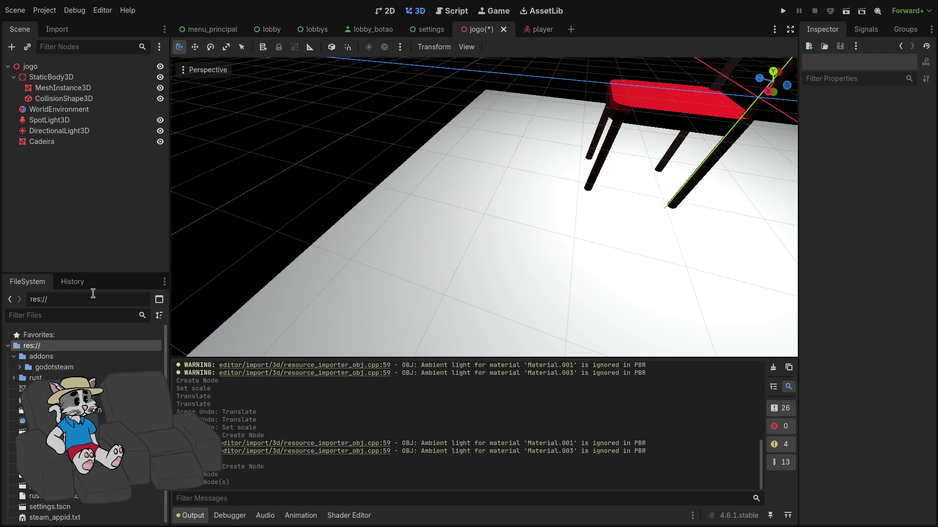
key(alt+Tab)
click(25, 29)
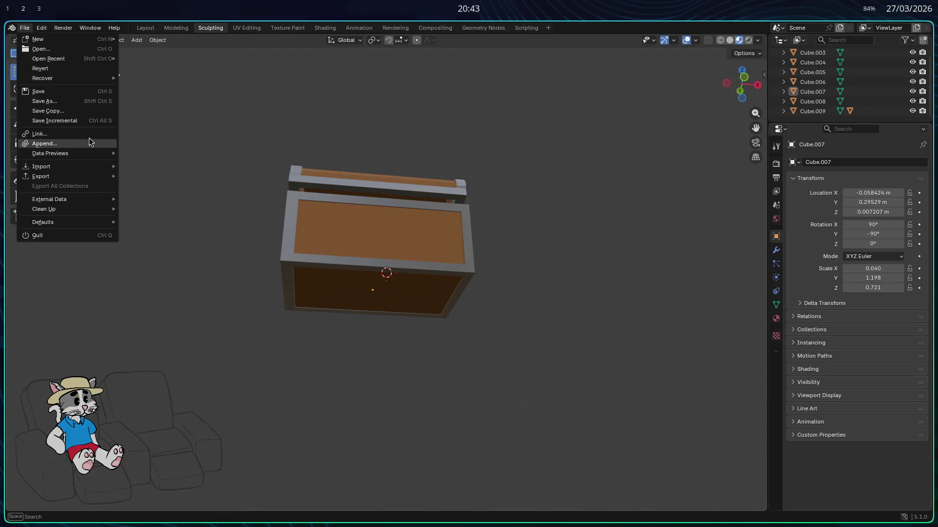
mouse_move(41, 177)
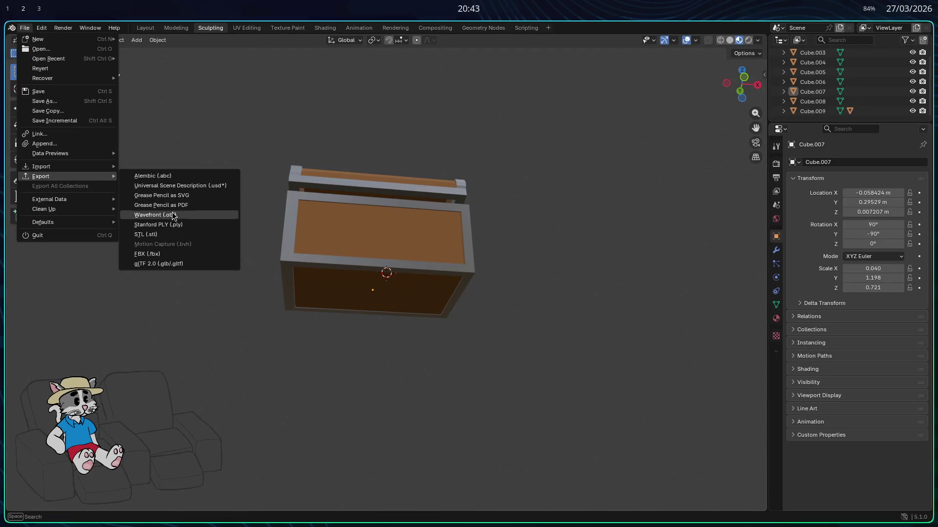
- Delete the old bau.mtl and export the chest as Wavefront bau.obj, then switch to Godot
click(174, 215)
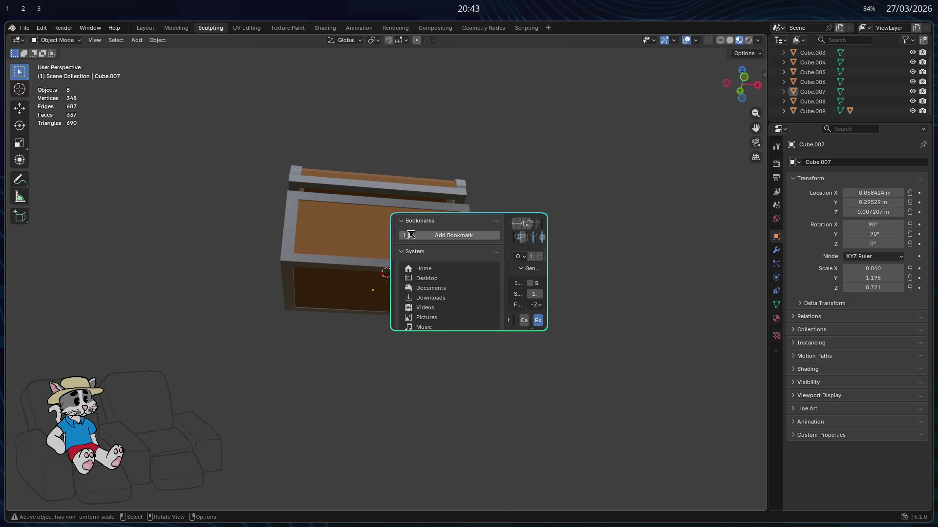
drag(241, 251, 136, 238)
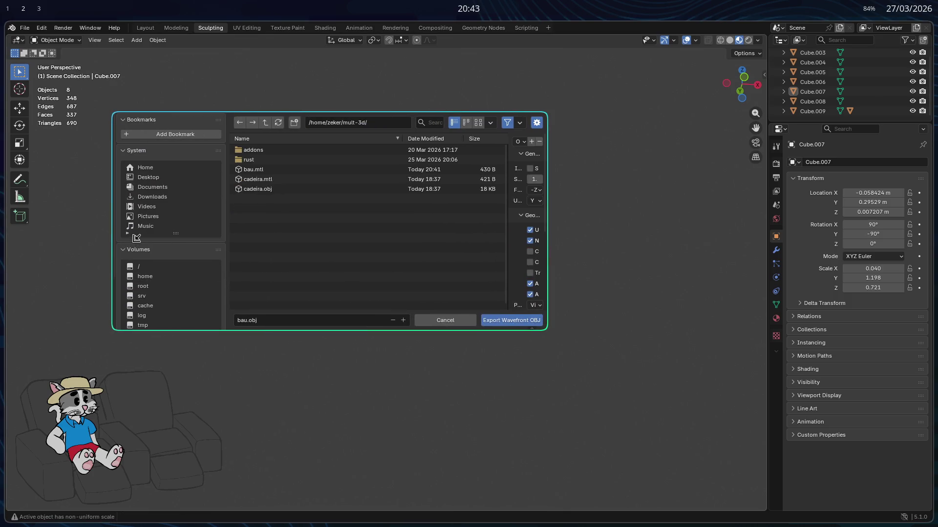
click(271, 171)
key(Delete)
click(276, 179)
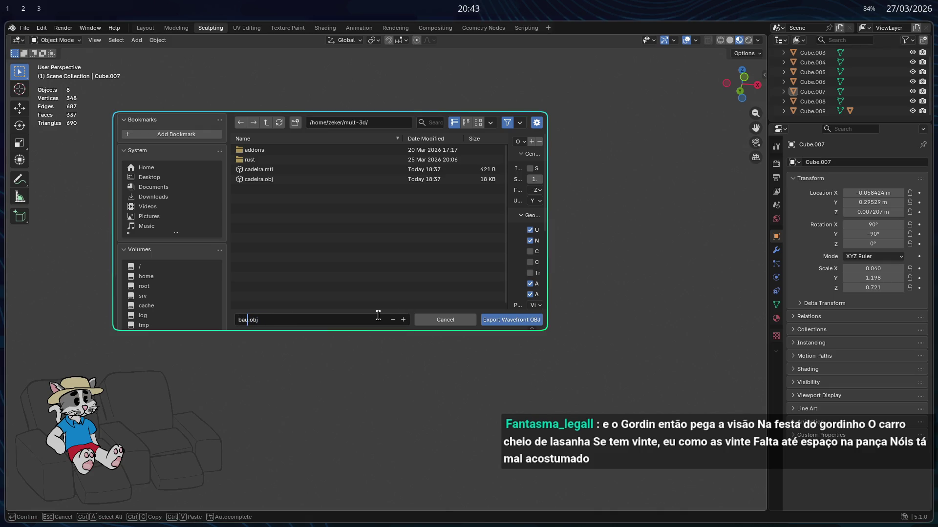
click(516, 323)
key(alt+Tab)
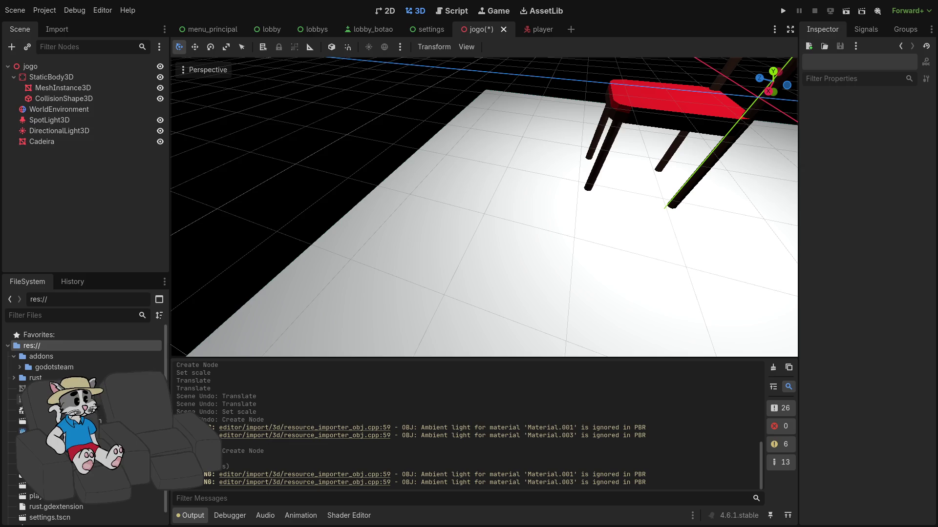
- Drag bau.obj from the FileSystem dock into the jogo scene as a new Bau node
drag(44, 389, 396, 305)
scroll(518, 255, up, 3)
middle_drag(530, 271, 559, 255)
scroll(559, 255, down, 3)
scroll(495, 264, down, 4)
scroll(488, 224, down, 2)
scroll(494, 286, down, 2)
key(a)
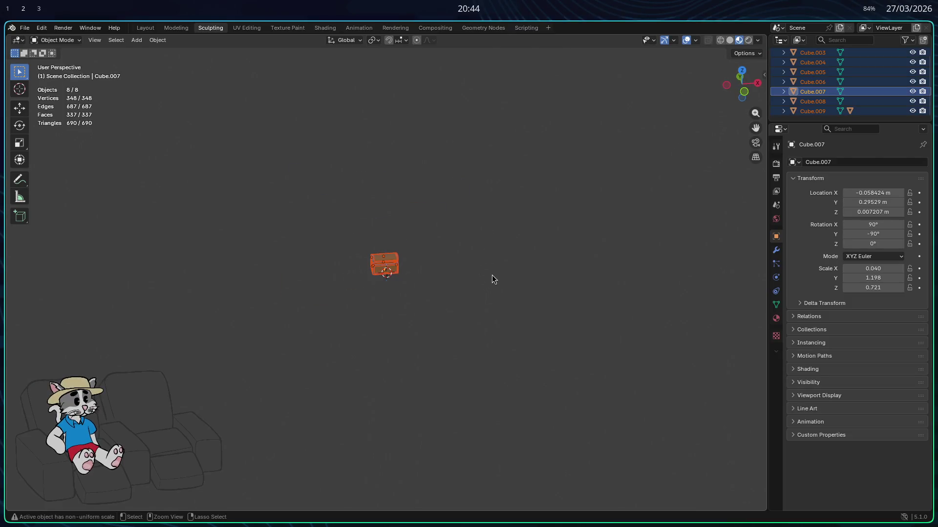
- Save cadeira.blend, select all chest parts and resize the chest along Z
click(489, 278)
scroll(488, 277, up, 2)
scroll(438, 259, up, 1)
scroll(446, 246, up, 3)
click(447, 242)
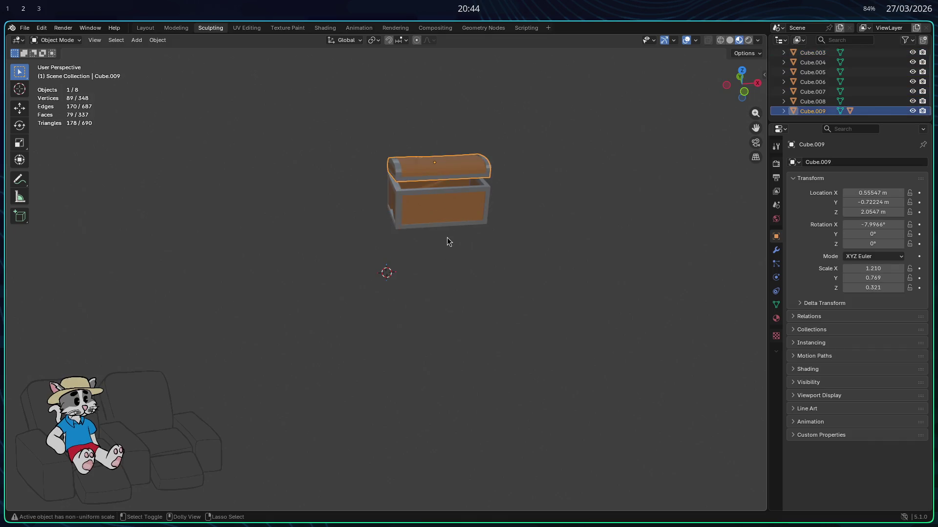
key(alt+a)
key(ctrl+s)
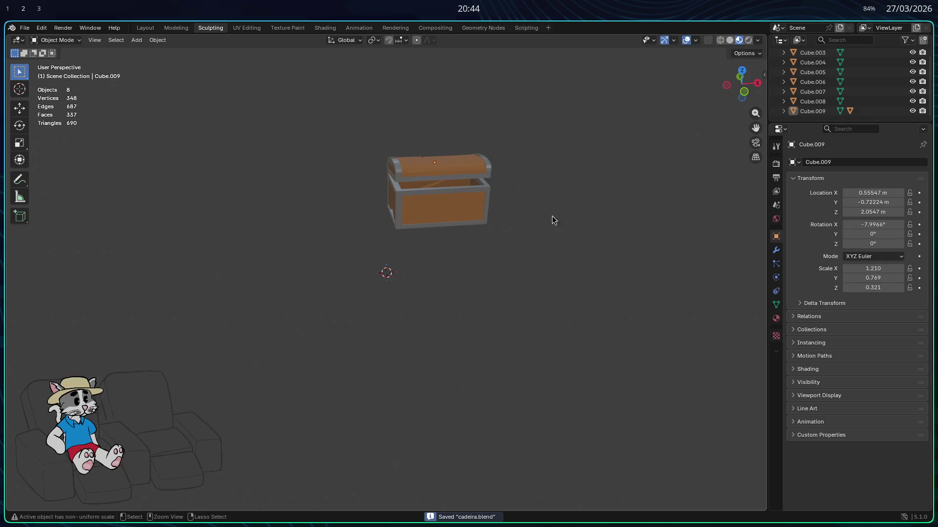
scroll(850, 105, up, 1)
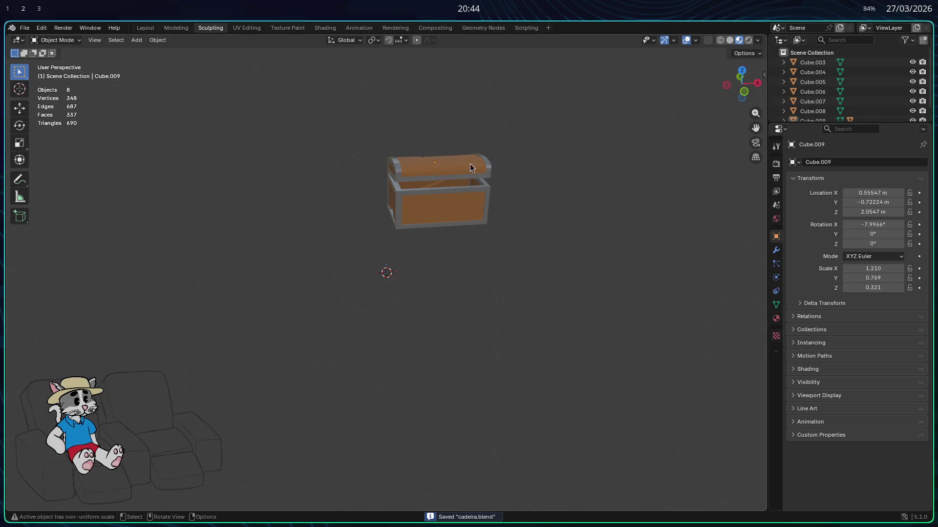
key(Tab)
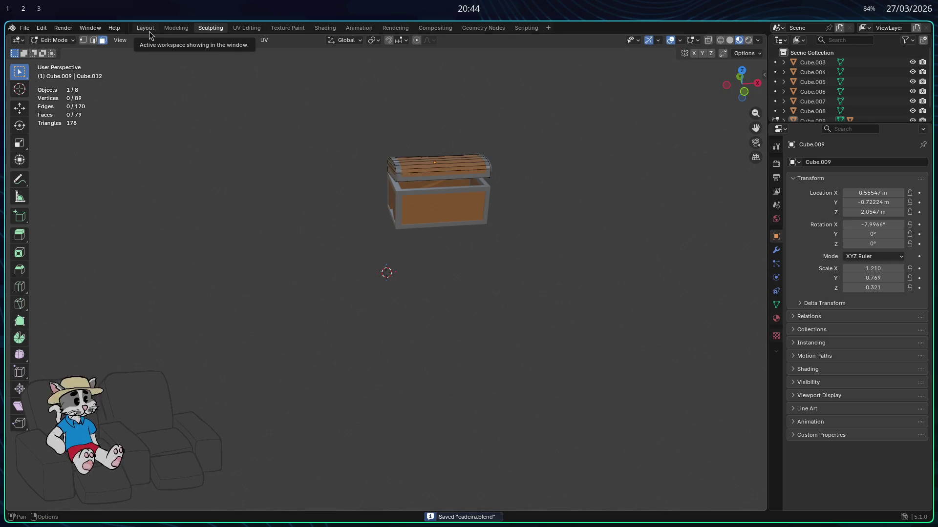
click(148, 35)
scroll(418, 190, down, 3)
scroll(418, 233, down, 4)
mouse_move(418, 233)
middle_down()
mouse_move(507, 238)
mouse_move(526, 357)
middle_up()
mouse_move(525, 355)
mouse_down()
mouse_move(498, 218)
mouse_move(410, 209)
mouse_up()
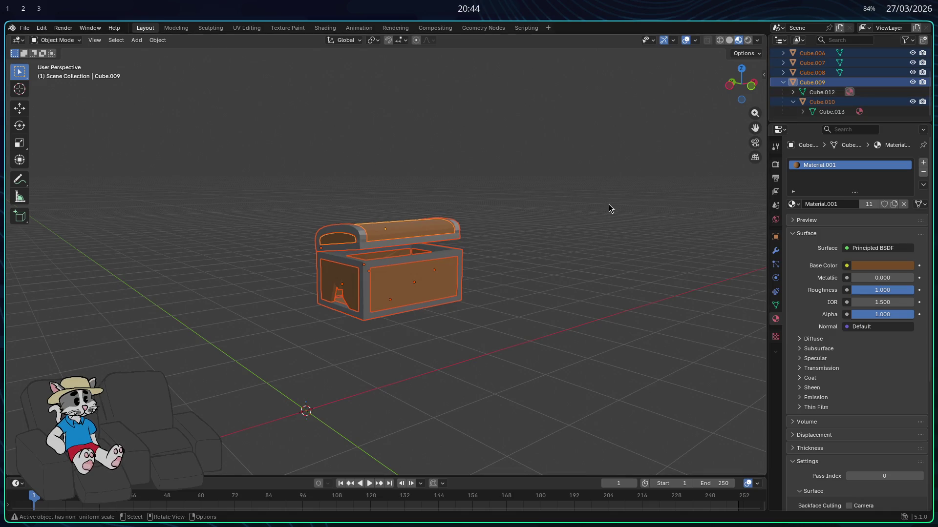
key(s)
key(z)
click(528, 288)
scroll(527, 288, down, 2)
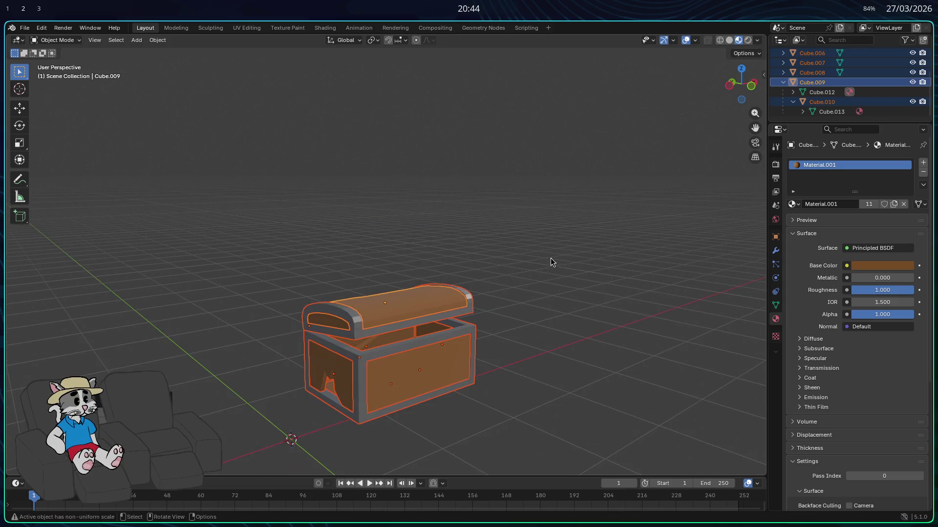
shift+middle_drag(555, 247, 209, 34)
- Briefly visit Sculpting in object mode, nudge the chest, and return to Layout centred on it
click(209, 29)
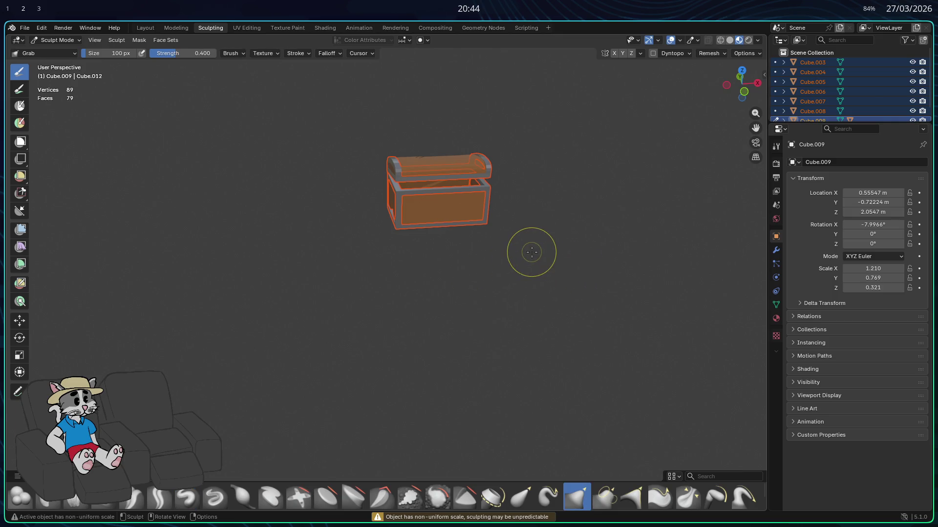
click(66, 41)
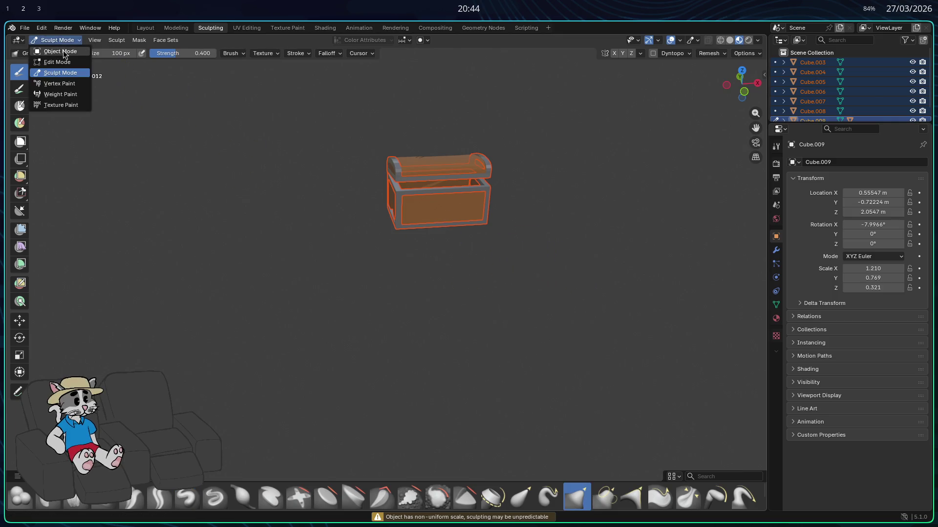
click(60, 51)
drag(530, 276, 490, 209)
key(g)
click(422, 272)
click(145, 28)
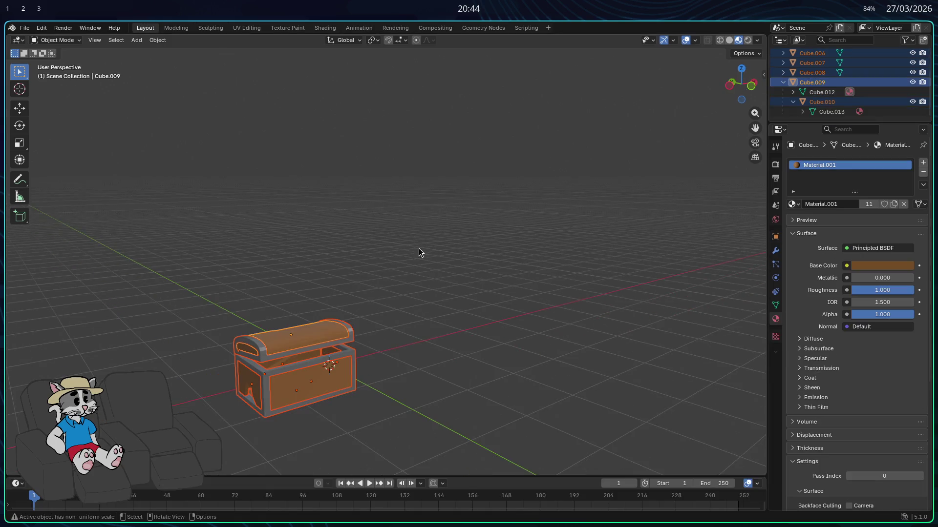
key(KP_Decimal)
key(ctrl+Page_Down)
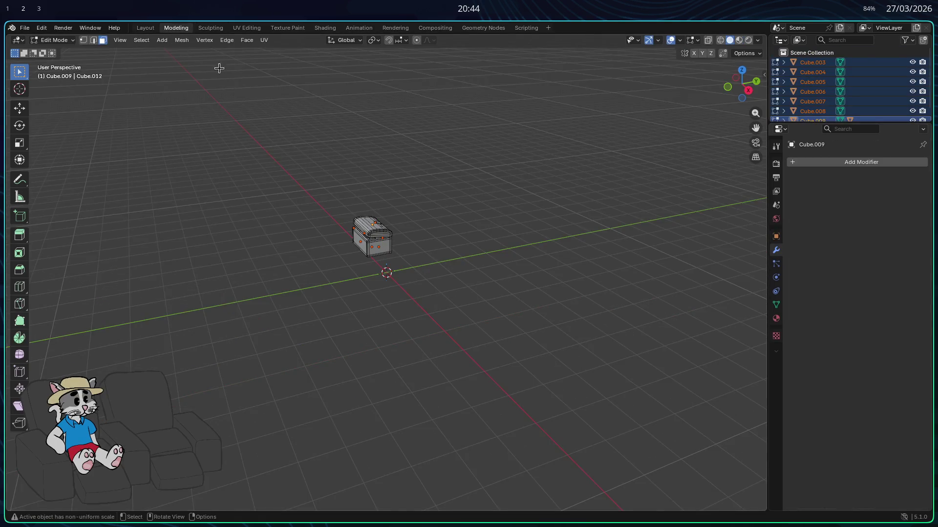
- Leave Sculpting again for the Layout workspace in object mode and select the chest parts
click(212, 28)
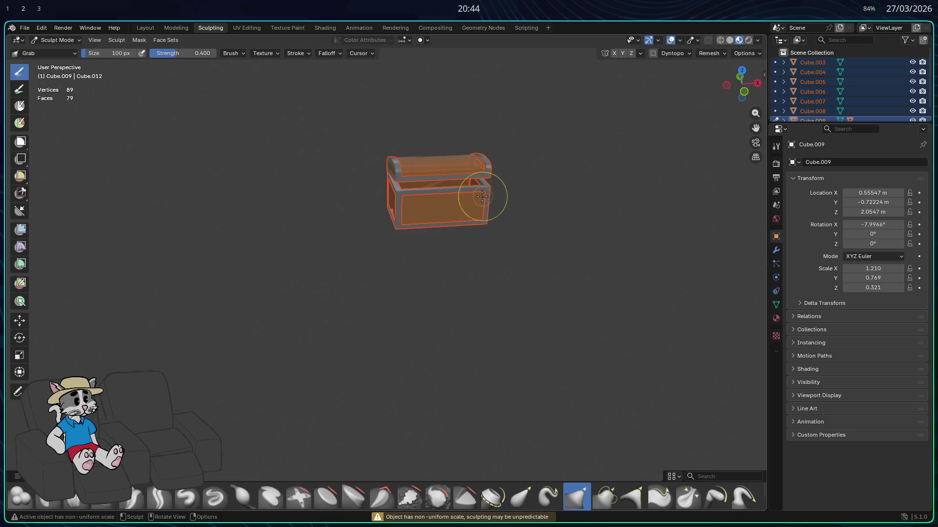
click(56, 41)
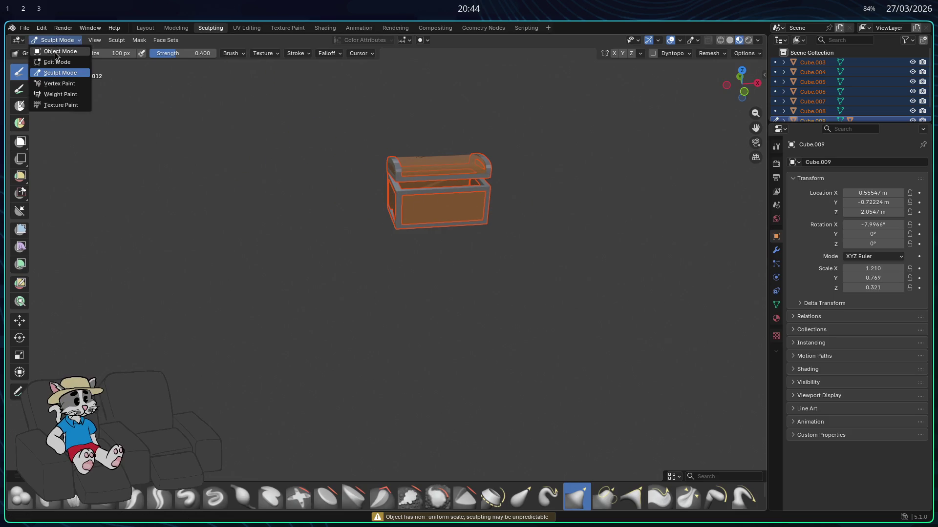
drag(445, 219, 427, 218)
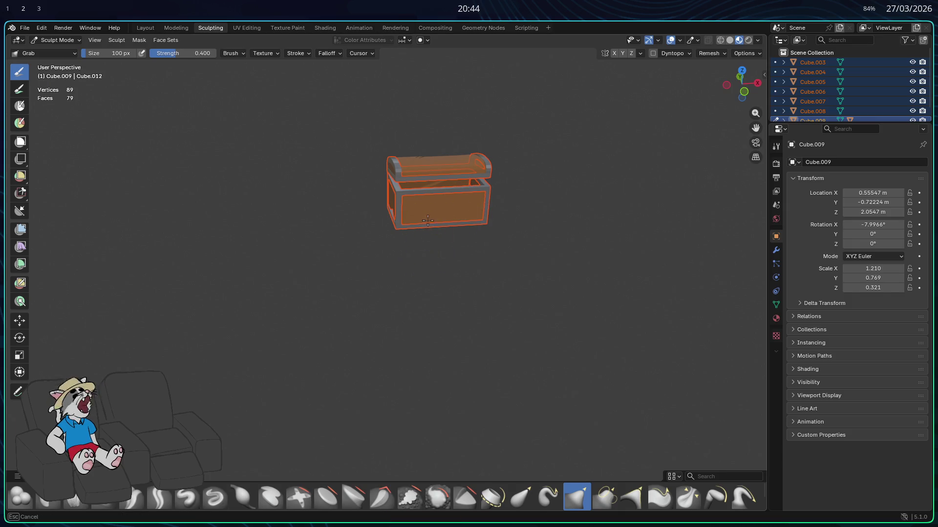
key(ctrl+z)
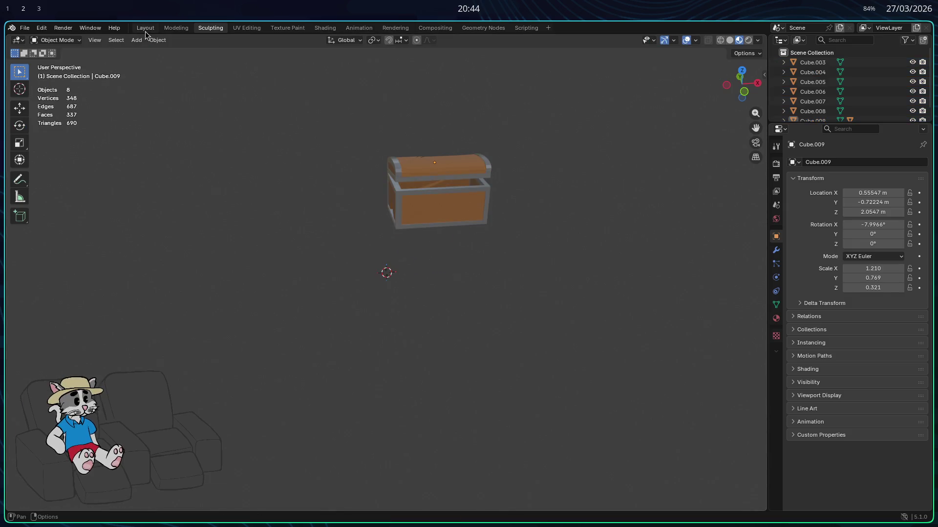
click(146, 29)
key(b)
drag(546, 260, 540, 251)
- Lower the chest along Z, check the lid's height of 0.31236 m, and cancel an X move
key(g)
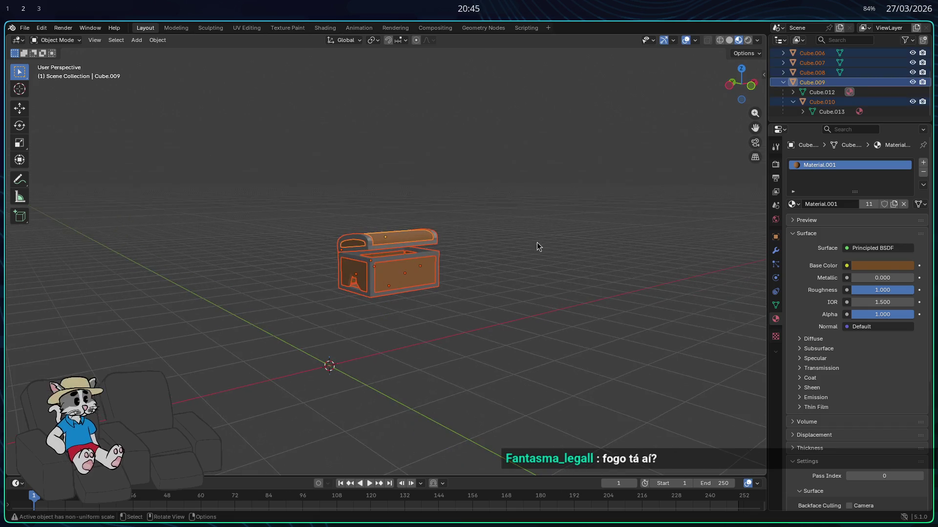
key(z)
click(521, 308)
middle_drag(520, 314, 536, 325)
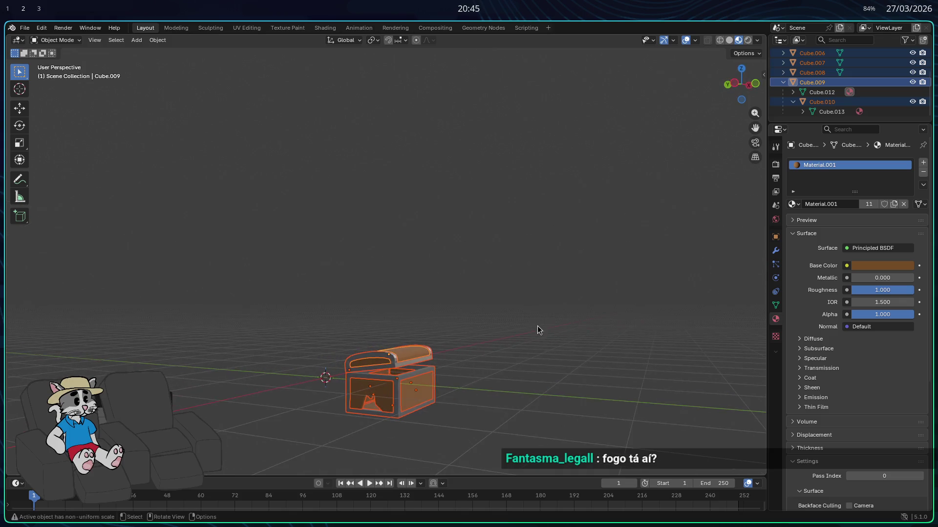
click(774, 236)
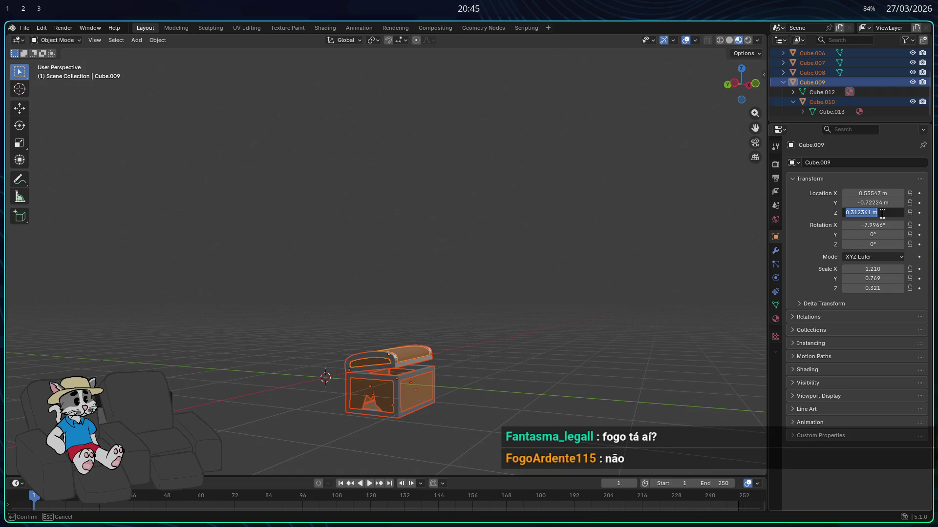
key(Escape)
mouse_move(584, 323)
middle_down()
mouse_move(525, 363)
mouse_move(545, 422)
middle_up()
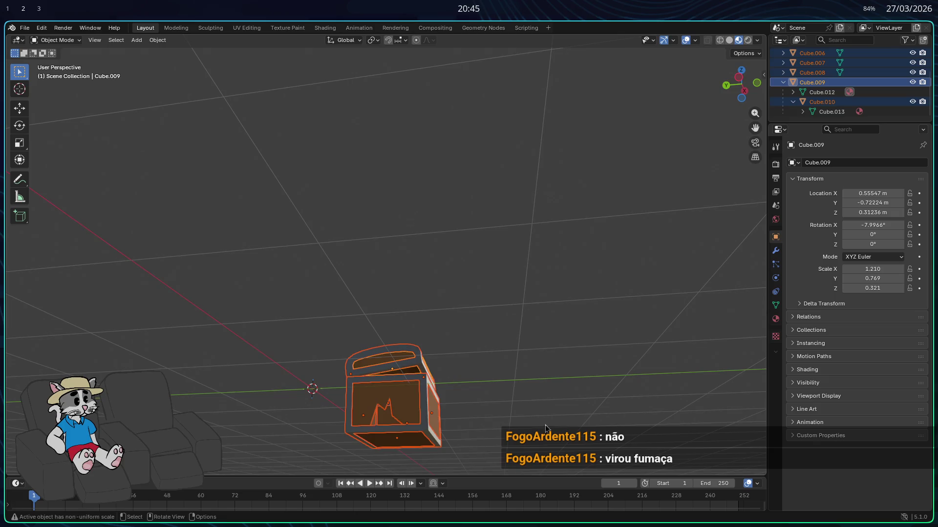
key(g)
key(x)
click(513, 396)
- Select all chest parts and move them along Z, X and Y to rest near the origin
click(363, 424)
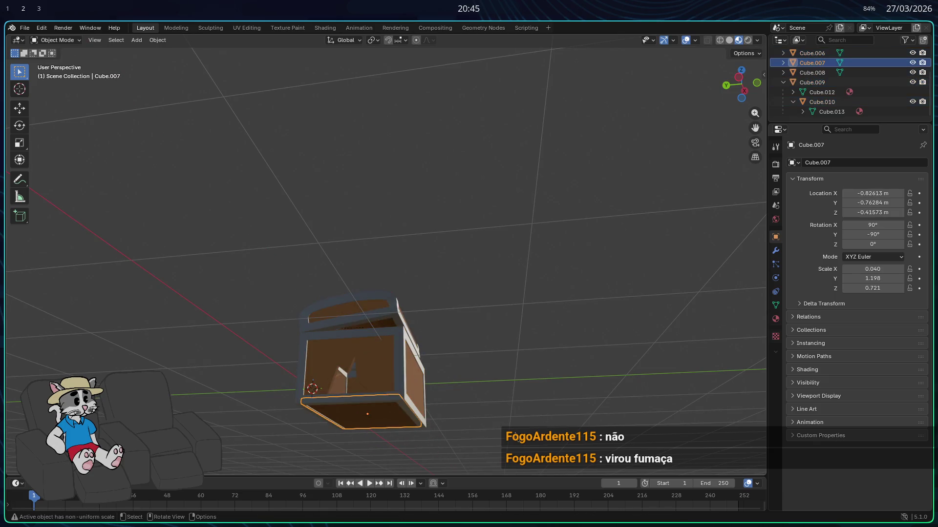
key(a)
key(g)
key(z)
click(503, 408)
middle_drag(503, 408, 478, 440)
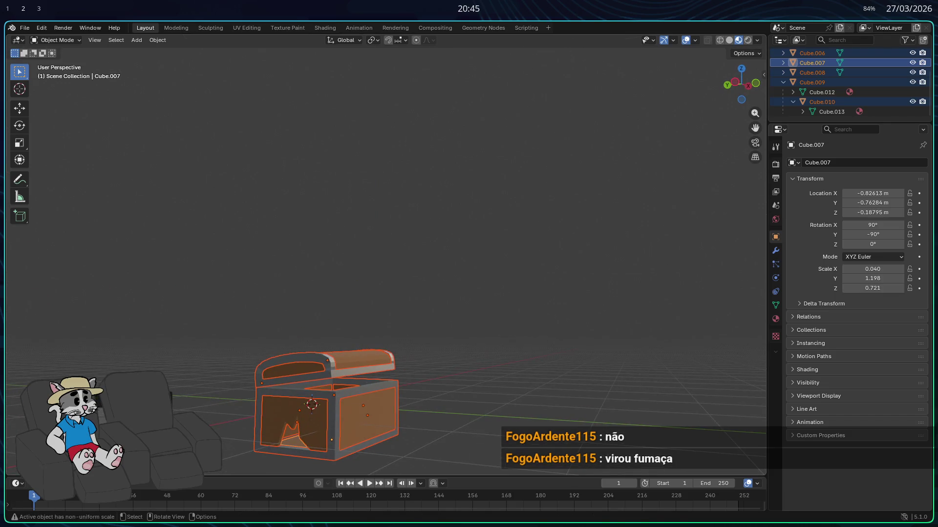
key(g)
key(z)
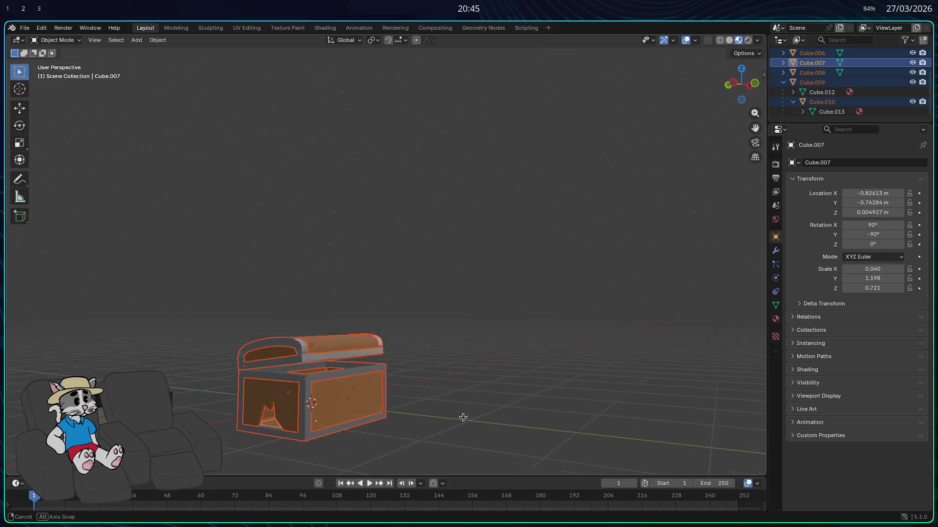
middle_drag(465, 415, 328, 425)
key(x)
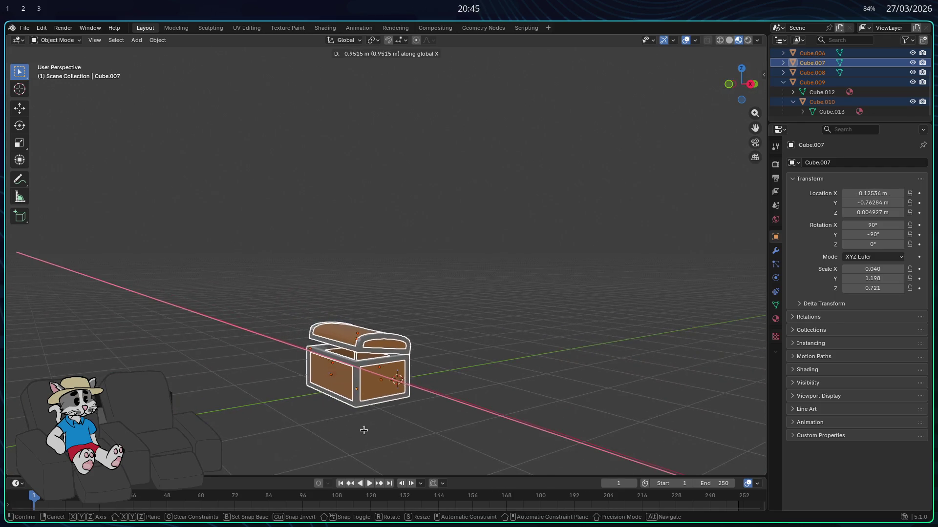
click(366, 469)
middle_drag(367, 469, 505, 426)
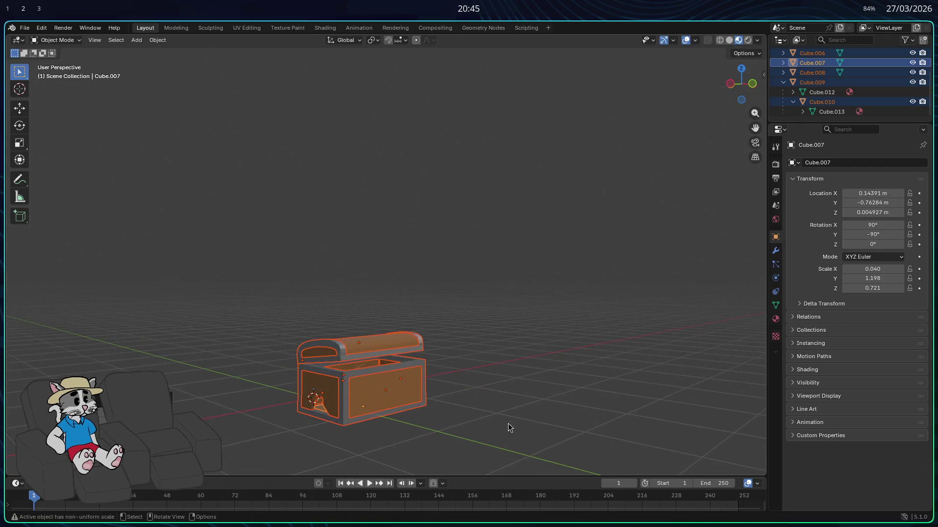
key(g)
key(z)
key(y)
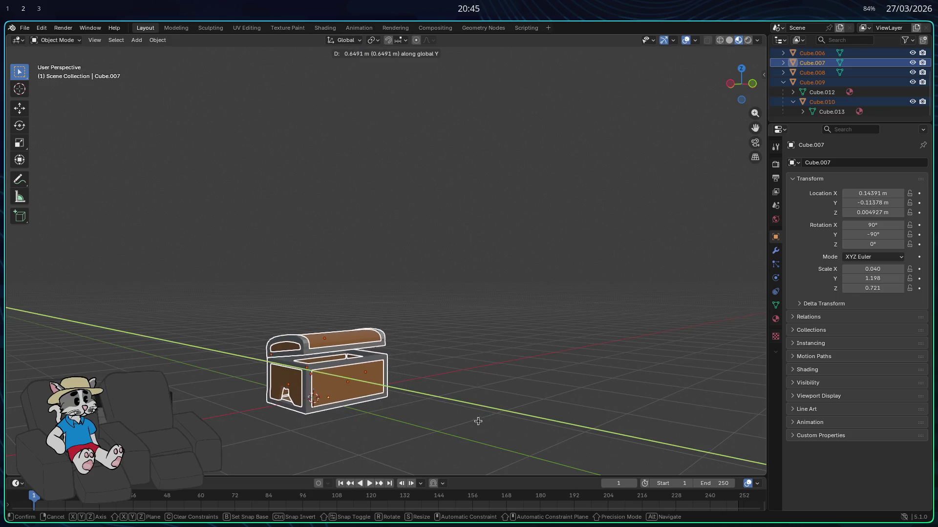
click(450, 424)
click(449, 352)
middle_drag(449, 353, 402, 350)
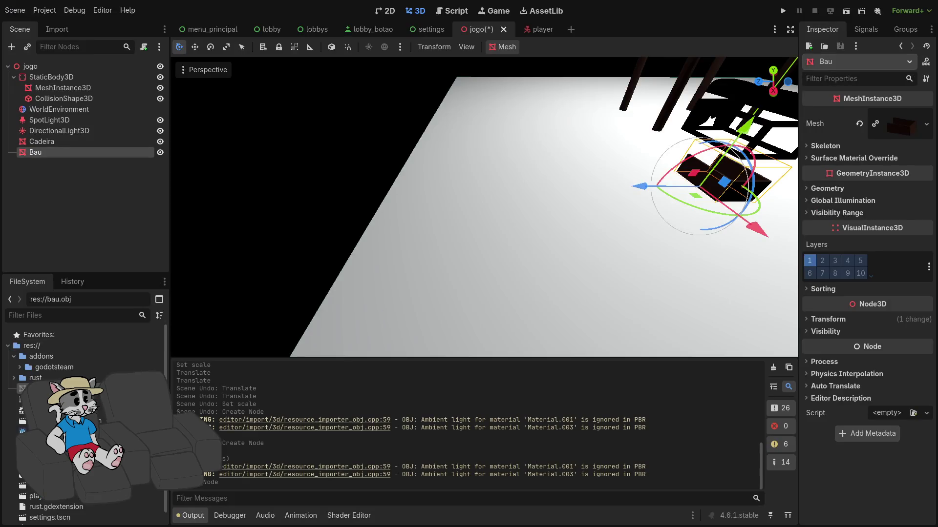
- Delete the old bau.obj from the Godot project and bring up Blender's export formats
key(Delete)
click(540, 311)
scroll(347, 313, down, 3)
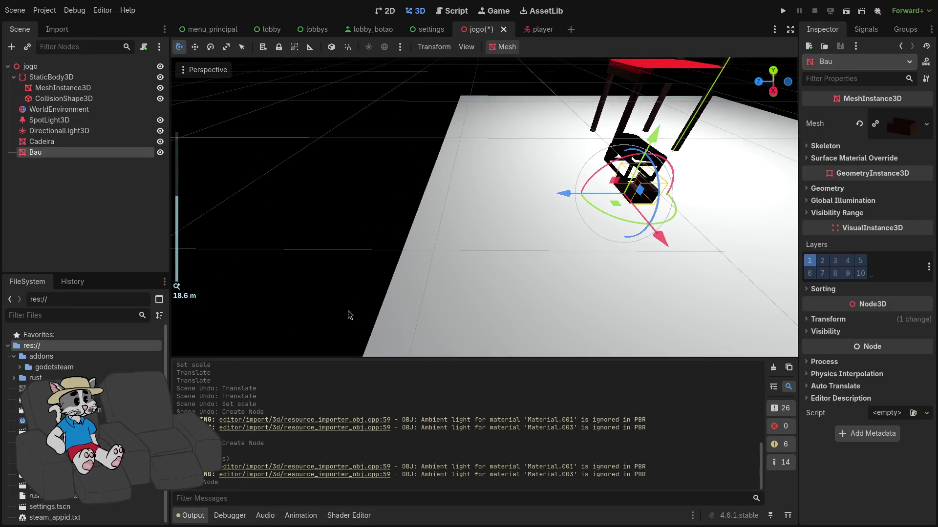
click(25, 28)
mouse_move(41, 175)
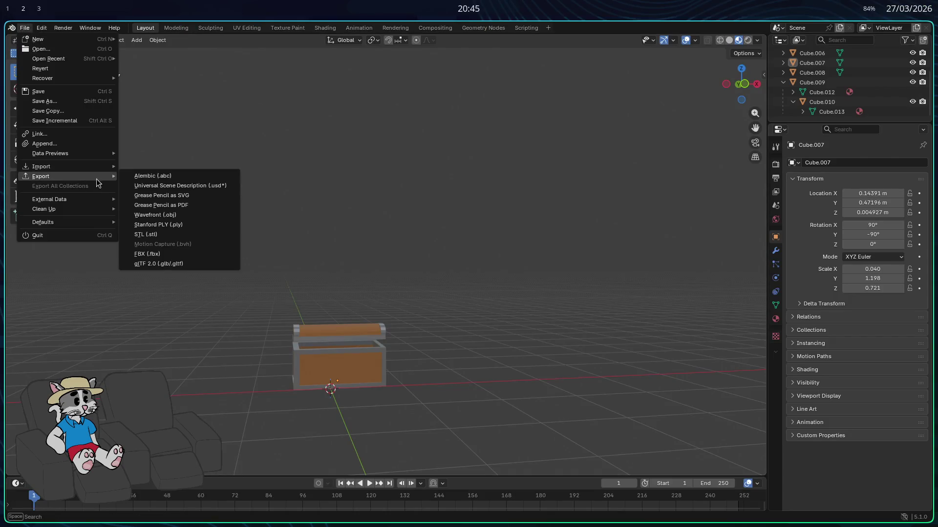
- Delete the old bau.mtl and export the chest as Wavefront bau.obj
click(182, 217)
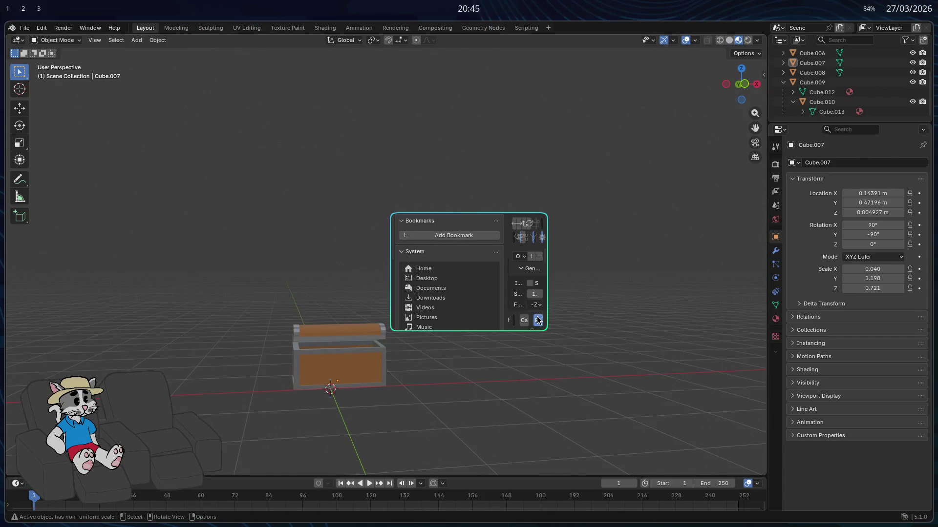
click(297, 159)
right_click(300, 167)
click(283, 163)
click(291, 320)
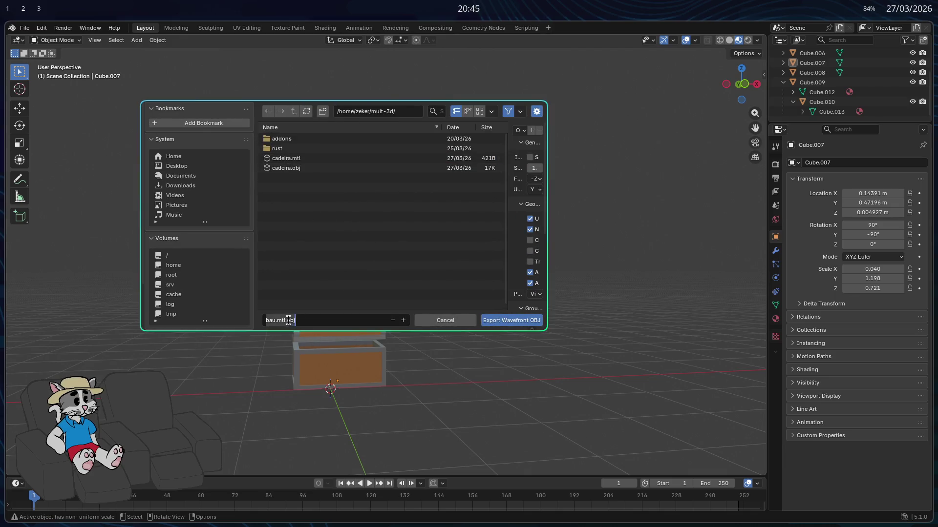
click(517, 320)
- In Godot, delete the old Bau node and drag the fresh bau.obj into the scene
key(super+2)
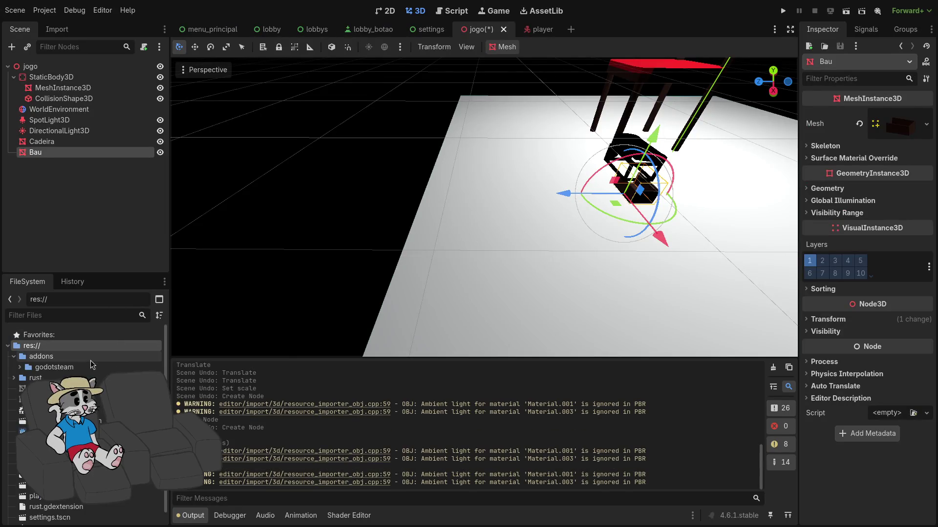
key(Delete)
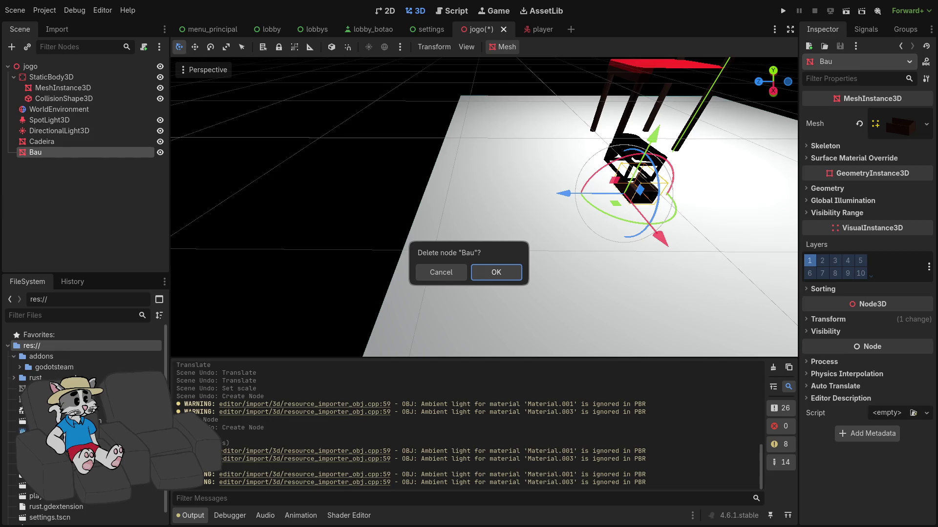
click(493, 272)
mouse_move(33, 389)
mouse_down()
mouse_move(570, 208)
mouse_move(535, 212)
mouse_up()
key(alt+Tab)
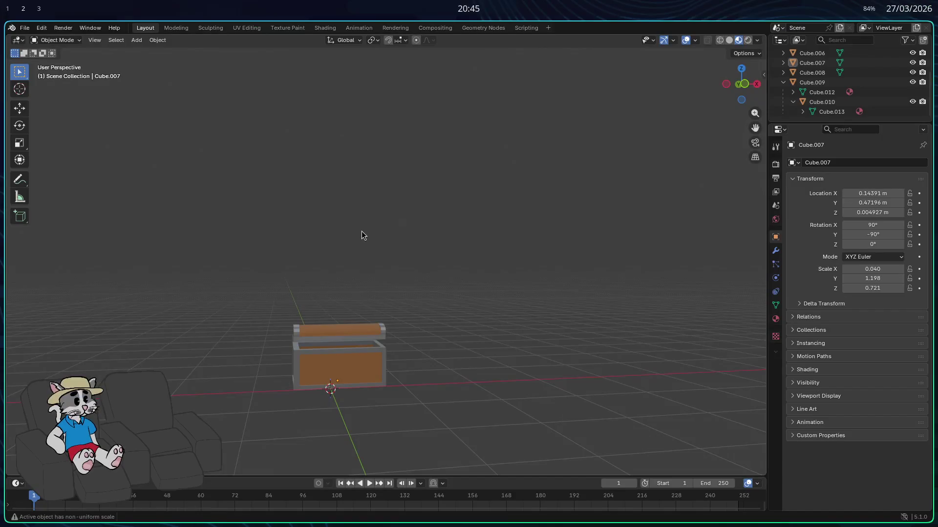
- Undo the chest's recent move in Blender so it returns to its earlier position
middle_drag(408, 308, 501, 301)
key(Tab)
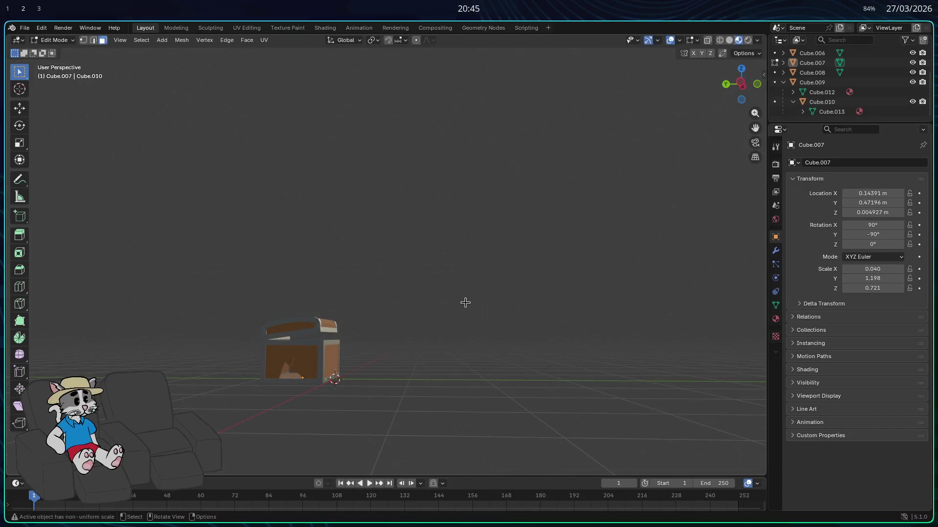
key(Tab)
key(Tab)
key(Tab)
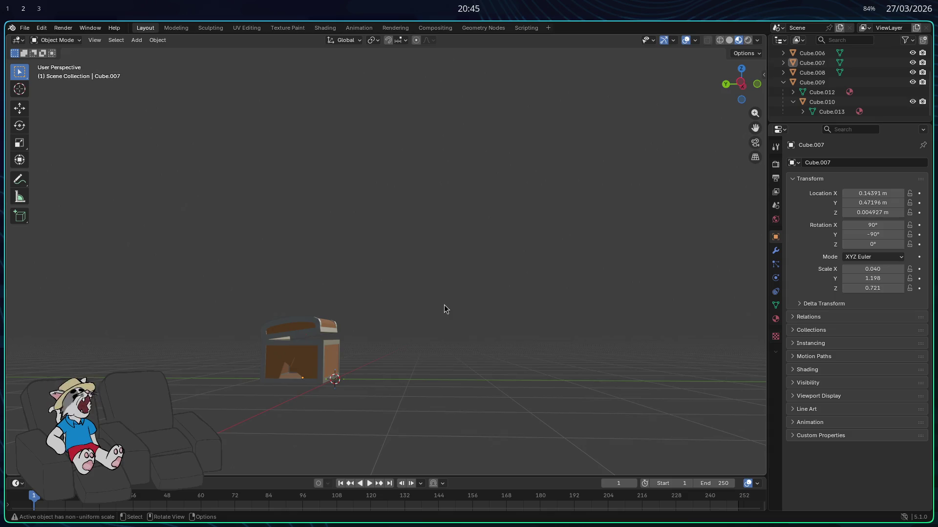
key(Tab)
key(ctrl+z)
key(ctrl+z)
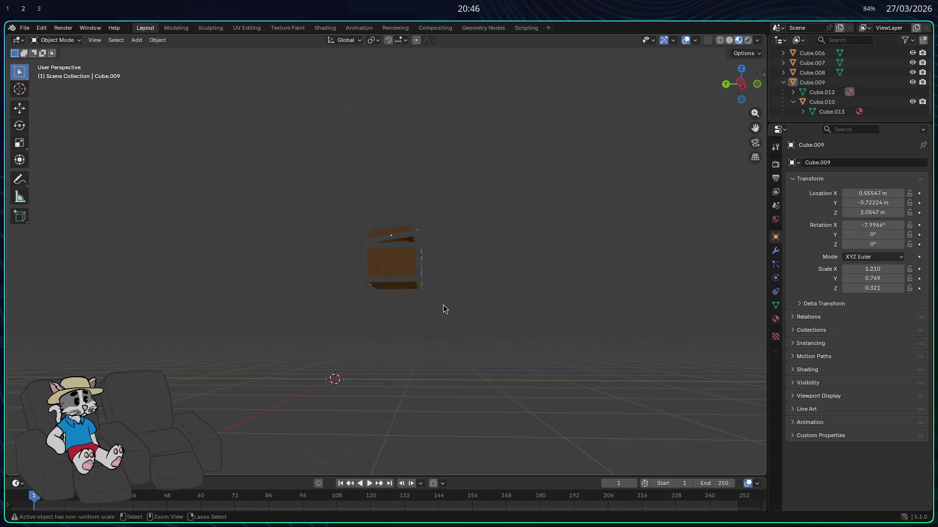
key(ctrl+z)
key(ctrl+z)
mouse_move(442, 308)
middle_down()
mouse_move(236, 301)
mouse_move(343, 324)
middle_up()
scroll(236, 301, up, 3)
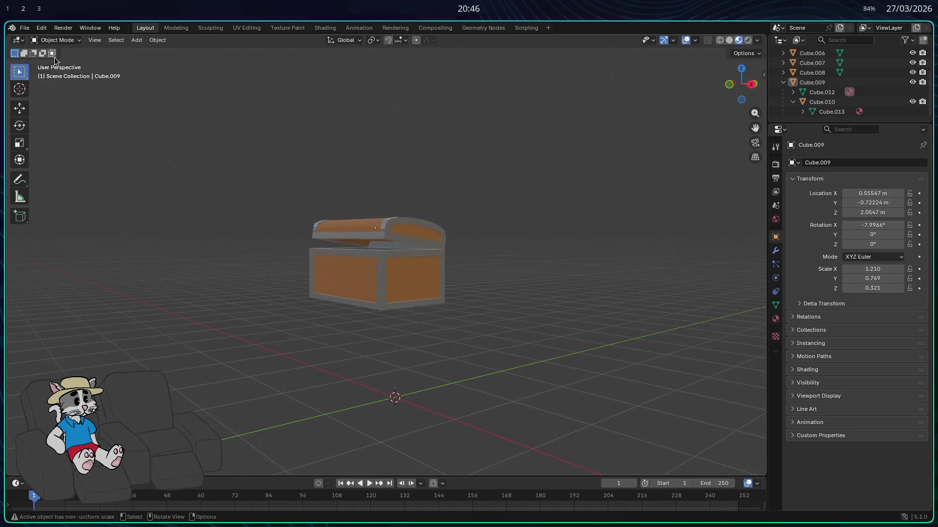
- Remove cadeira.obj from the Godot project and delete the Bau node, then go back to Blender
click(25, 27)
key(Delete)
key(Return)
key(Delete)
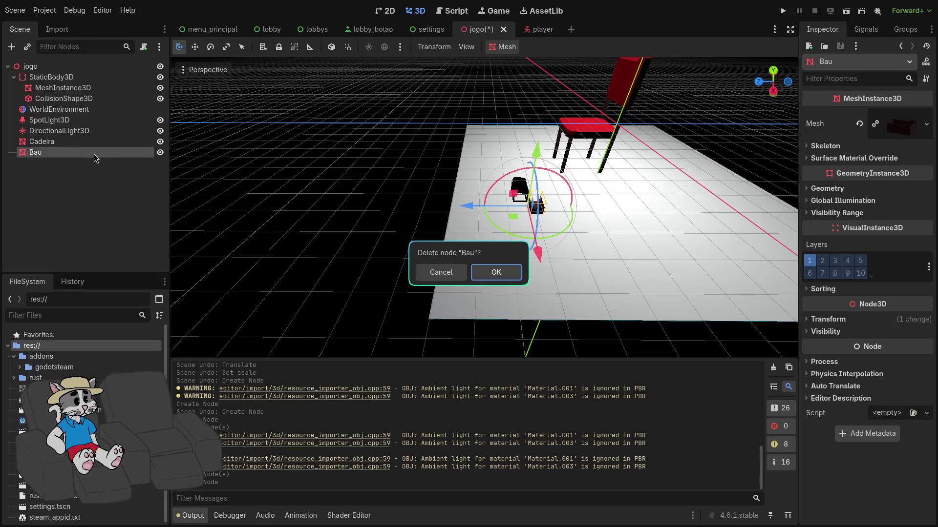
key(Return)
key(alt+Tab)
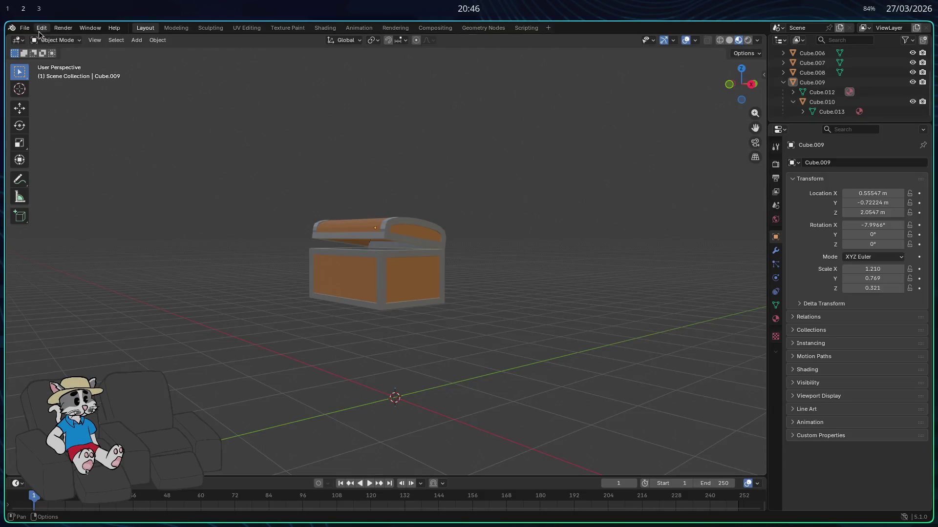
- Export the chest from Blender as a Wavefront OBJ file
click(24, 28)
mouse_move(41, 177)
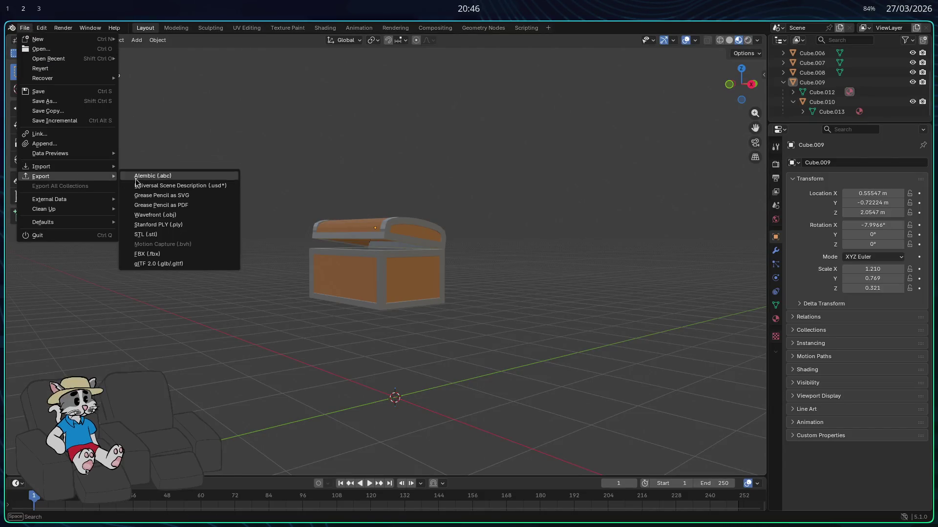
click(187, 216)
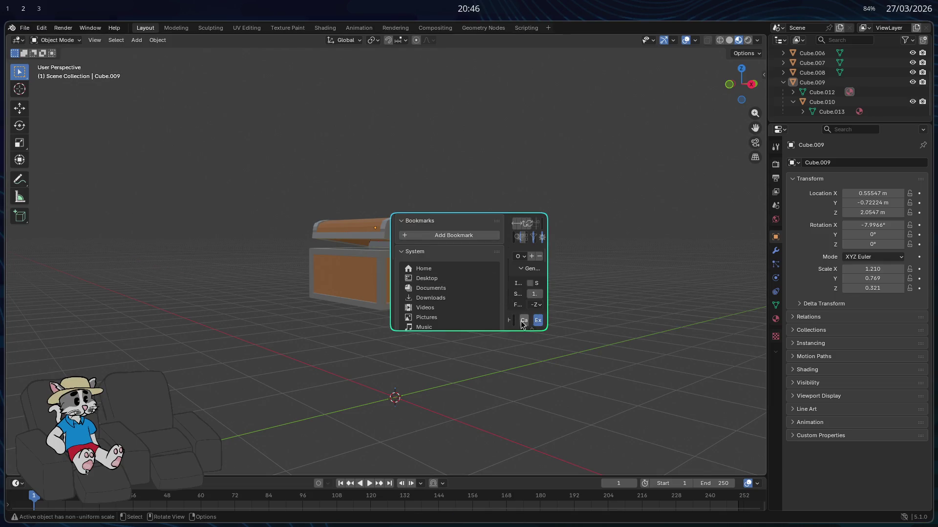
click(525, 323)
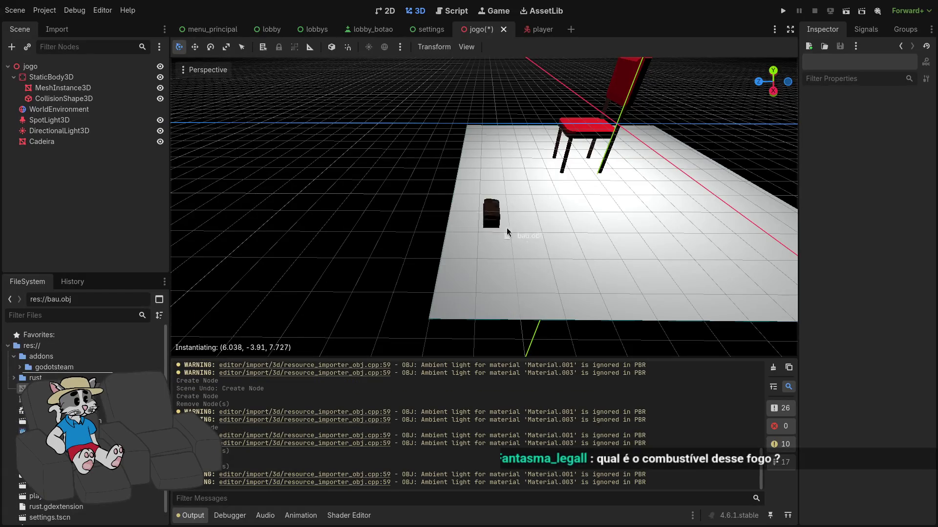
- Drop bau.obj into the jogo scene and enlarge the chest to about 1.8 scale
drag(59, 400, 482, 218)
scroll(500, 206, up, 5)
middle_drag(501, 205, 569, 179)
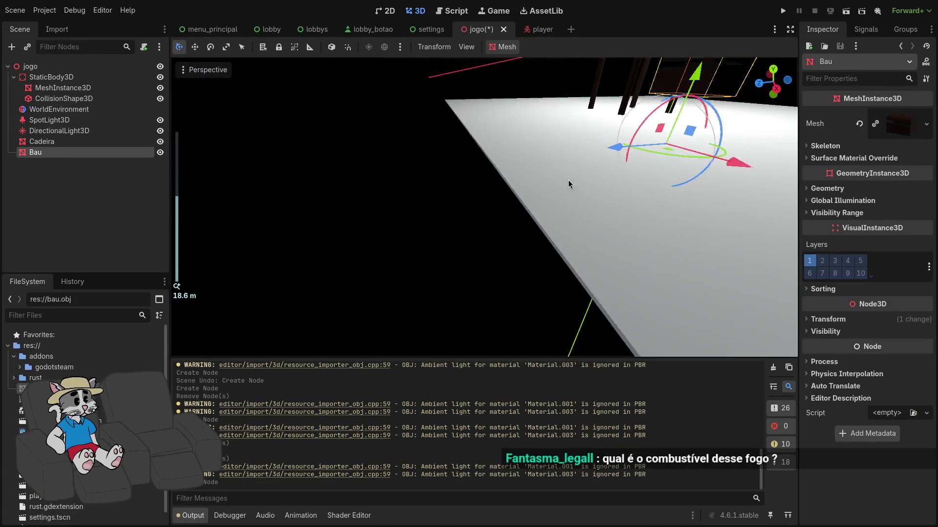
scroll(569, 179, down, 5)
scroll(568, 179, down, 3)
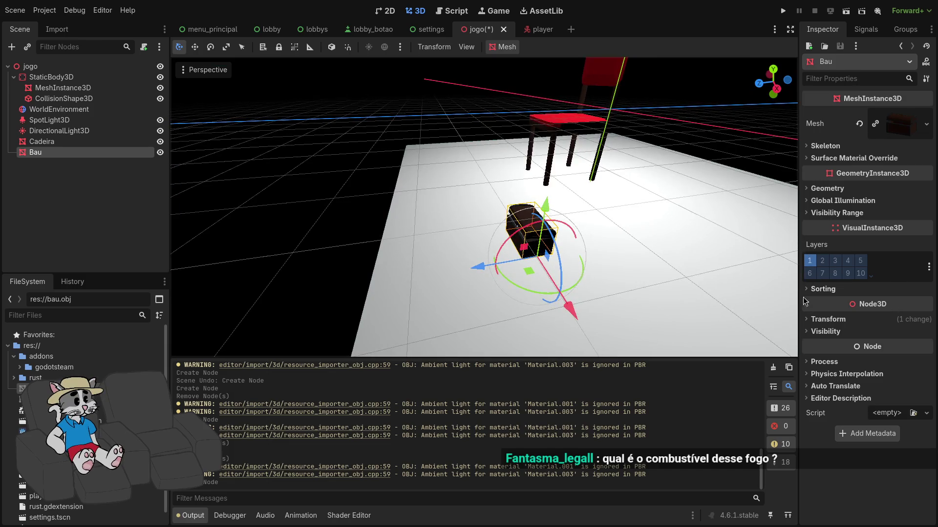
click(809, 320)
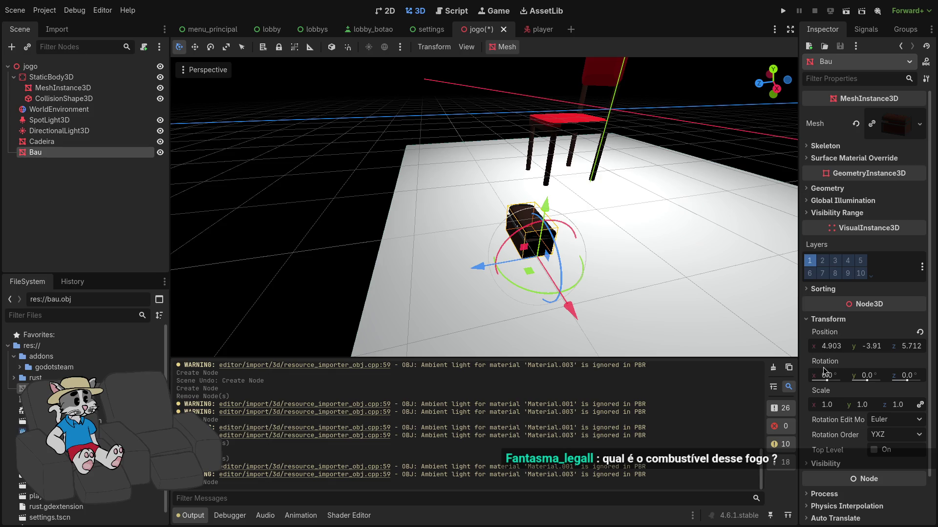
drag(833, 400, 833, 404)
middle_drag(556, 257, 667, 255)
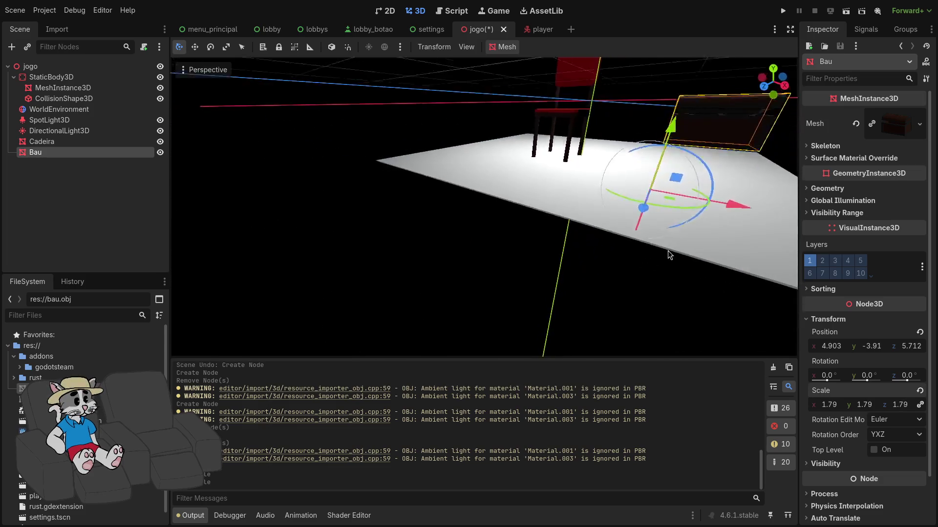
key(f)
- Lower the chest along Y and slide it along Z so it sits on the floor
key(g)
key(y)
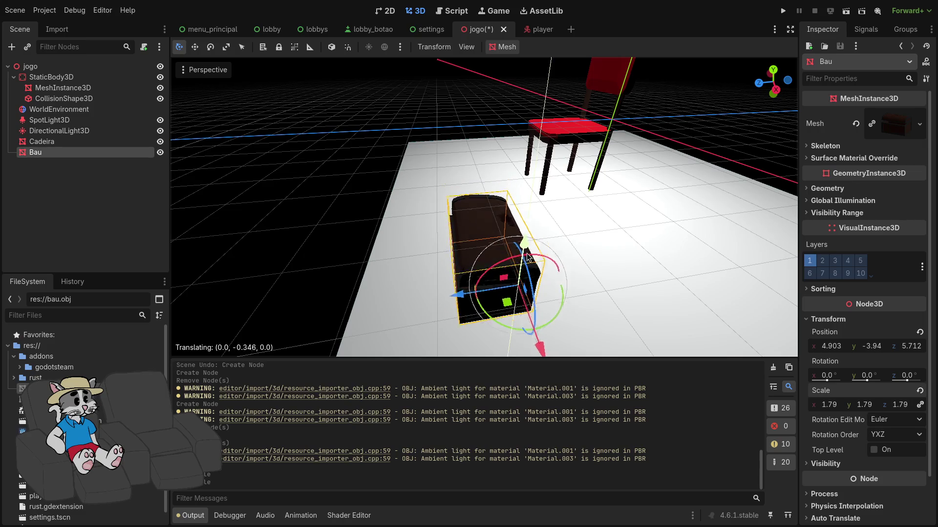
click(564, 296)
middle_drag(563, 296, 578, 165)
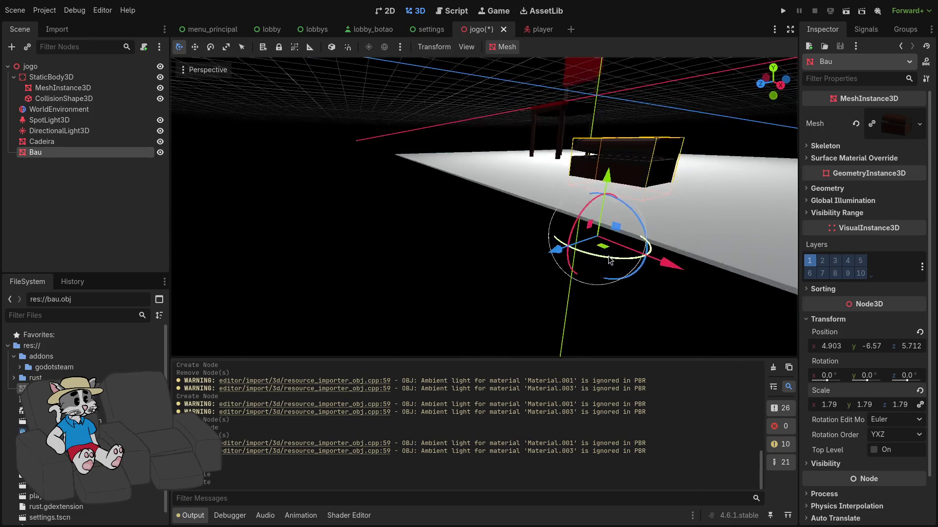
drag(577, 166, 577, 155)
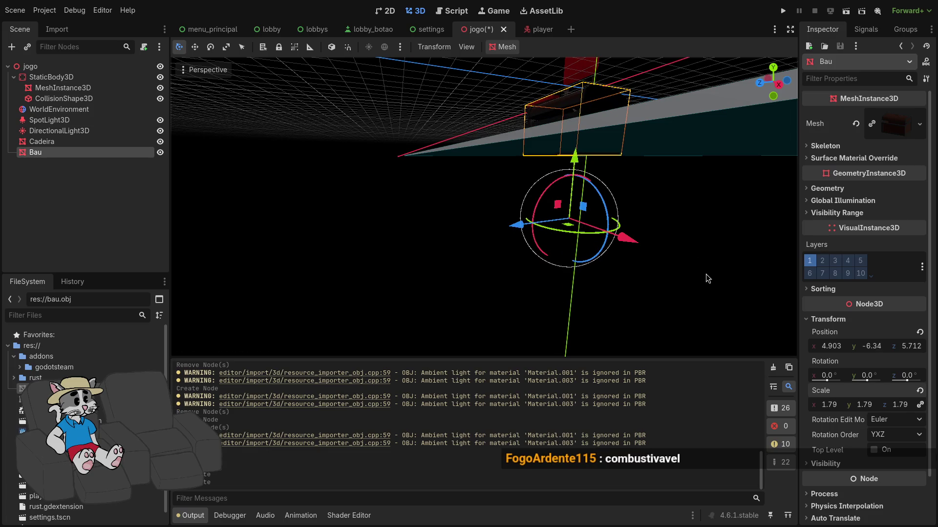
middle_drag(677, 277, 643, 282)
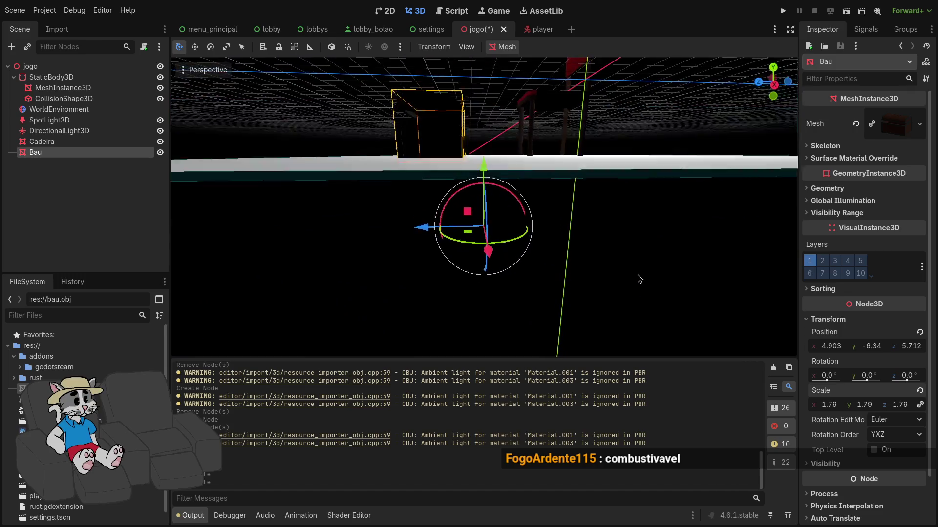
drag(434, 235, 552, 241)
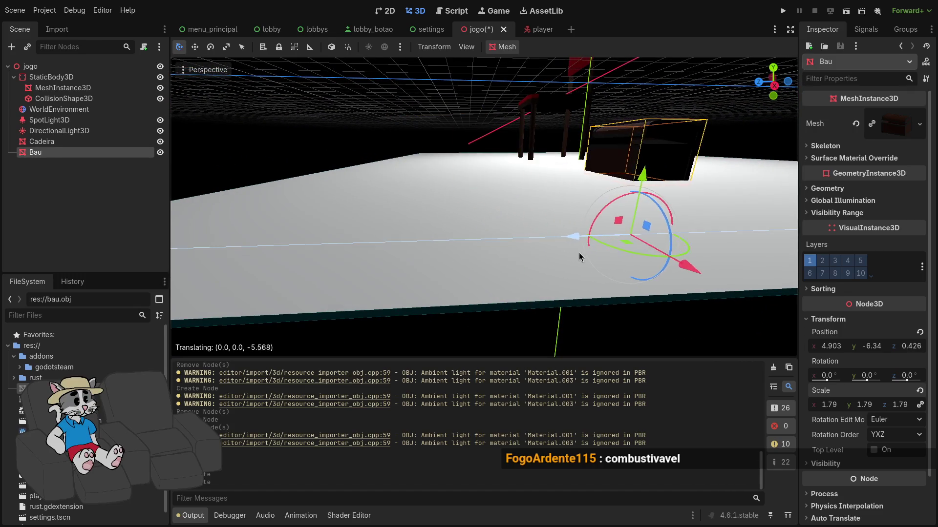
middle_drag(553, 240, 545, 259)
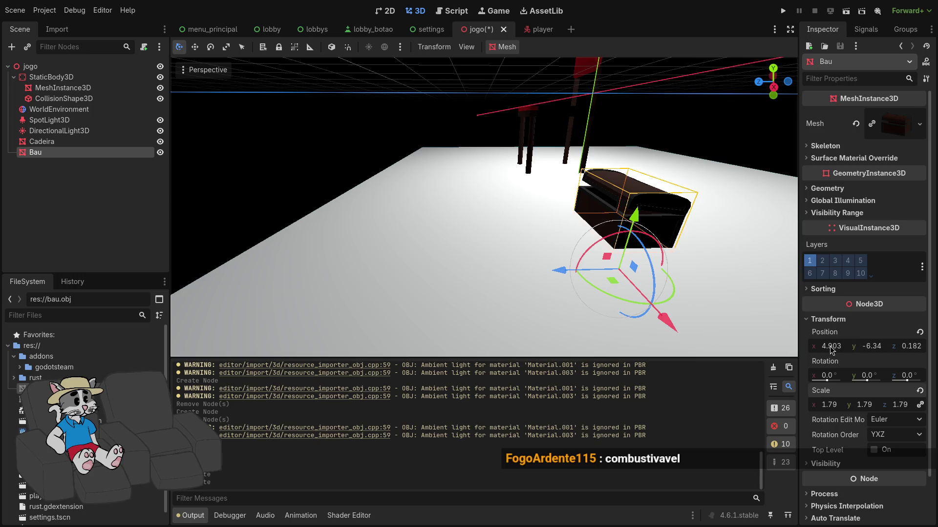
- Enlarge the chest to about 2.5 scale and nudge it along Y onto the floor
drag(831, 398, 871, 398)
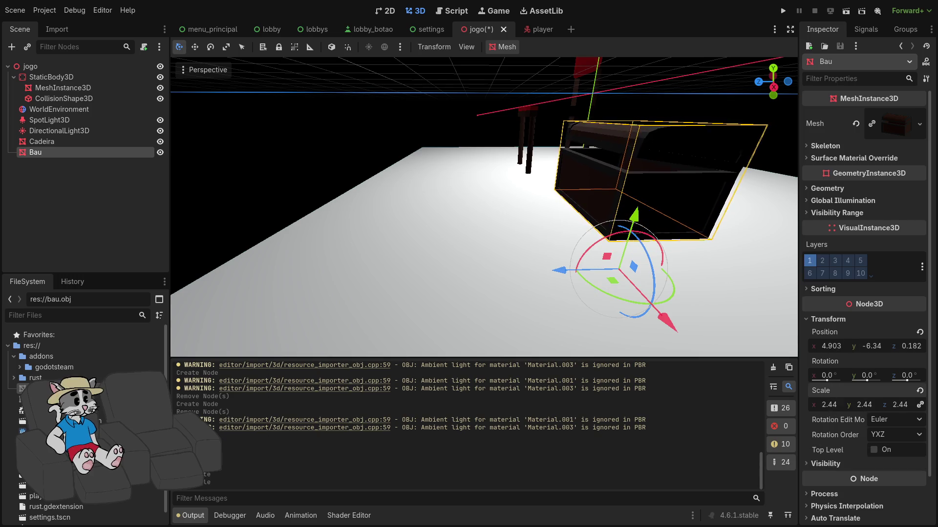
scroll(681, 314, down, 3)
middle_drag(681, 314, 700, 321)
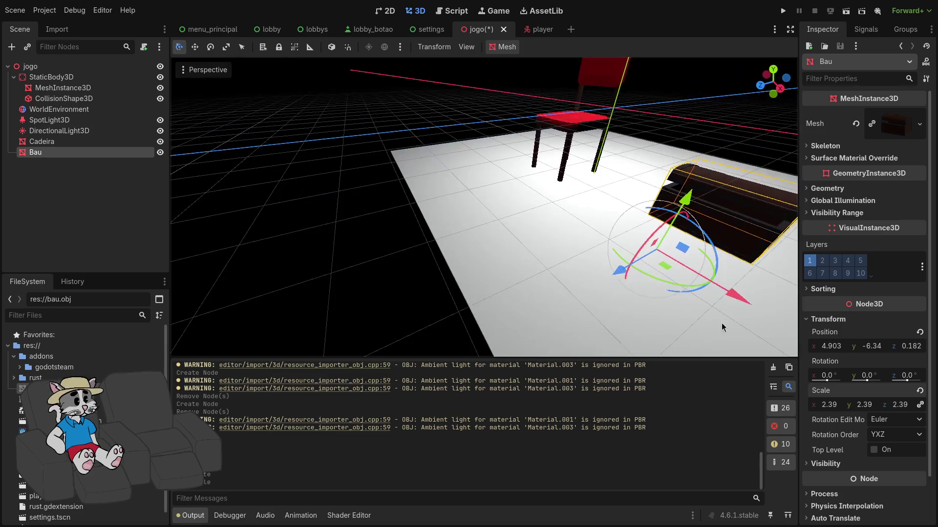
drag(836, 402, 843, 404)
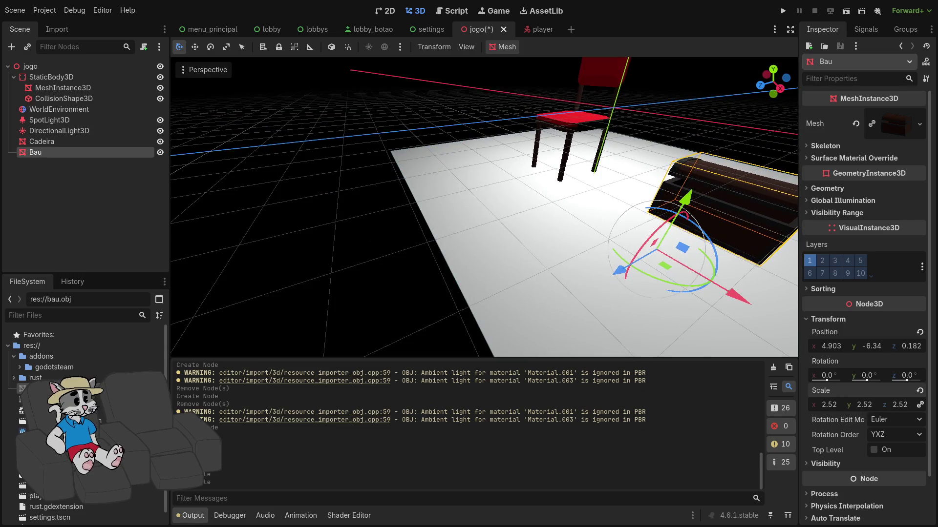
middle_drag(630, 279, 616, 290)
mouse_move(588, 213)
mouse_down()
mouse_move(597, 203)
mouse_move(611, 212)
mouse_up()
- Run the game, host a lobby, start the match to view the chest, then stop playing
click(782, 11)
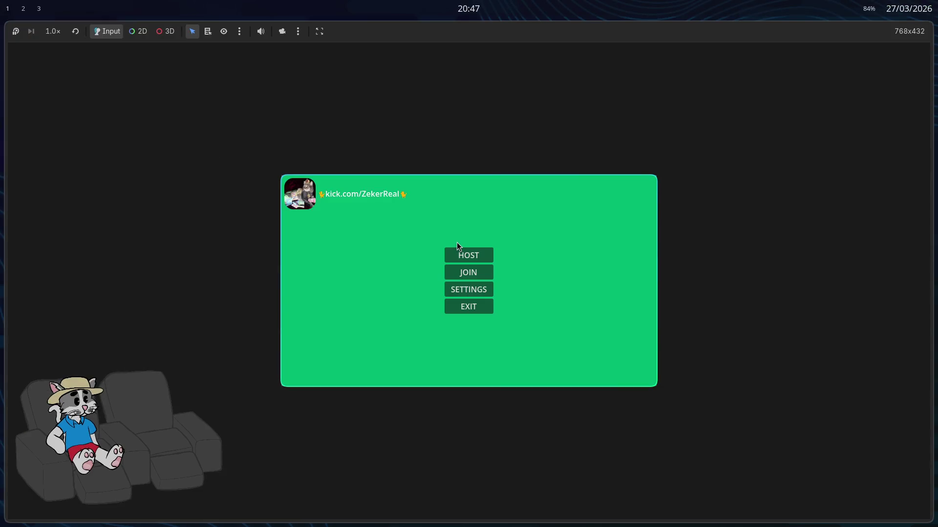
click(471, 255)
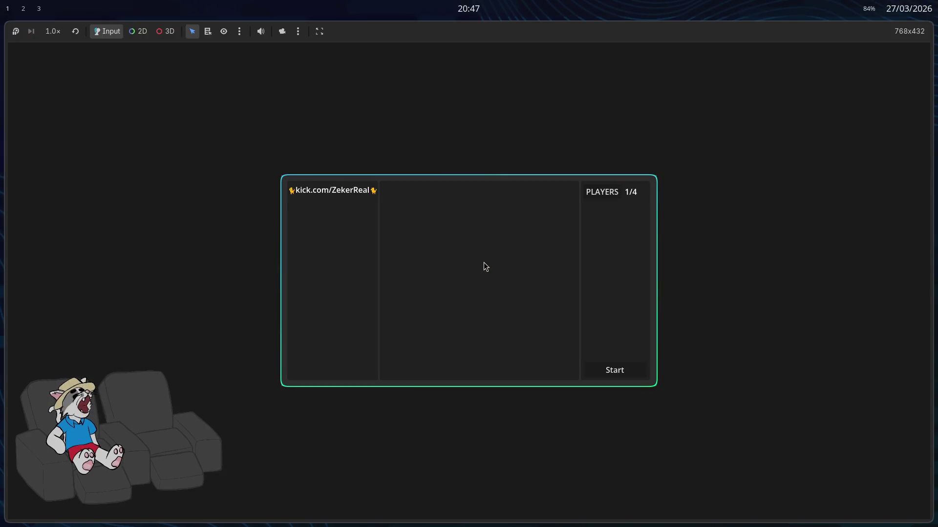
click(614, 370)
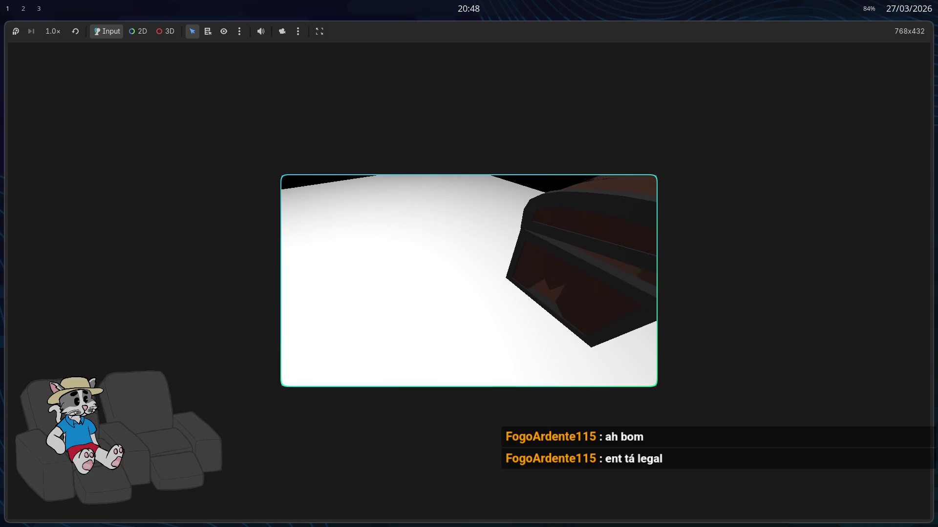
key(super+q)
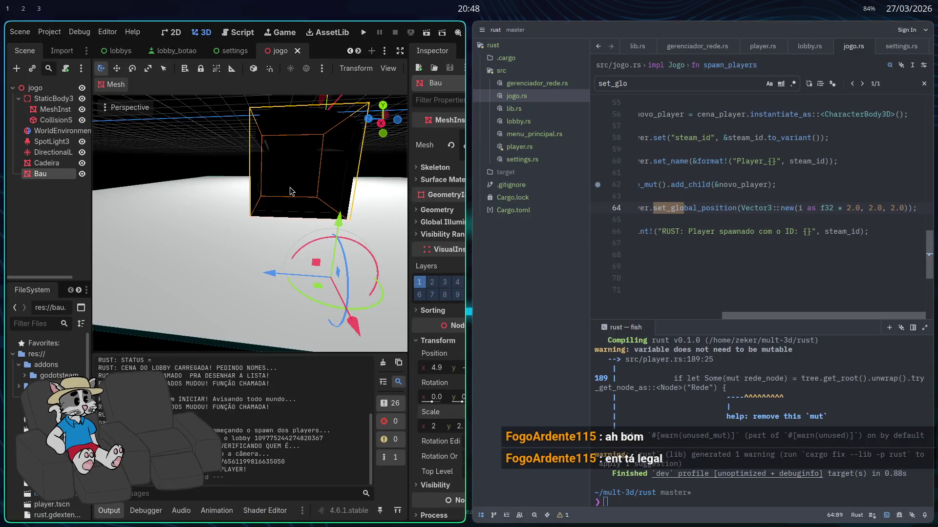
- Maximize the Godot editor and open the player scene for editing
key(super+f)
scroll(325, 158, down, 5)
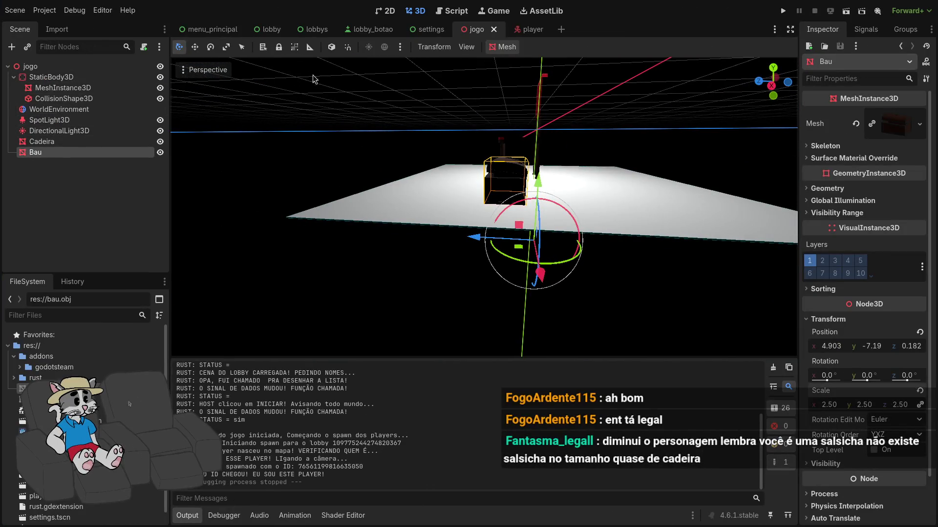
click(529, 32)
click(69, 76)
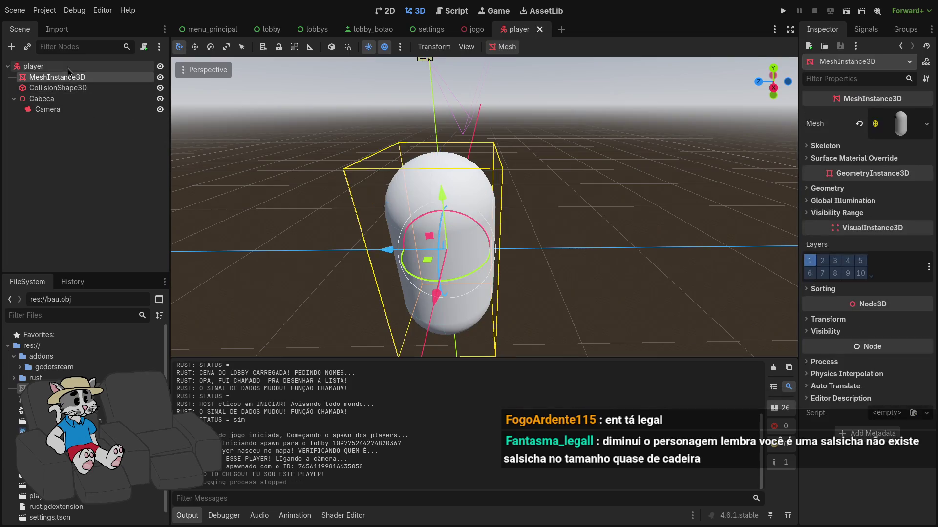
scroll(279, 96, down, 4)
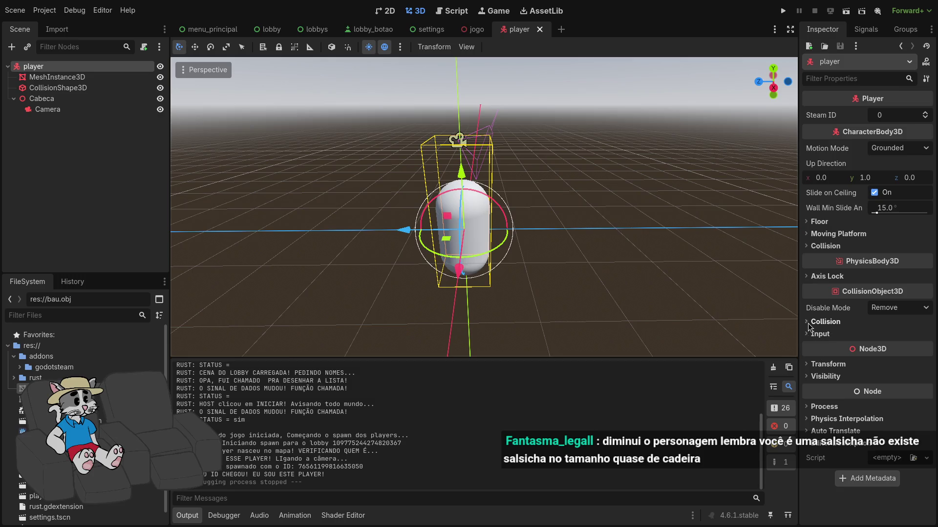
- Set the MeshInstance3D capsule mesh to a 0.012 radius and reduced height
click(100, 79)
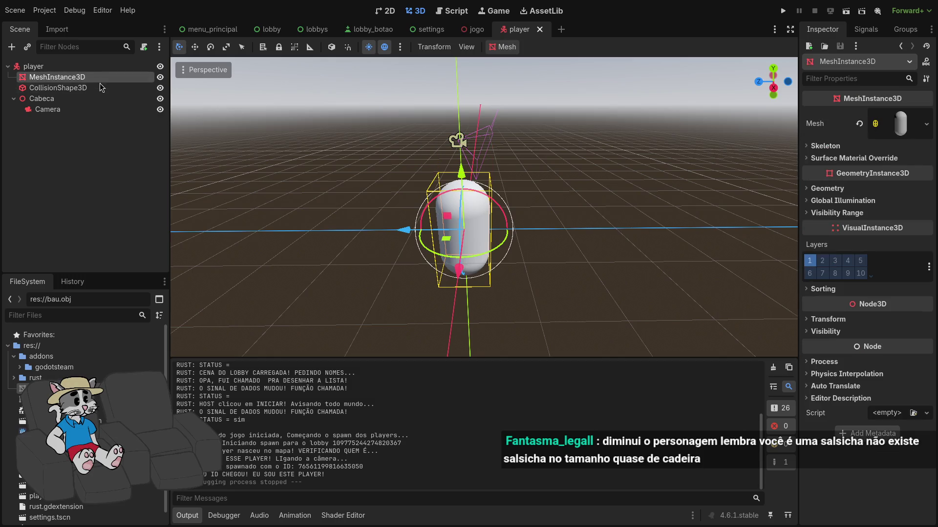
click(914, 136)
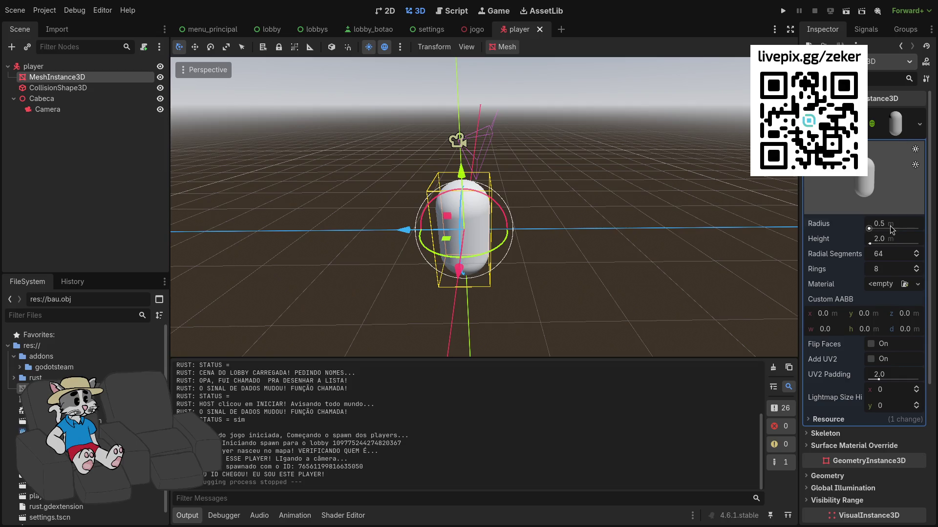
key(Return)
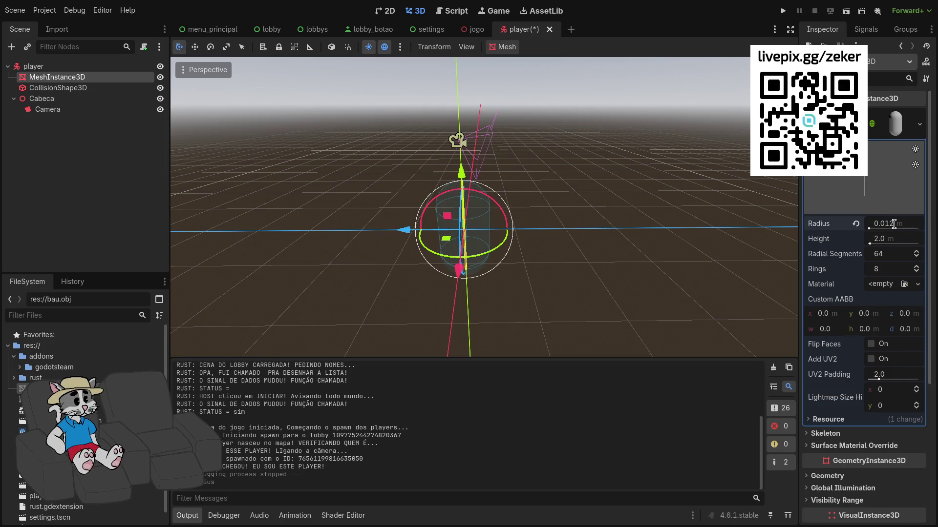
scroll(506, 238, up, 3)
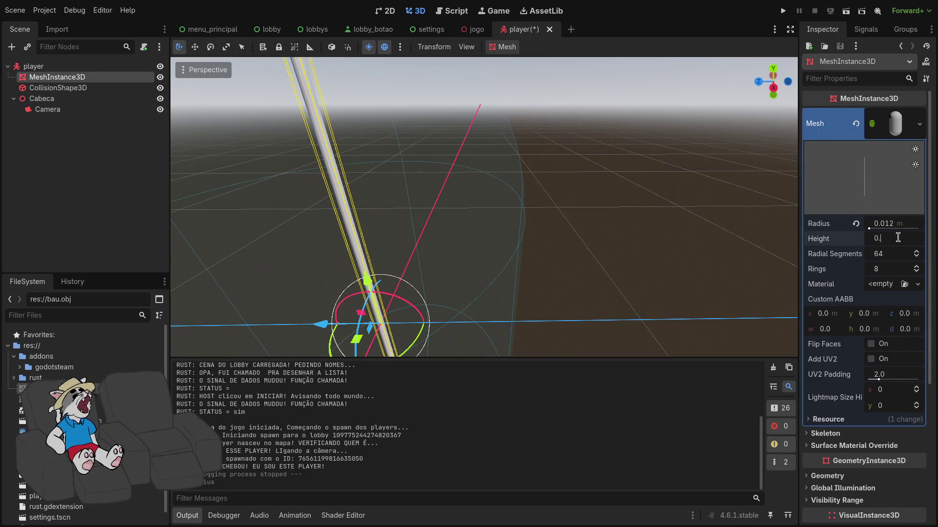
text(.02)
key(Return)
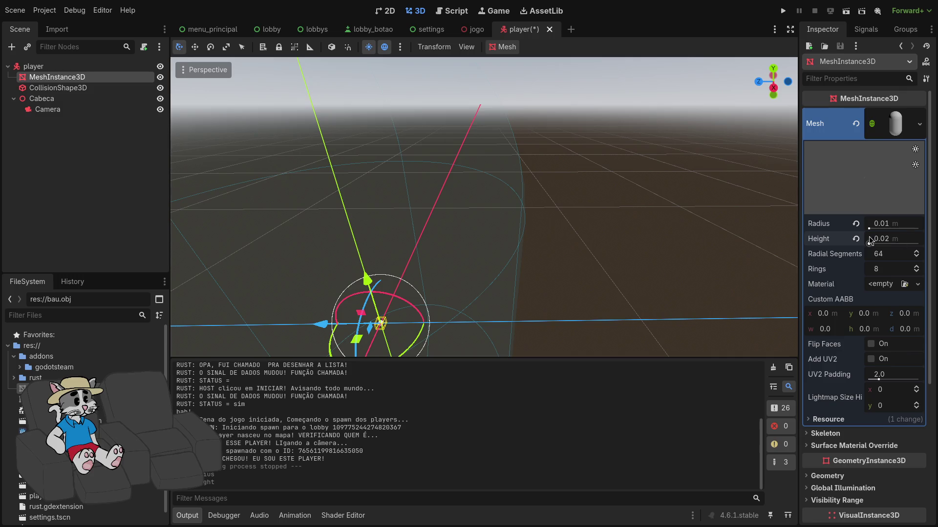
- Inspect the shrunken capsule, confirm its 0.04 height and select CollisionShape3D
middle_drag(484, 206, 484, 242)
right_drag(483, 242, 818, 268)
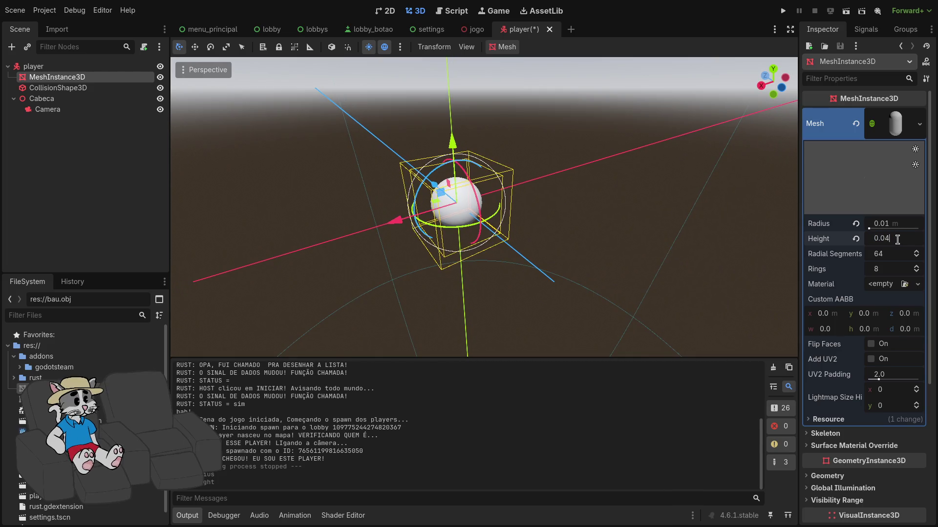
key(Return)
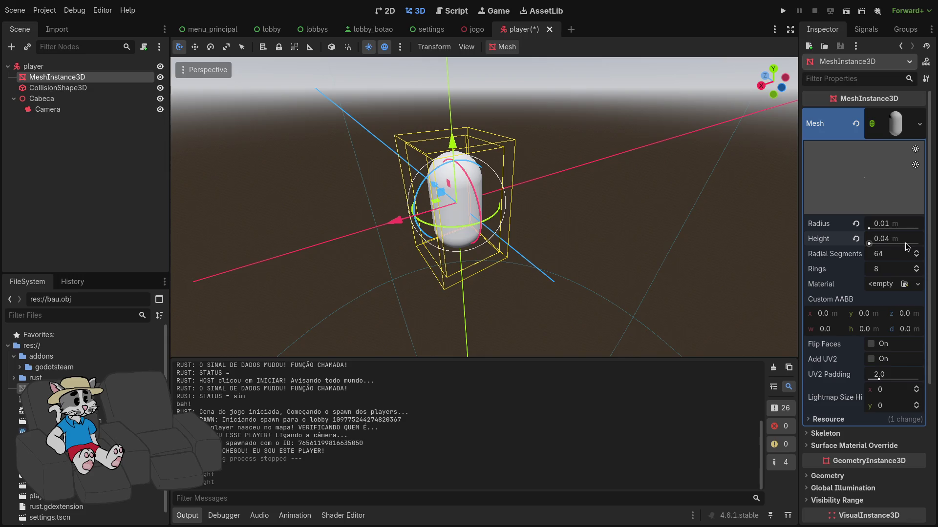
scroll(730, 240, down, 3)
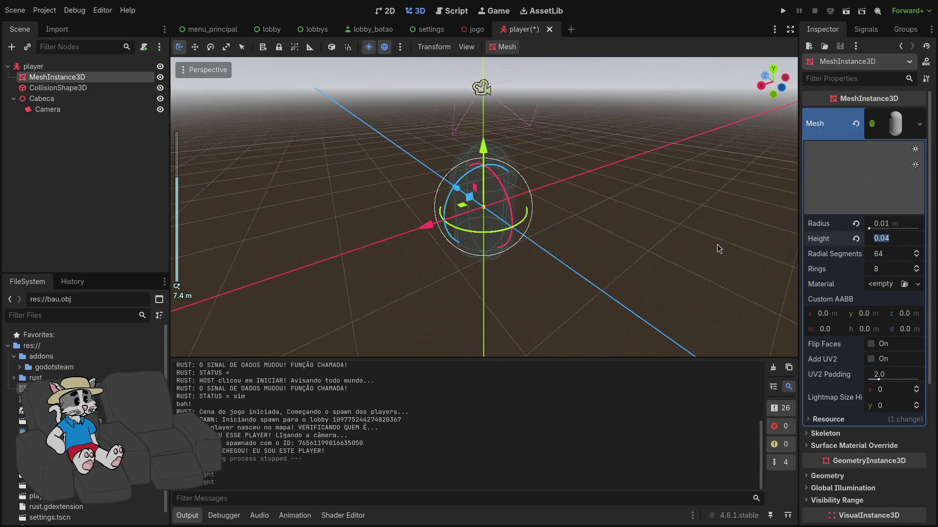
click(688, 249)
click(59, 88)
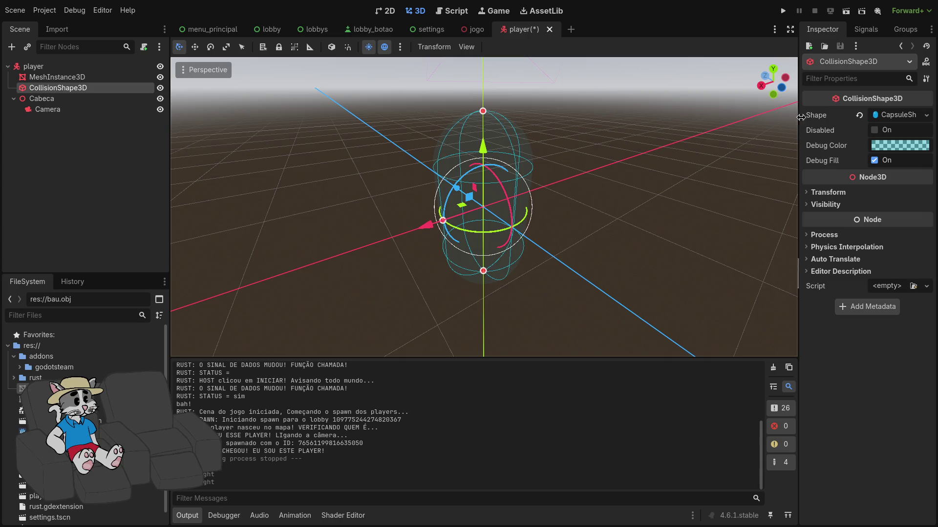
- Set the CapsuleShape3D collision radius and a 0.04 height
click(907, 119)
click(897, 136)
text(0.02)
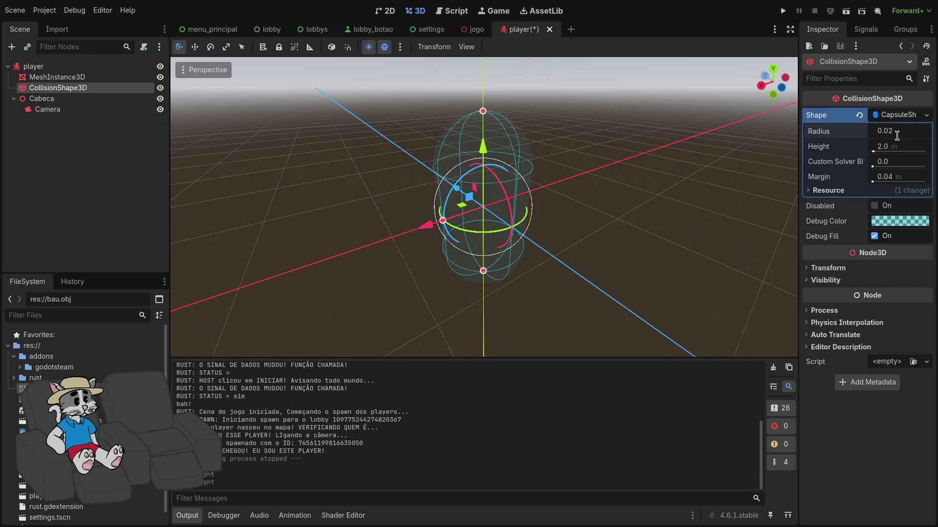
key(Return)
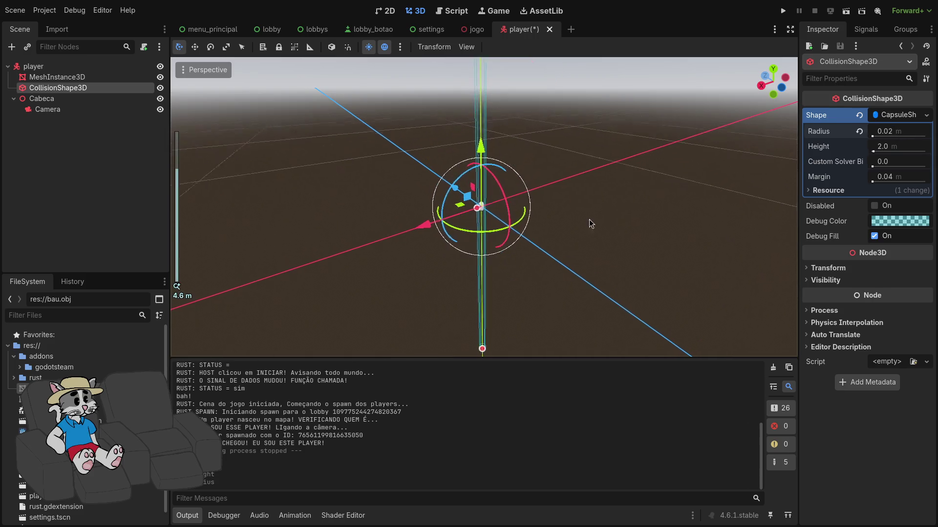
scroll(590, 215, up, 3)
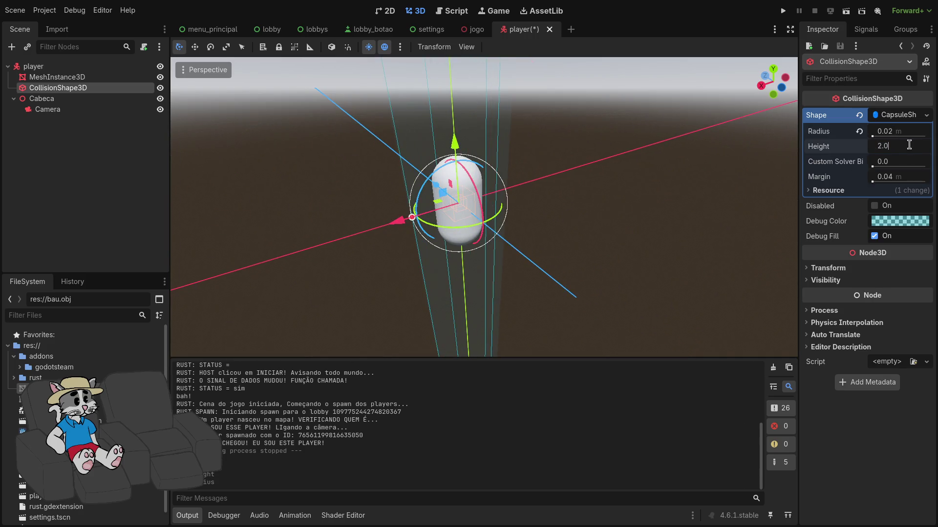
text(0.04)
key(Return)
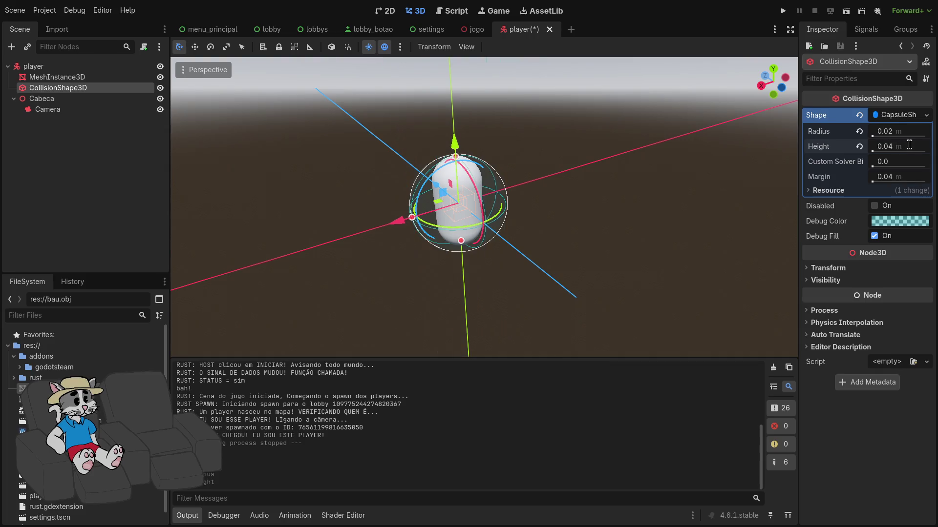
scroll(566, 172, up, 5)
scroll(602, 182, down, 4)
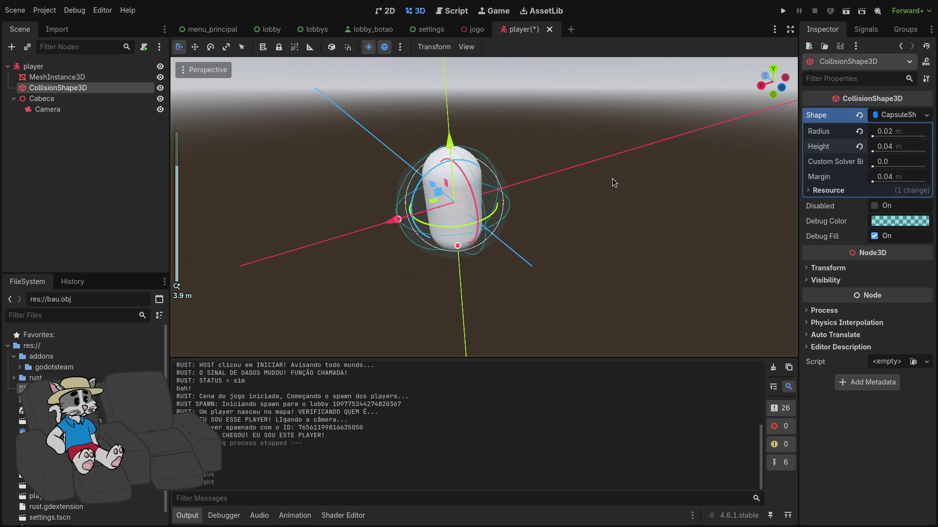
- Correct the collision radius by trimming digits until it reads 0.012
click(901, 131)
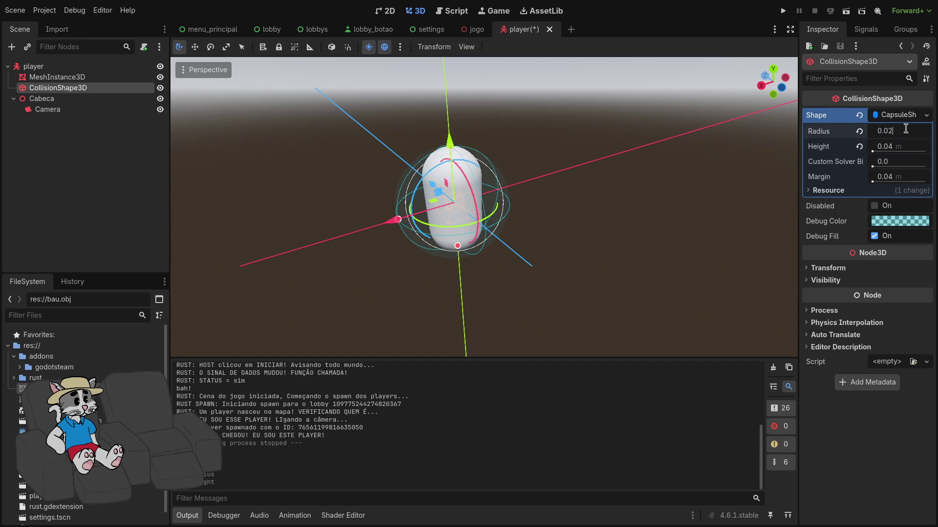
key(BackSpace)
text(1)
key(Return)
click(908, 129)
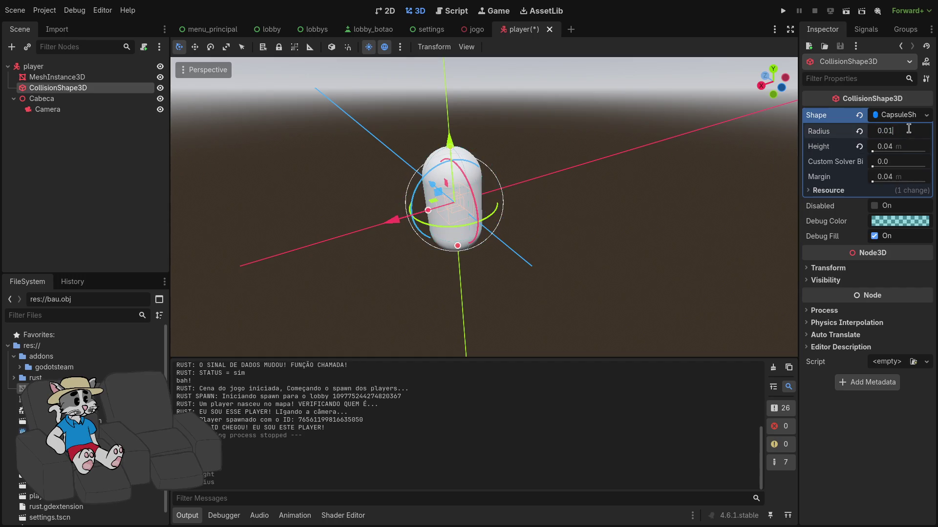
key(BackSpace)
text(2)
key(Return)
- Fly and orbit the view to center on the shrunken capsule
middle_drag(707, 159, 593, 166)
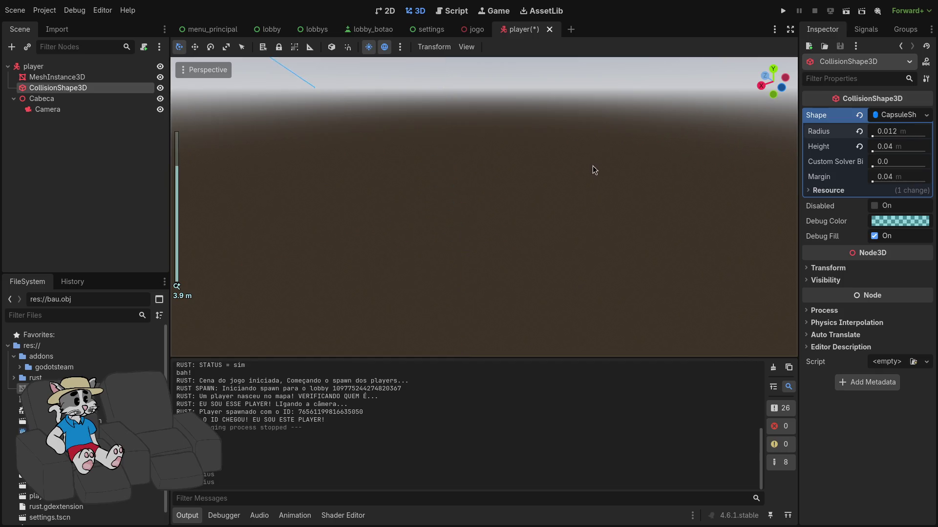
key(f)
scroll(483, 207, down, 2)
key(s)
scroll(483, 207, down, 5)
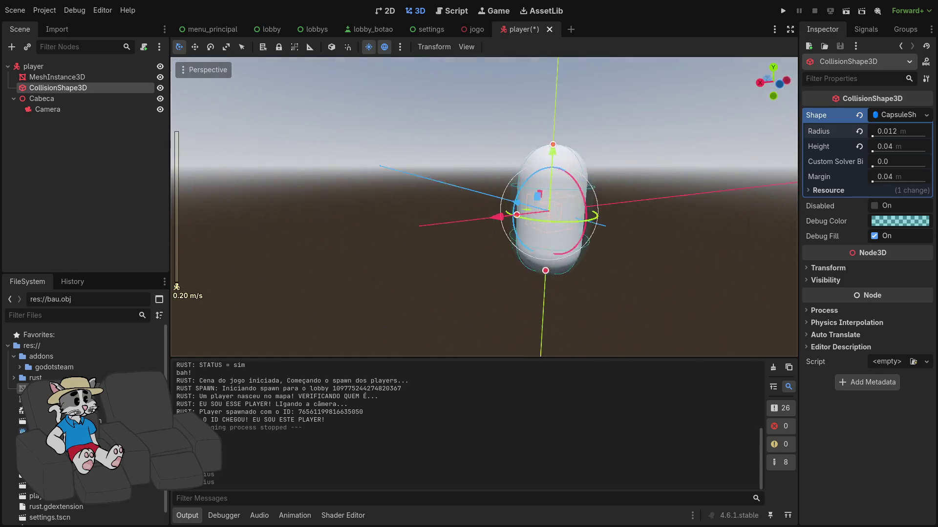
right_drag(484, 208, 484, 207)
middle_drag(483, 207, 484, 208)
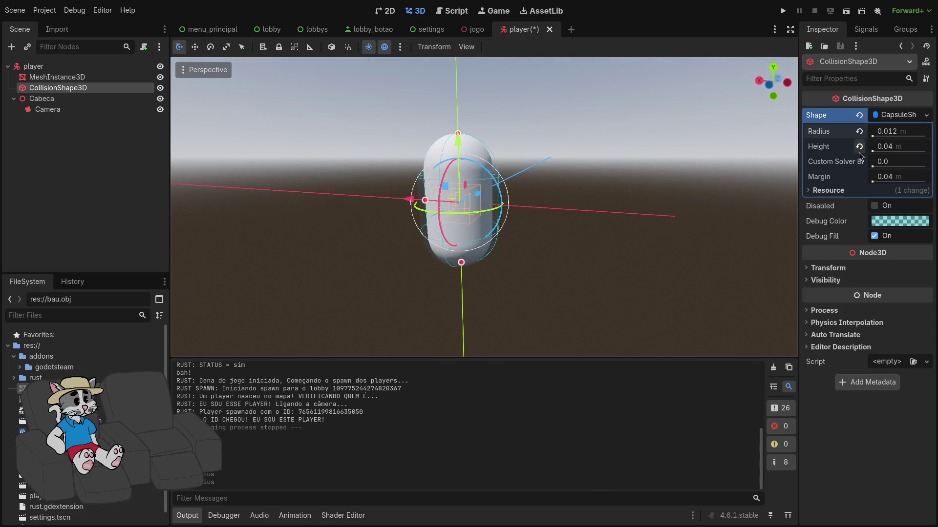
- Readjust the collision shape values and confirm radius 0.012 and height 0.04
drag(905, 150, 905, 150)
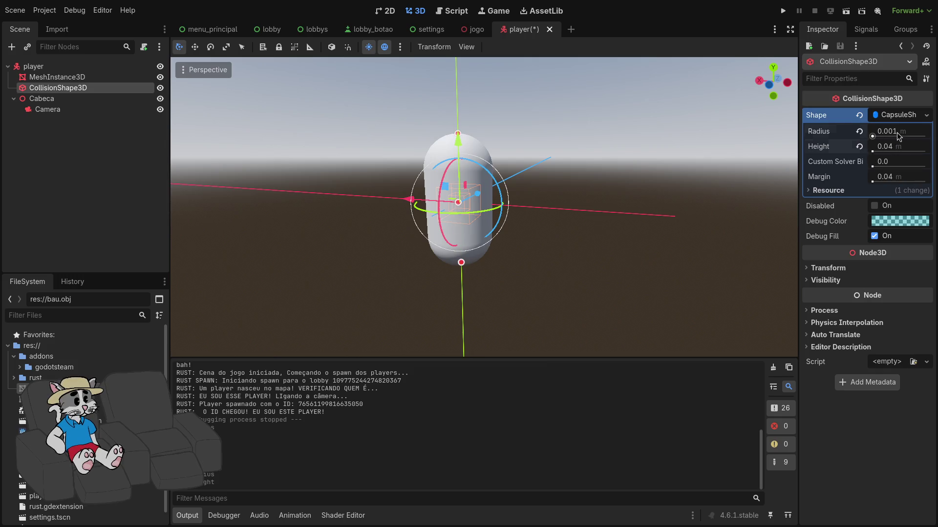
drag(898, 137, 916, 136)
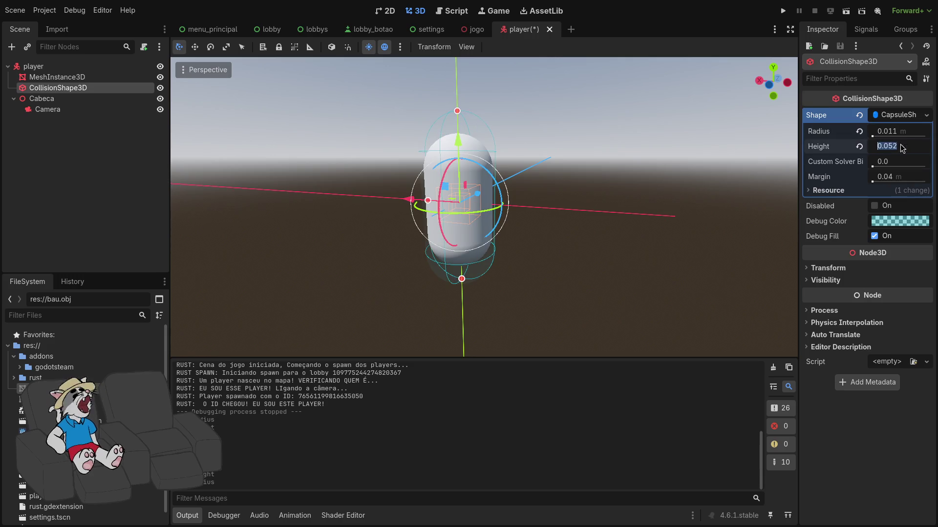
text(0.04)
key(Return)
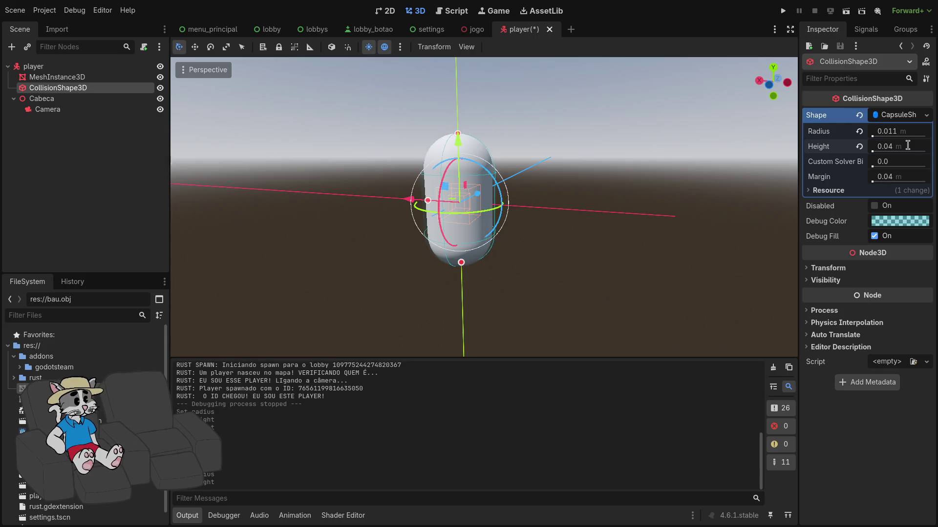
click(911, 131)
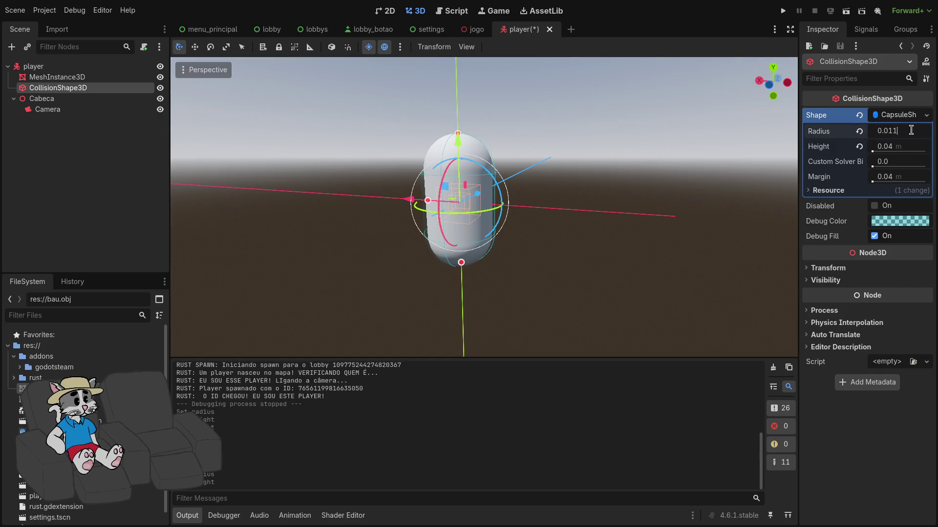
text(0.012)
key(Return)
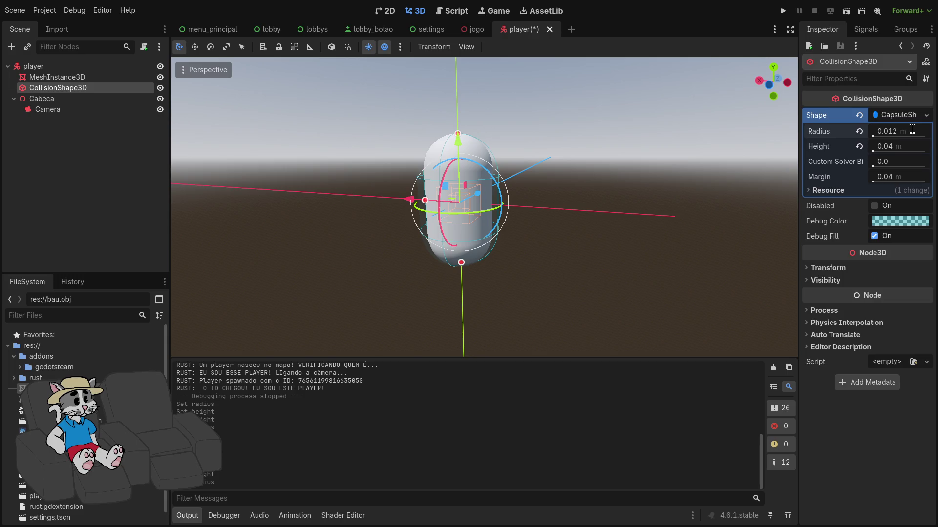